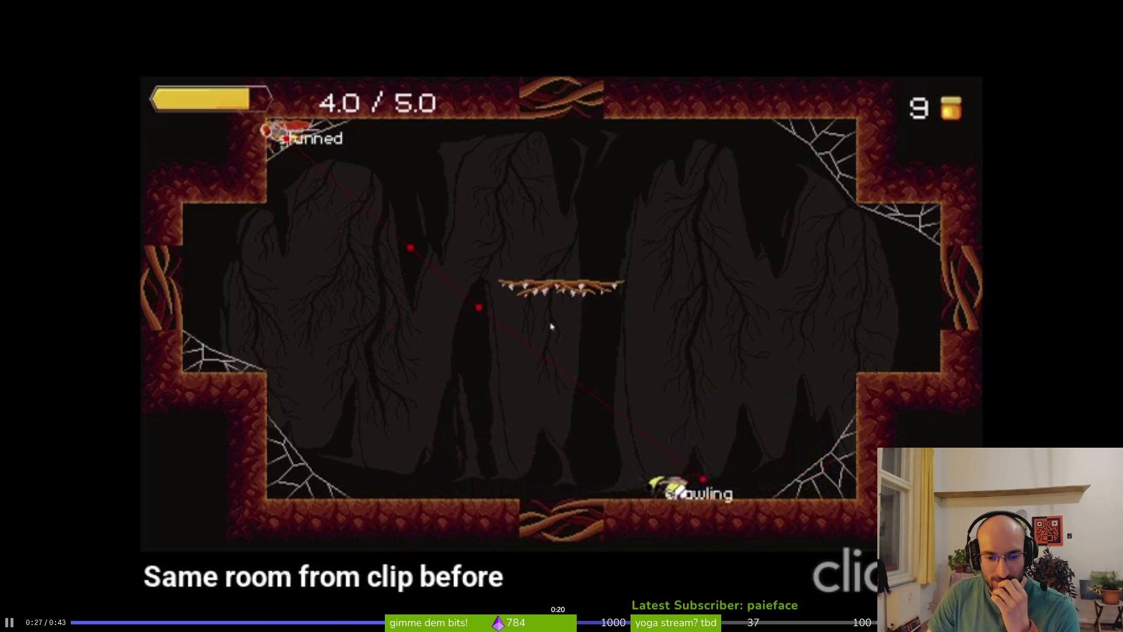
# - Review the latest bug clip, seeking back to 0:22 and 0:20, then ahead to 0:32
pyautogui.click(559, 622)
pyautogui.click(562, 623)
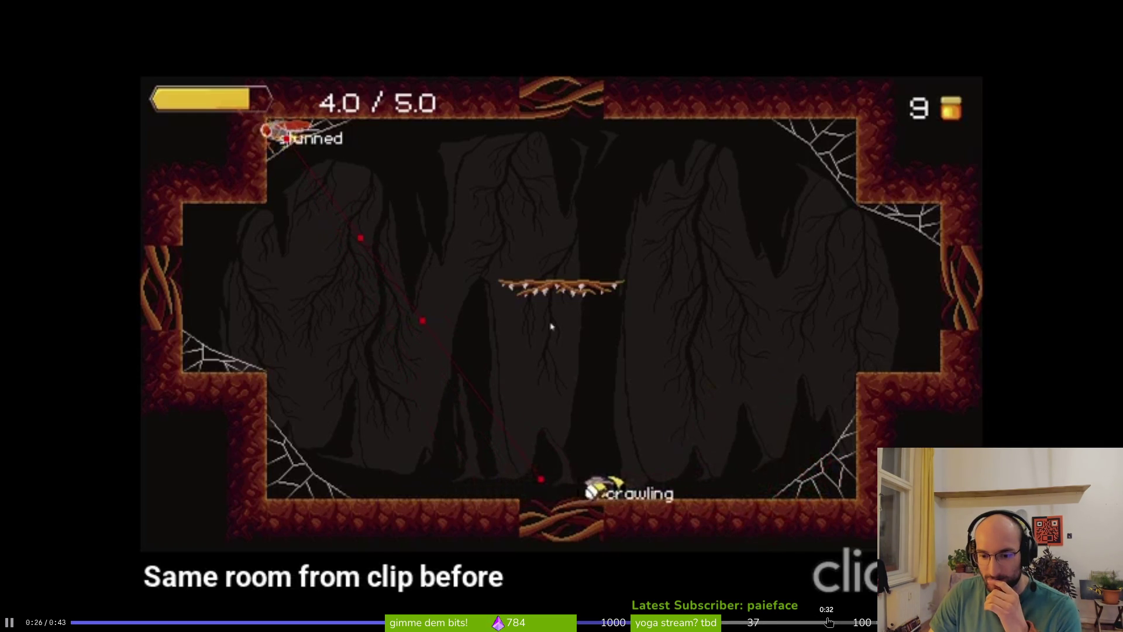
pyautogui.click(831, 623)
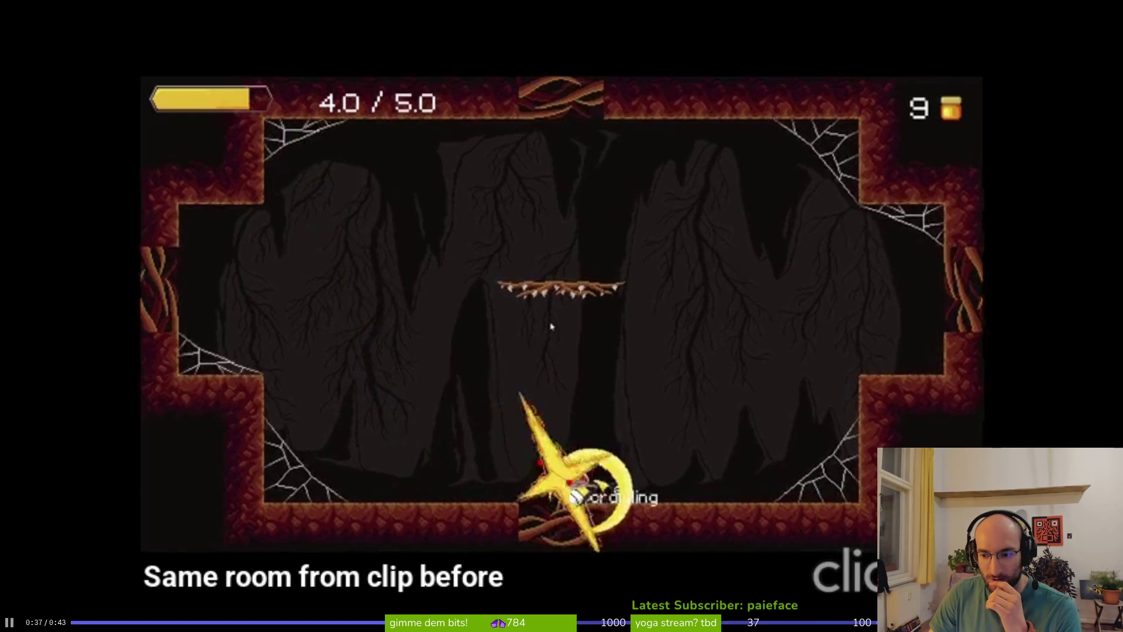
pyautogui.press('q')
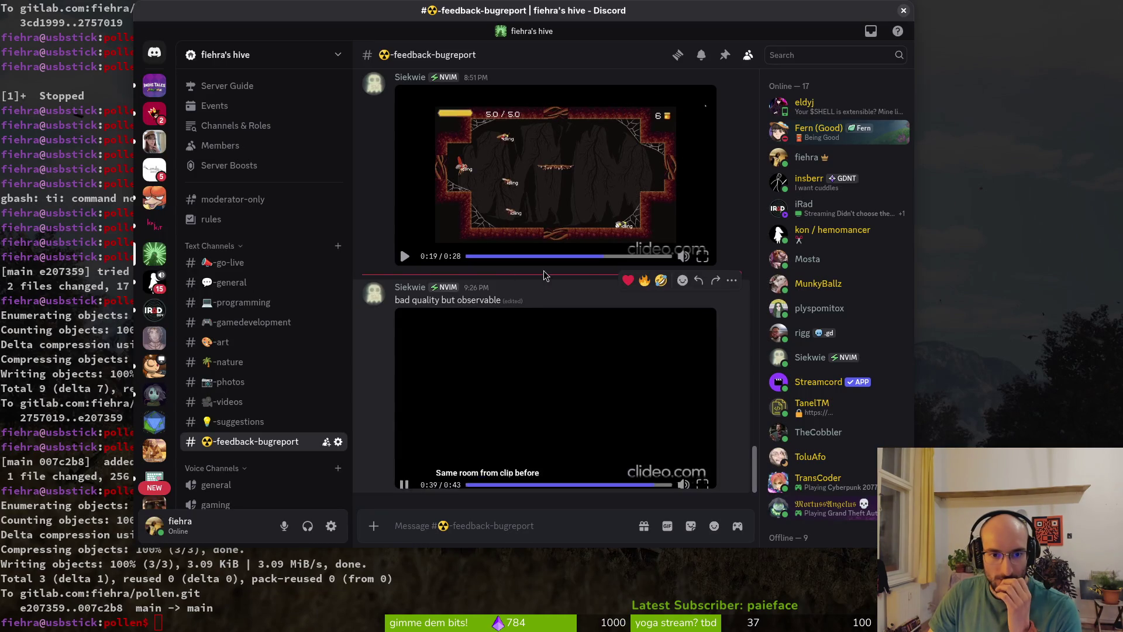
# - Watch the earlier gameplay clip fullscreen from the start to 0:15, then close Discord
pyautogui.scroll(1, 522, 244)
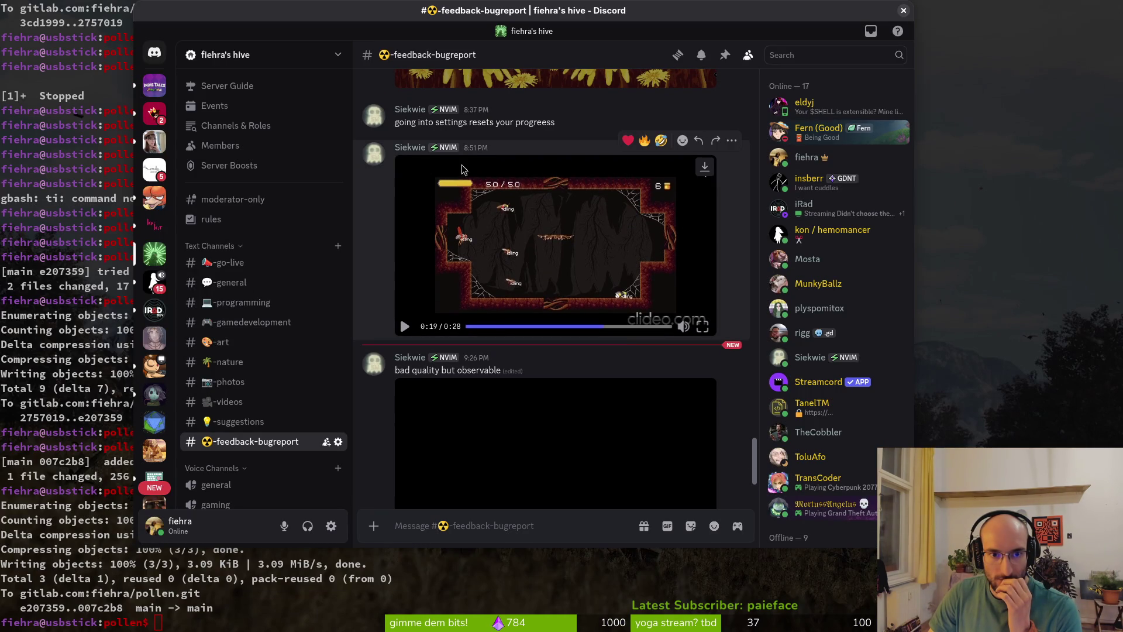
pyautogui.click(702, 326)
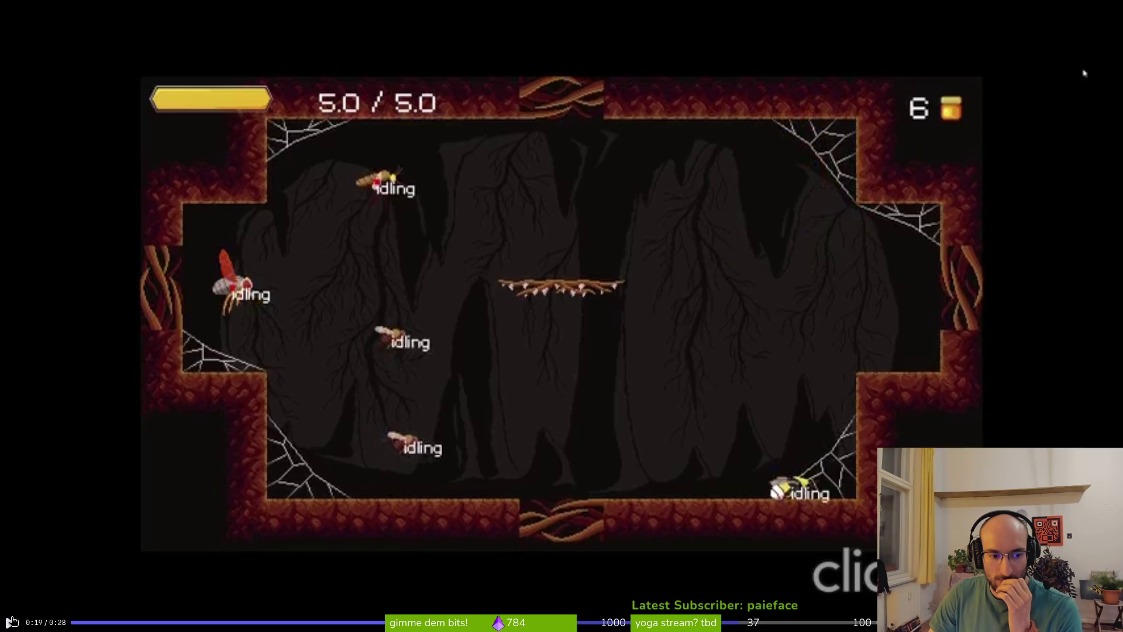
pyautogui.click(12, 621)
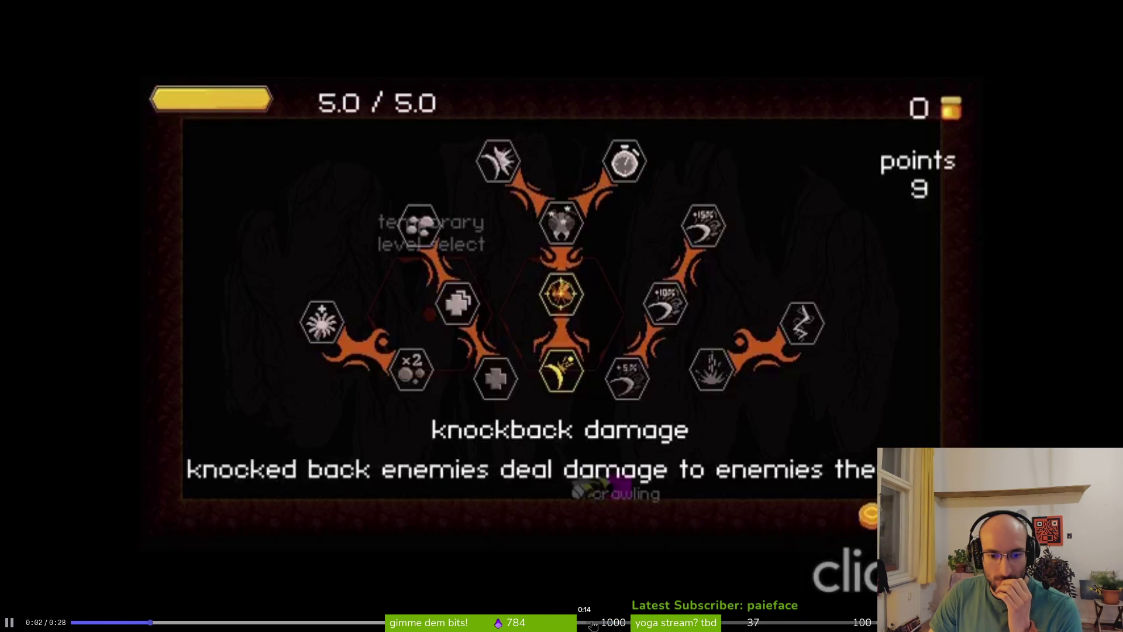
pyautogui.click(503, 622)
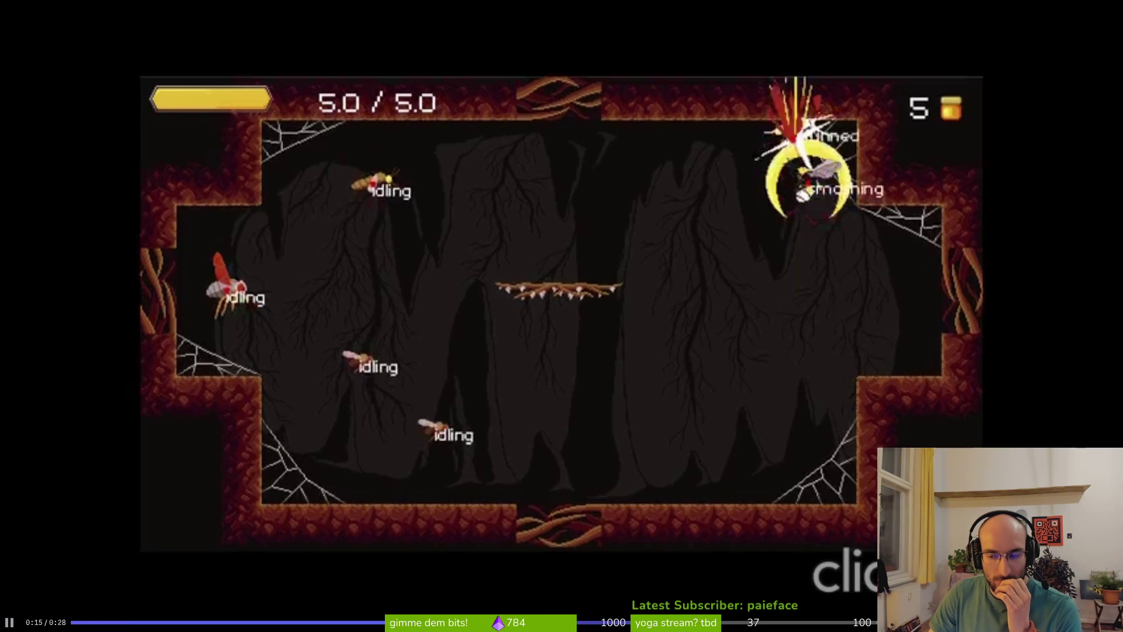
pyautogui.press('Escape')
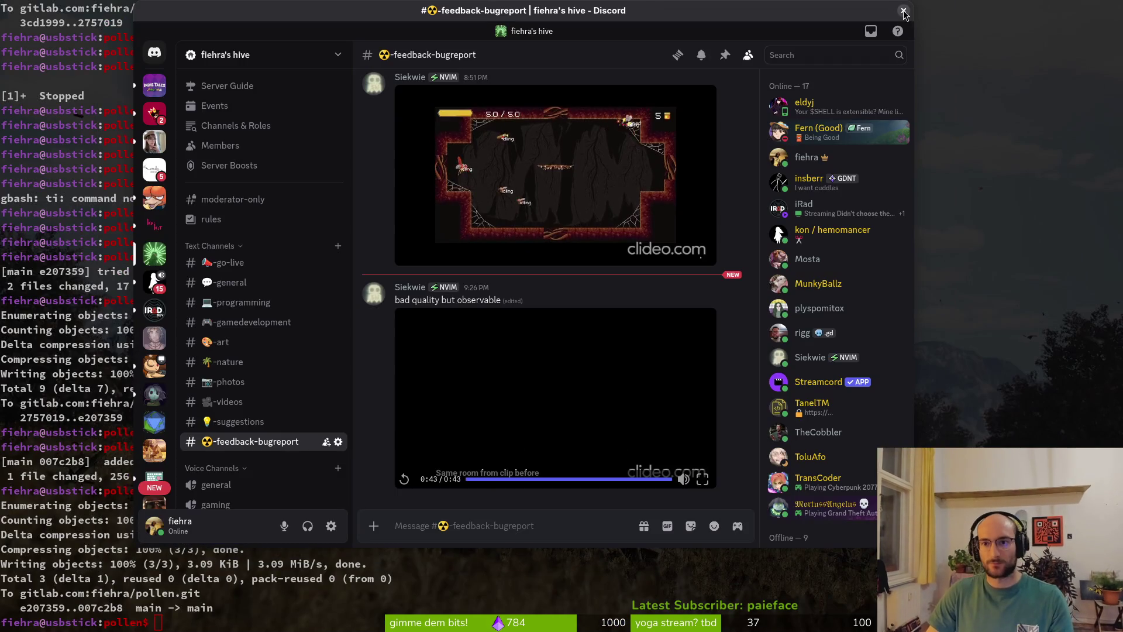
pyautogui.click(903, 12)
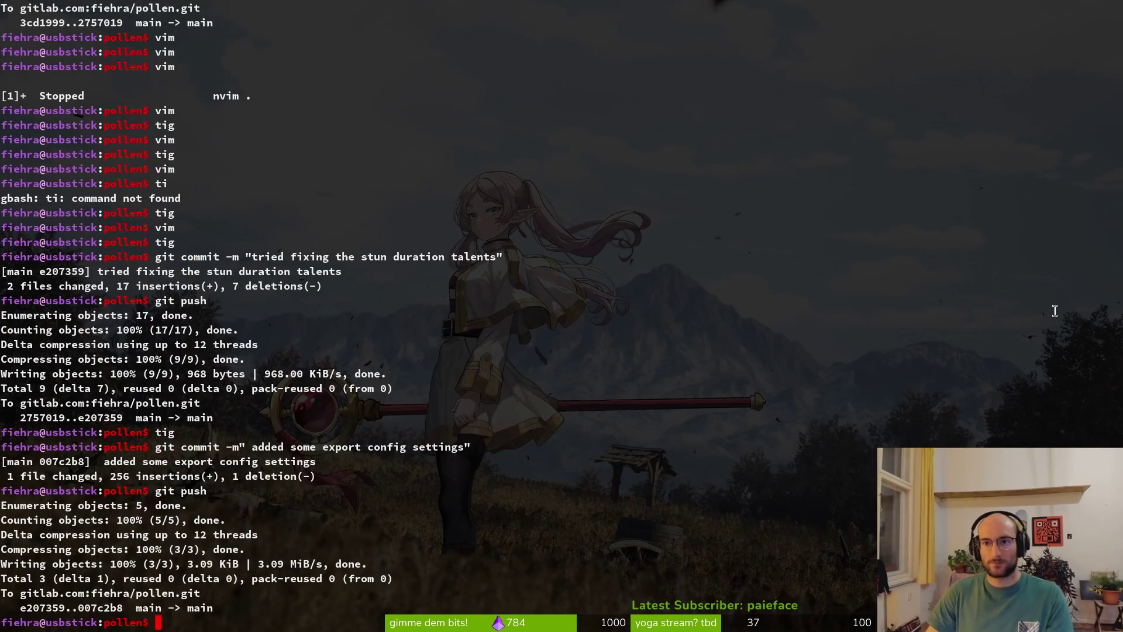
# - Trash all files in the pollen project's exports folder using Files
pyautogui.hotkey('alt', 'Tab')
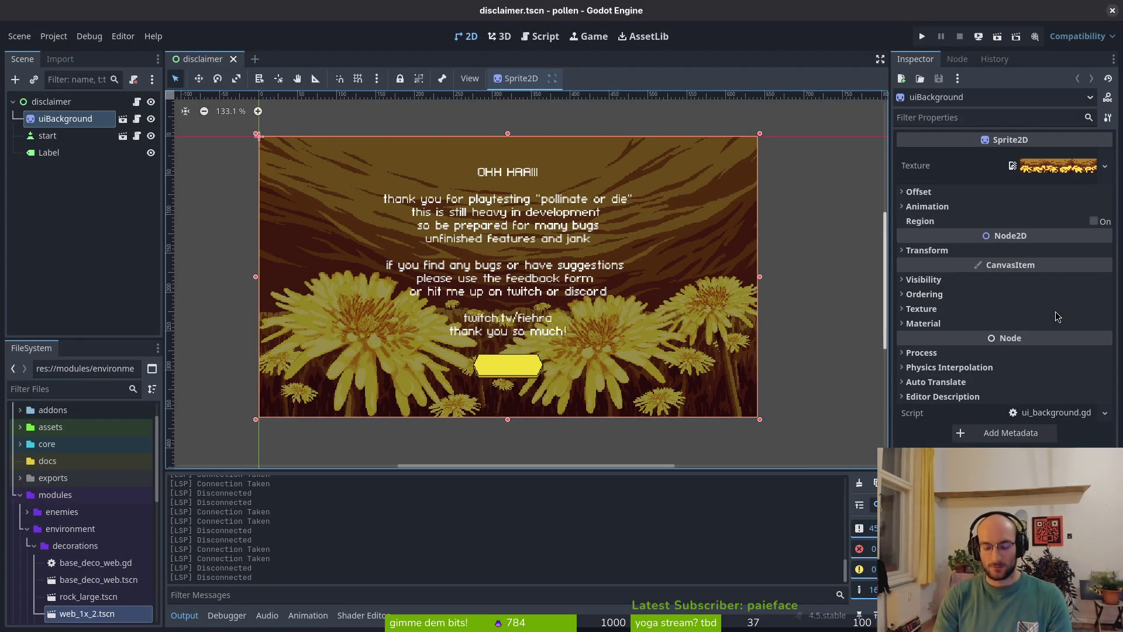
pyautogui.press('super')
pyautogui.press('super+e')
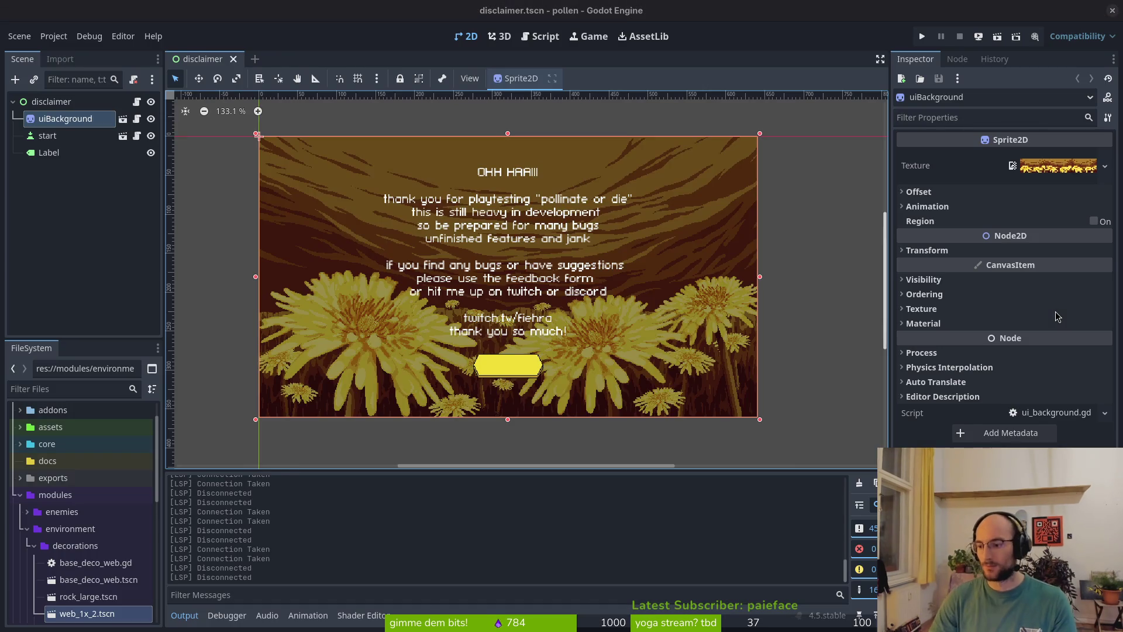
pyautogui.click(301, 342)
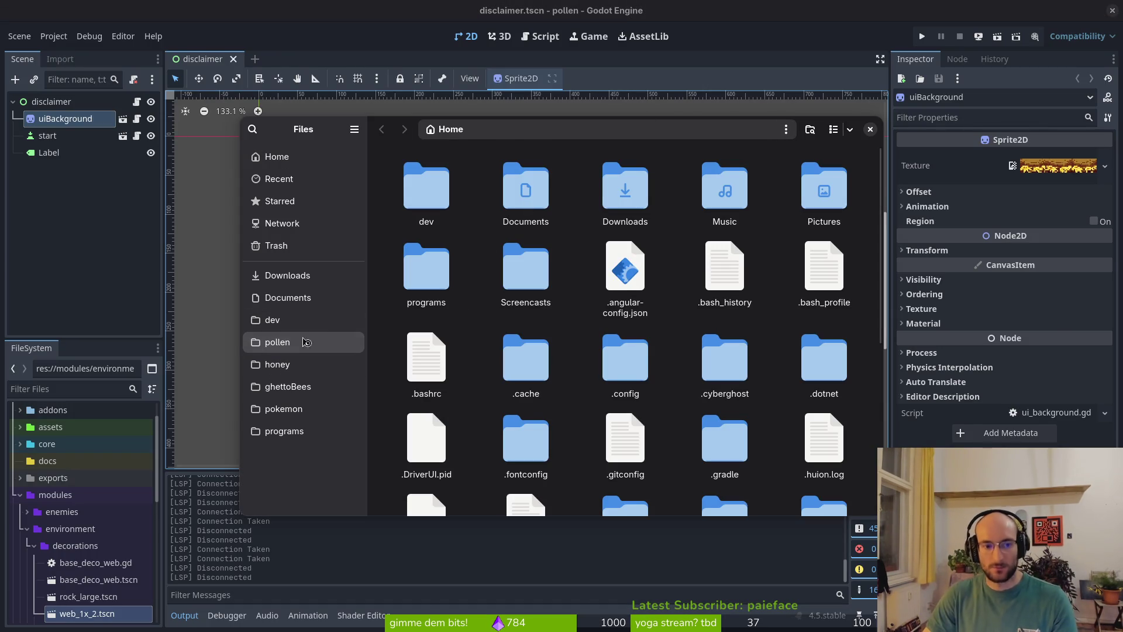
pyautogui.doubleClick(643, 283)
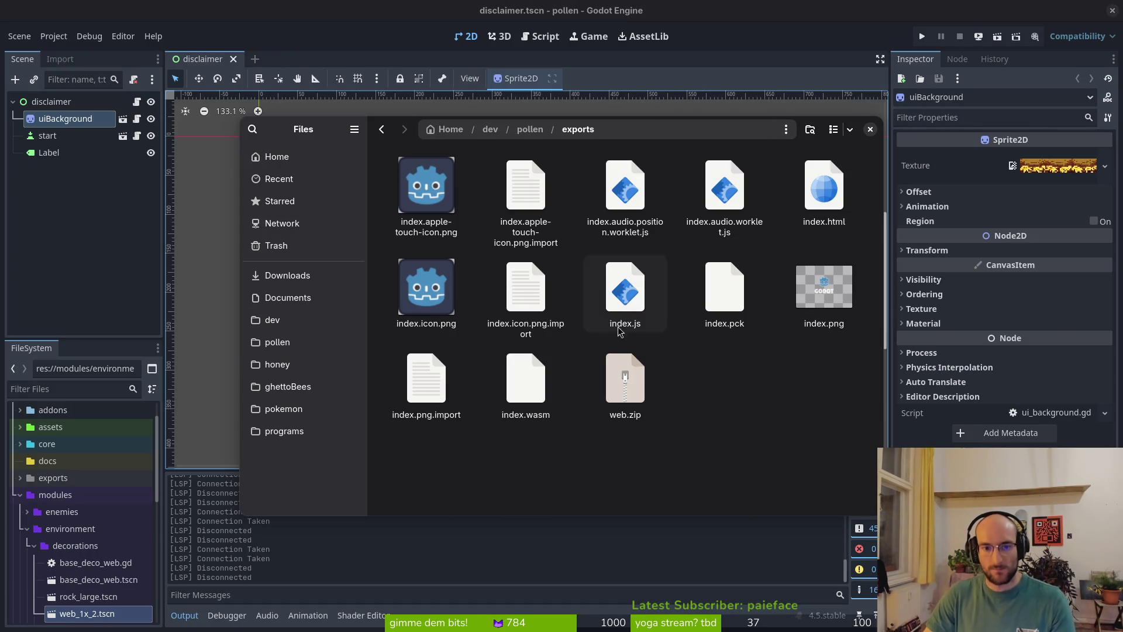
pyautogui.hotkey('ctrl', 'a')
pyautogui.press('Delete')
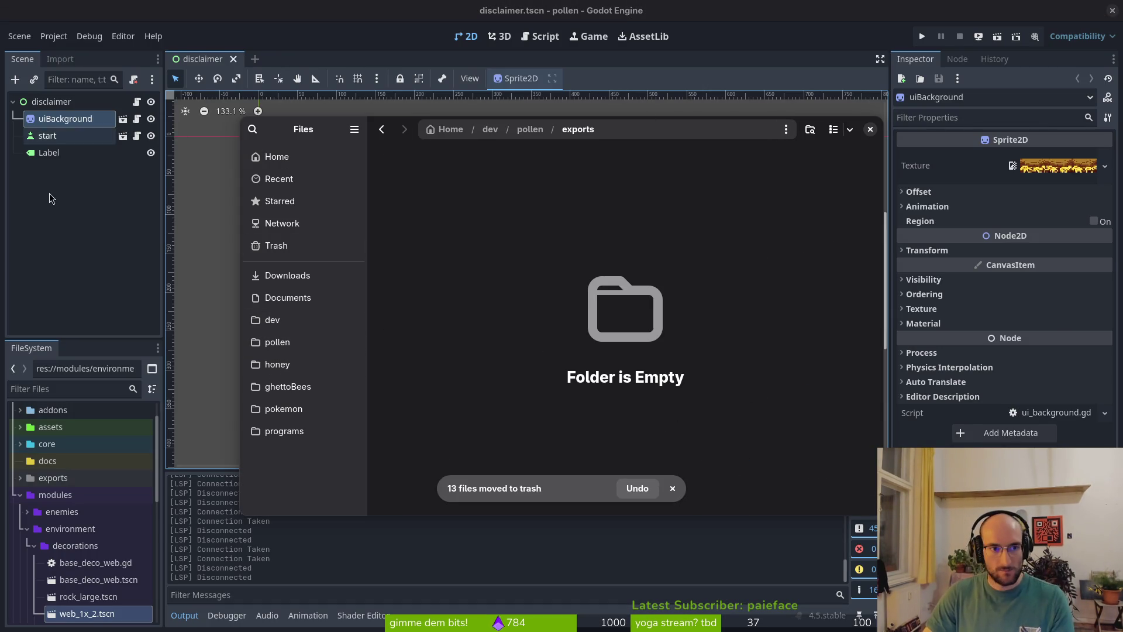
pyautogui.hotkey('ctrl', 'w')
# - Run tig in the terminal and select feedback.gd in the changes list
pyautogui.click(53, 36)
pyautogui.click(93, 255)
pyautogui.hotkey('alt', 'Tab')
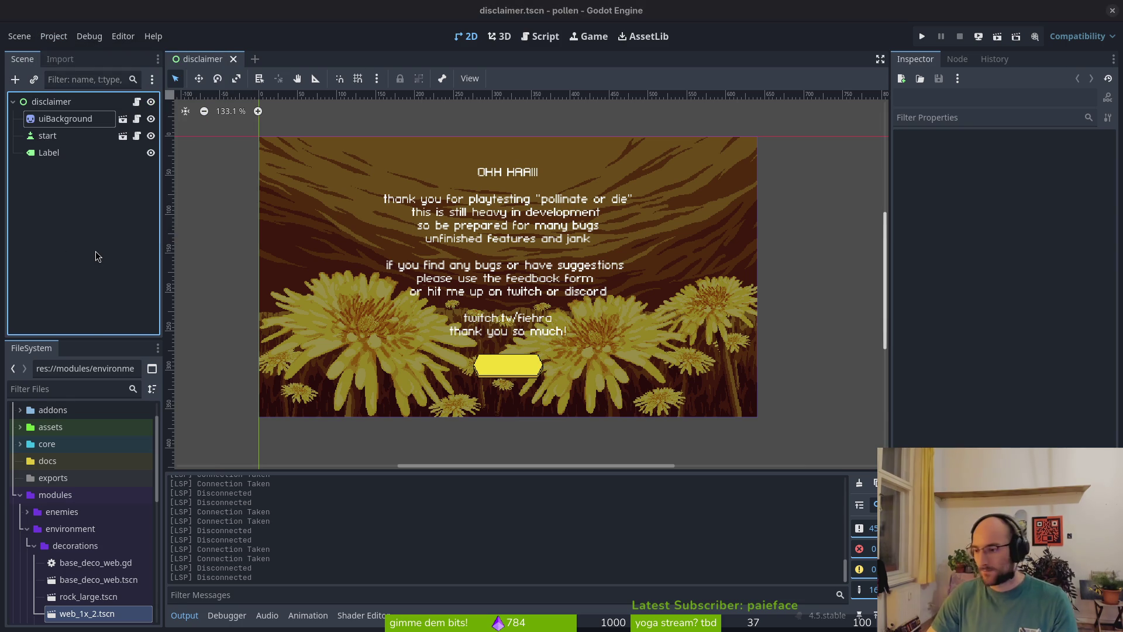
pyautogui.write('ig')
pyautogui.press('Return')
pyautogui.press('Down')
pyautogui.press('Down')
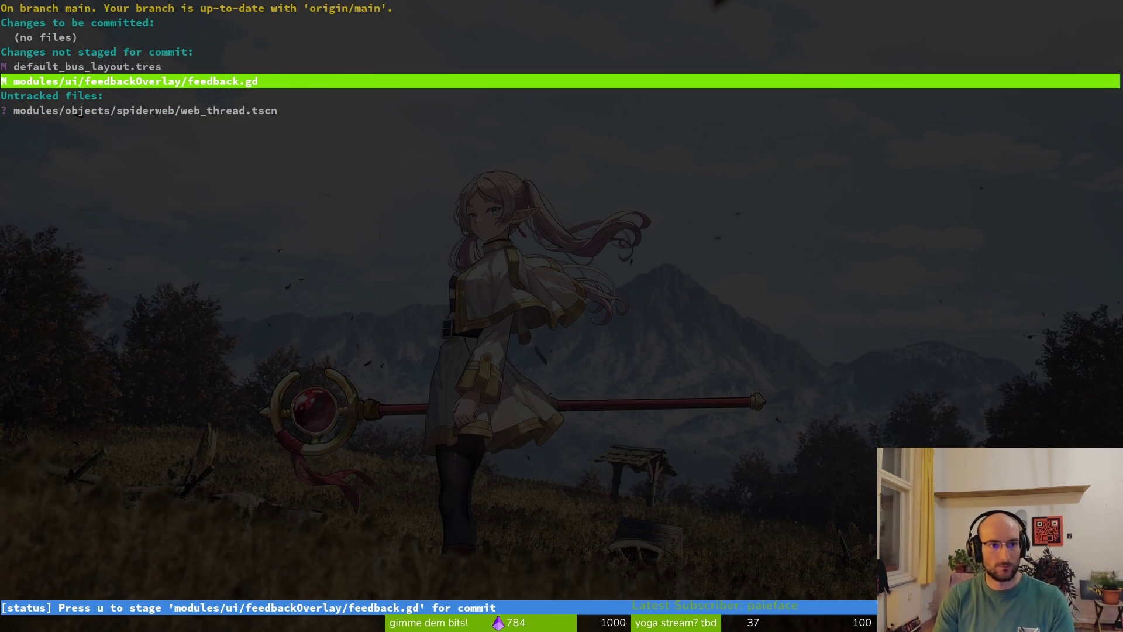
# - Quit tig, look over pollen's open GitLab issues, then return to Discord's feedback-bugreport channel
pyautogui.press('q')
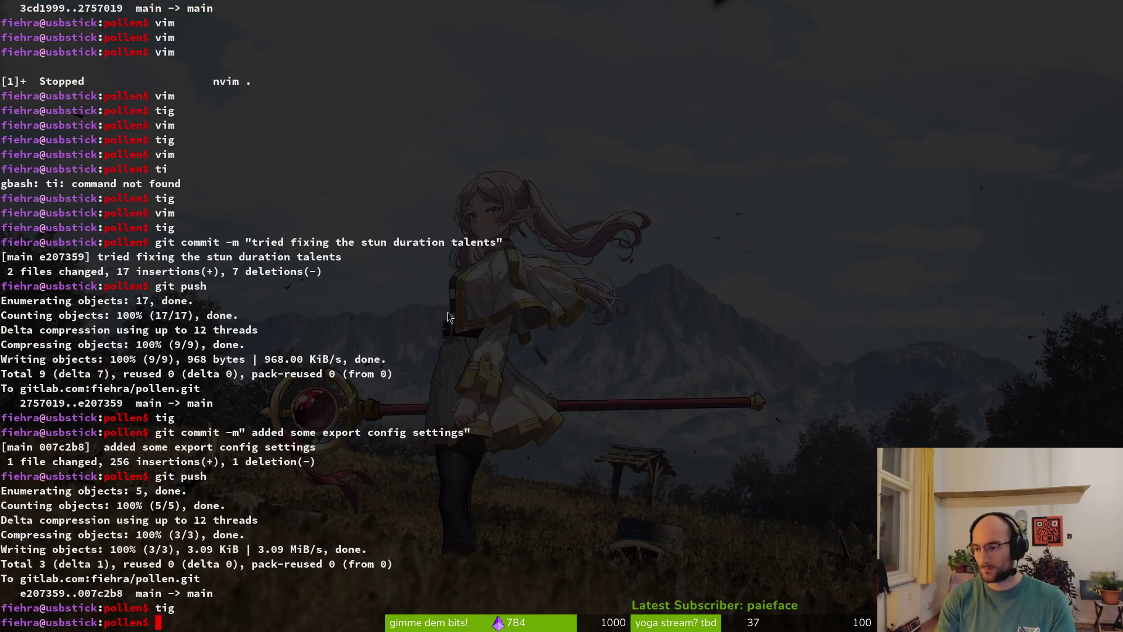
pyautogui.hotkey('alt', 'Tab')
pyautogui.hotkey('alt', 'Tab')
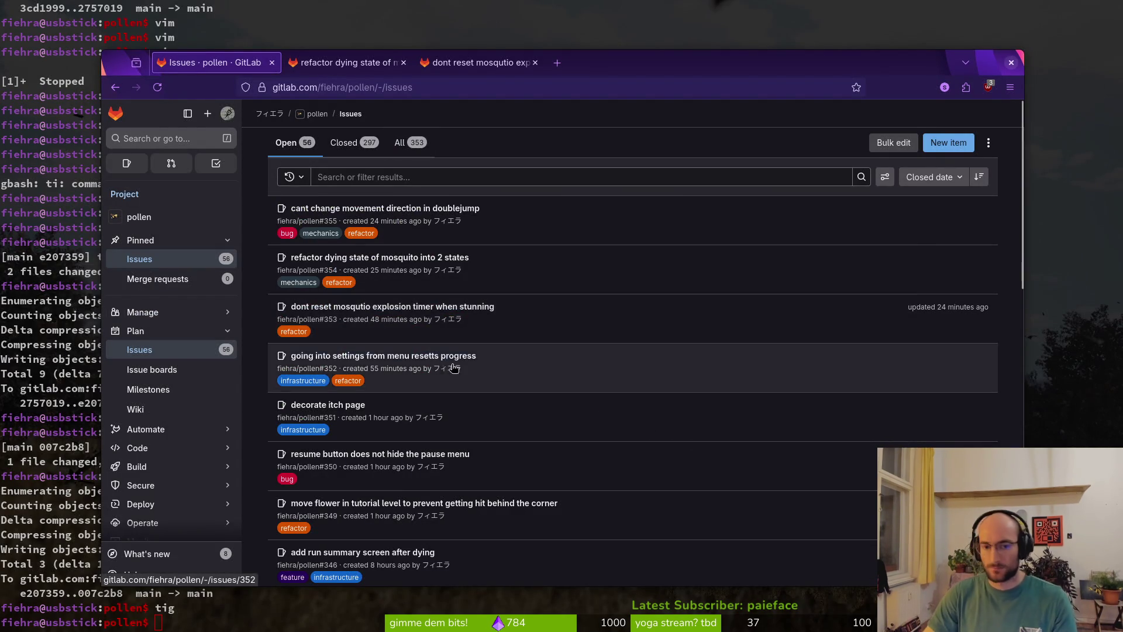
pyautogui.hotkey('alt', 'Tab')
pyautogui.moveTo(373, 8); pyautogui.dragTo(400, 30)
pyautogui.hotkey('alt', 'Tab')
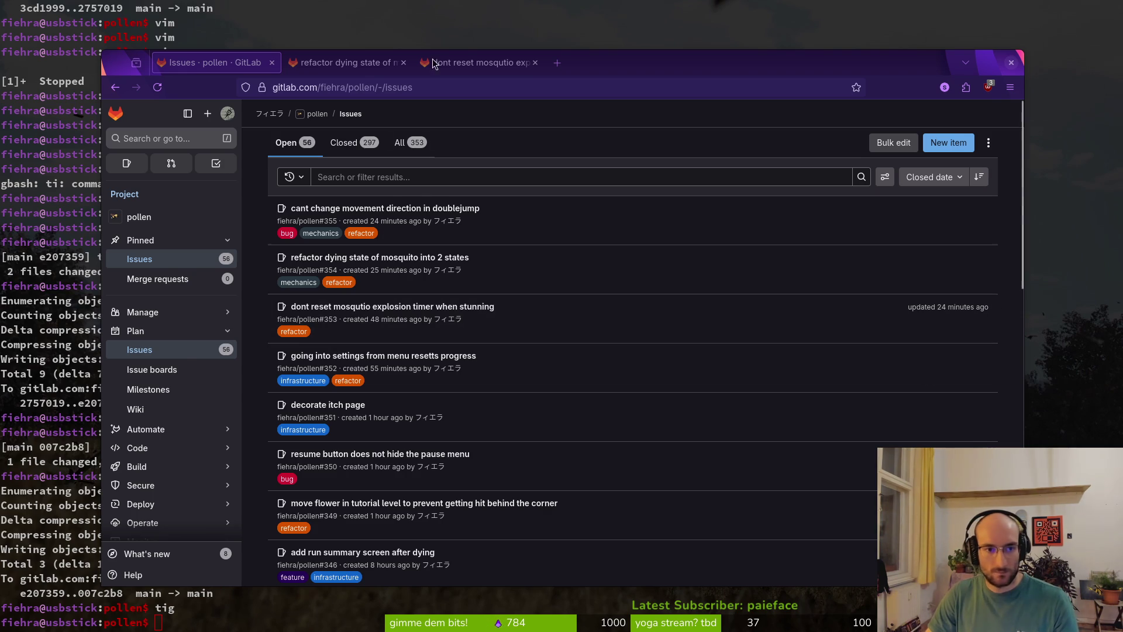
pyautogui.click(382, 24)
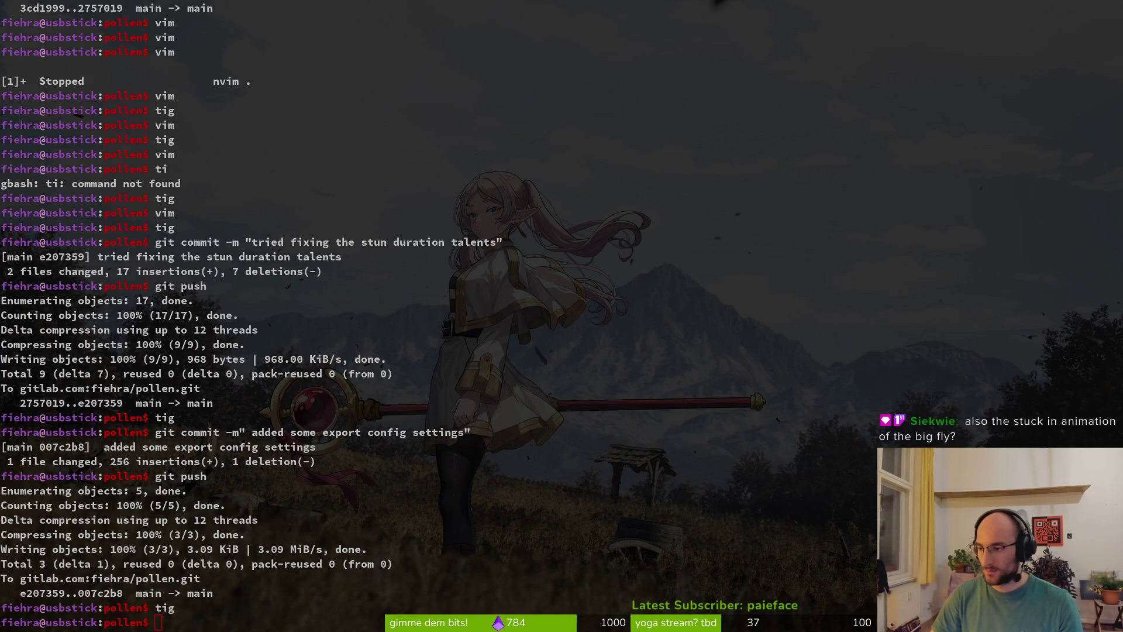
pyautogui.press('super+2')
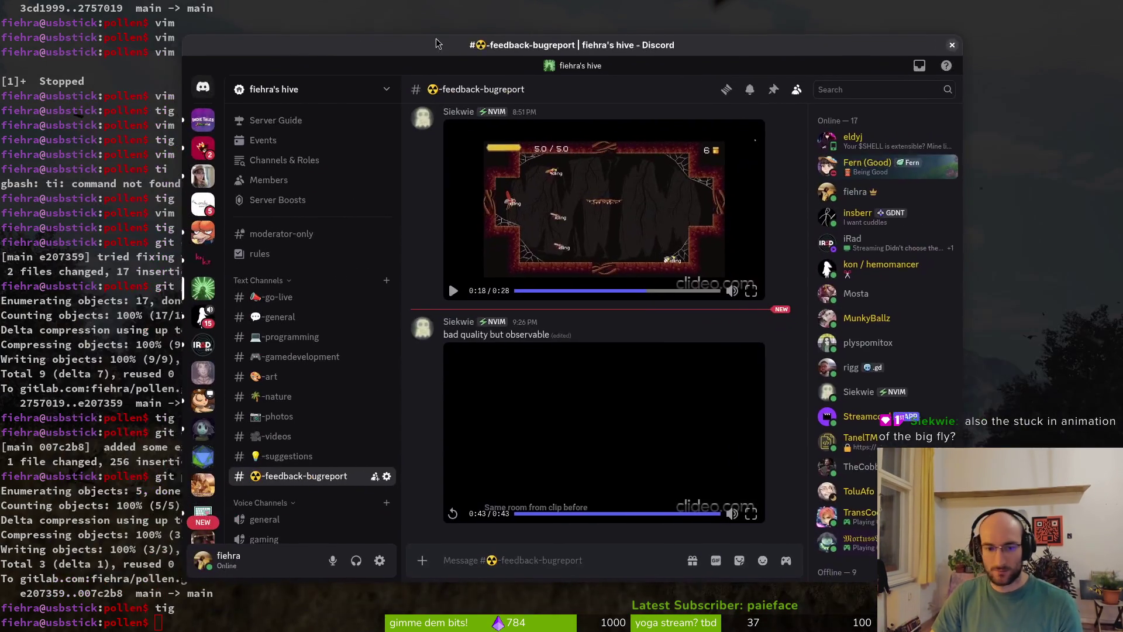
# - Replay the 'Same room from clip before' clip fullscreen from 0:07, pausing at 0:30 then resuming
pyautogui.scroll(2, 458, 511)
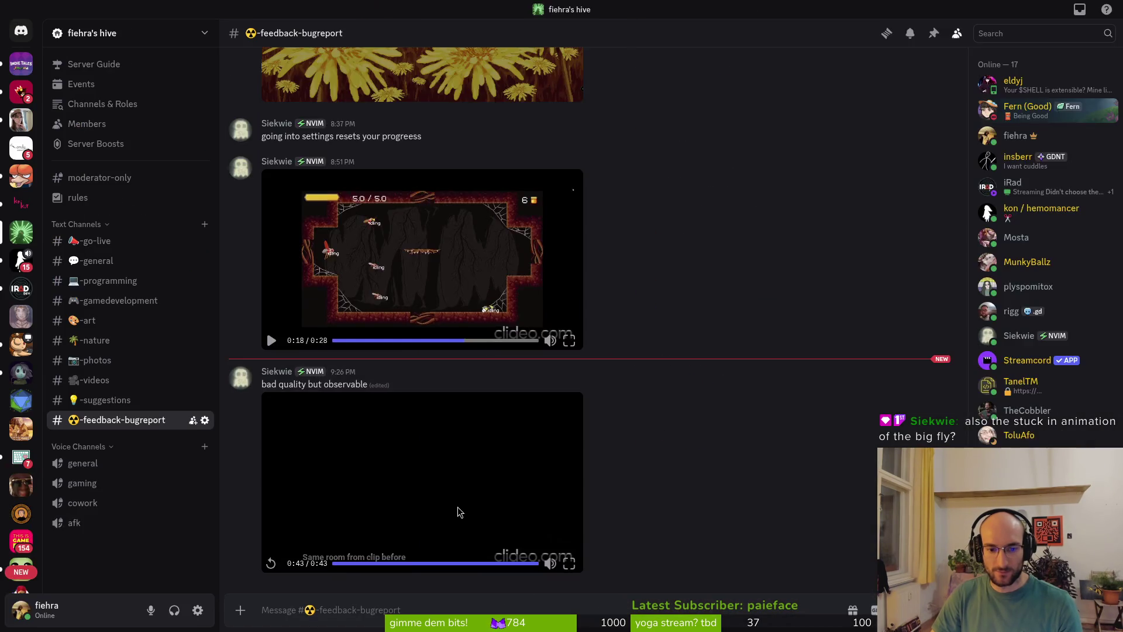
pyautogui.click(569, 563)
pyautogui.click(655, 621)
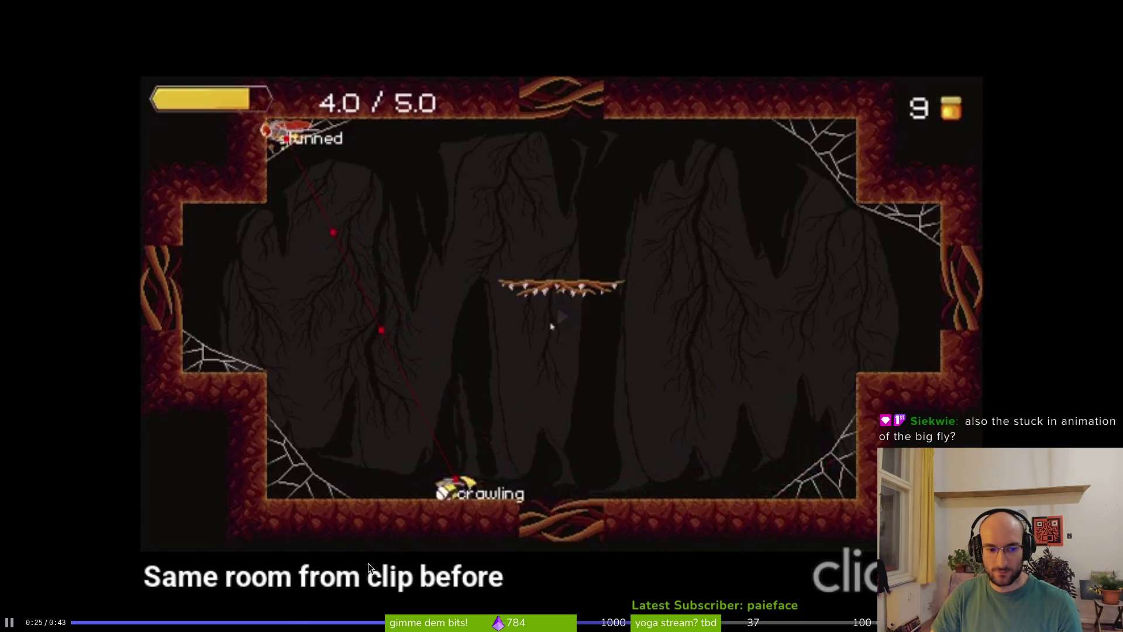
pyautogui.click(239, 622)
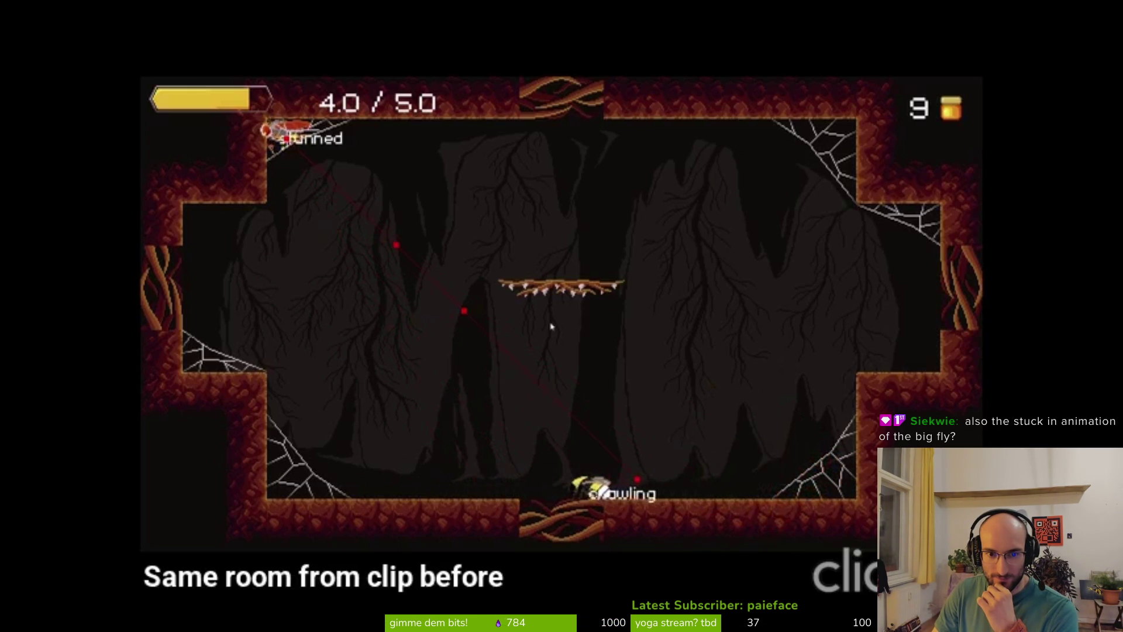
pyautogui.click(739, 528)
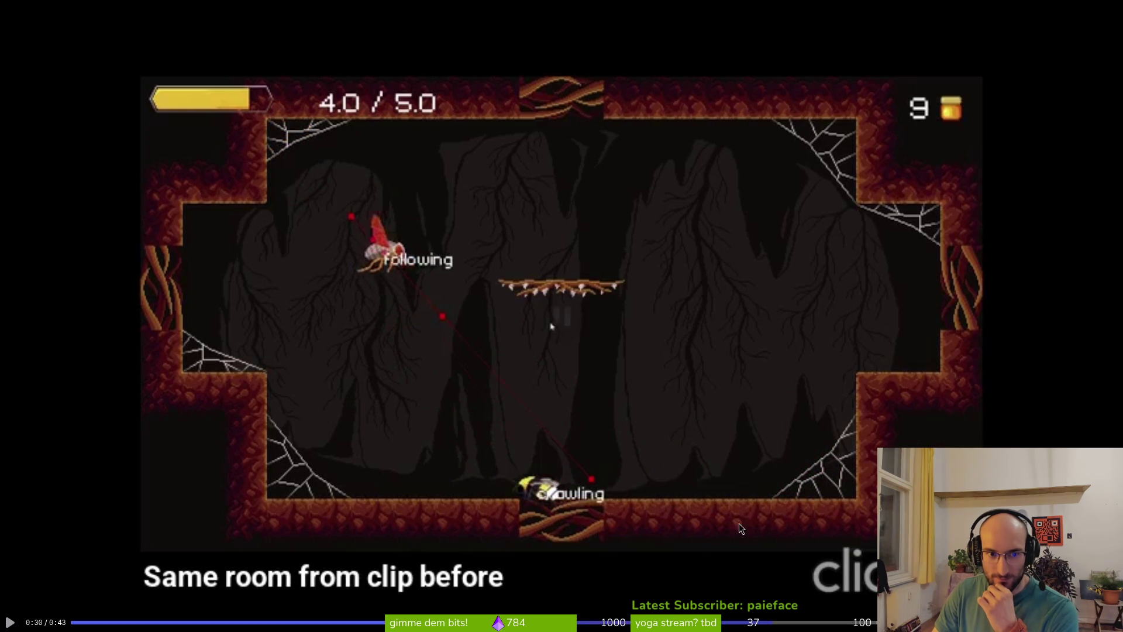
pyautogui.press('space')
# - Close the clip viewer, hide Discord and show the overview of open windows
pyautogui.press('Escape')
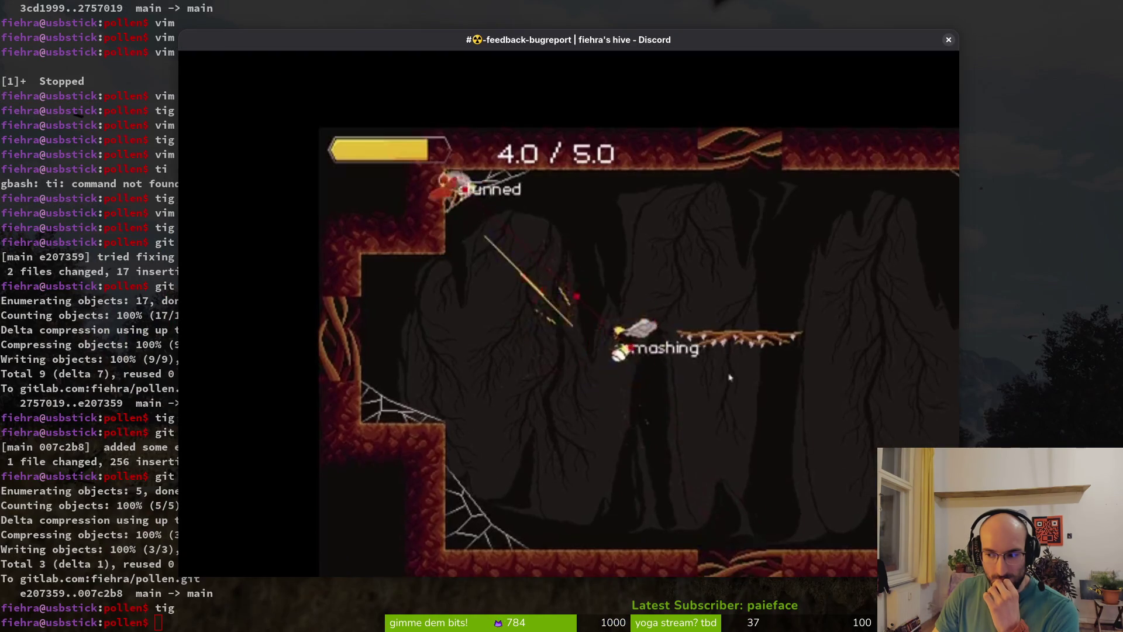
pyautogui.press('Escape')
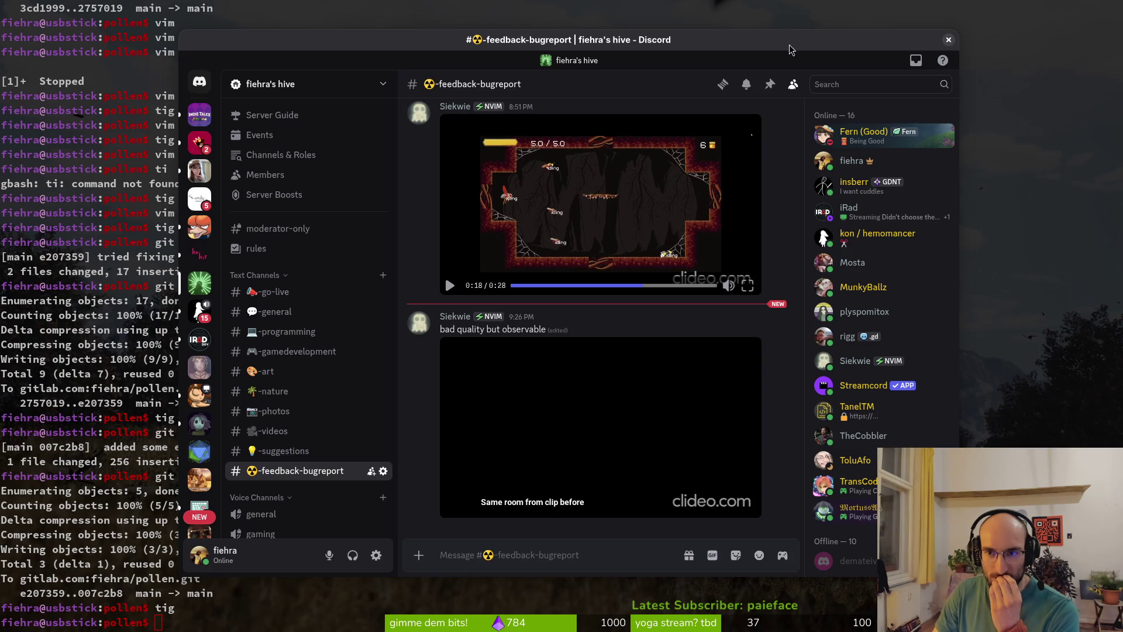
pyautogui.press('super+minus')
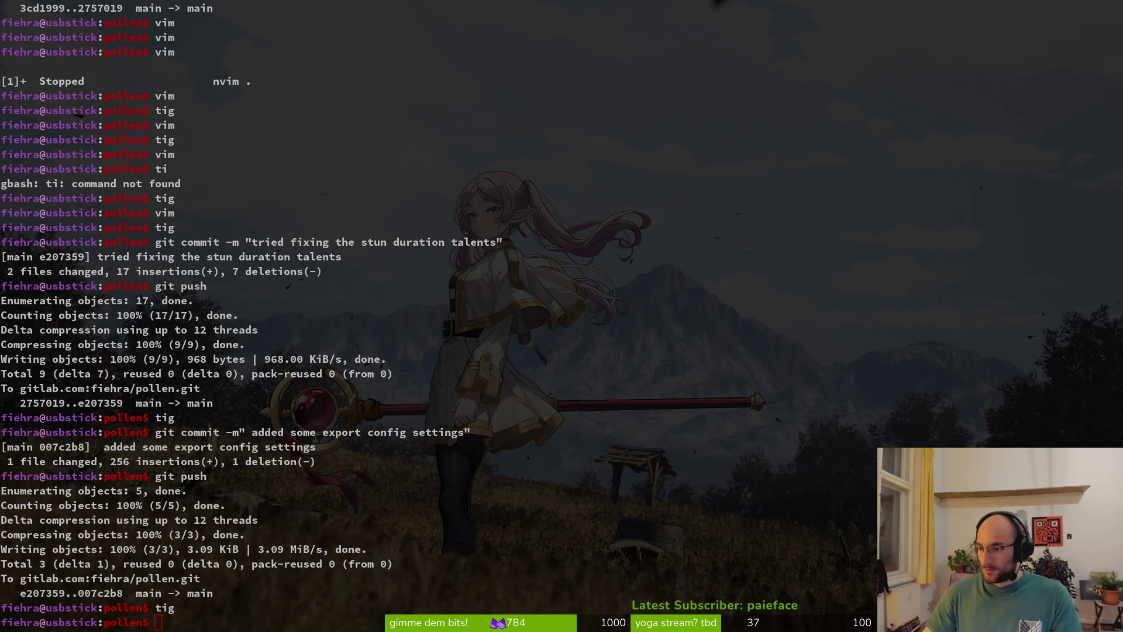
pyautogui.press('super')
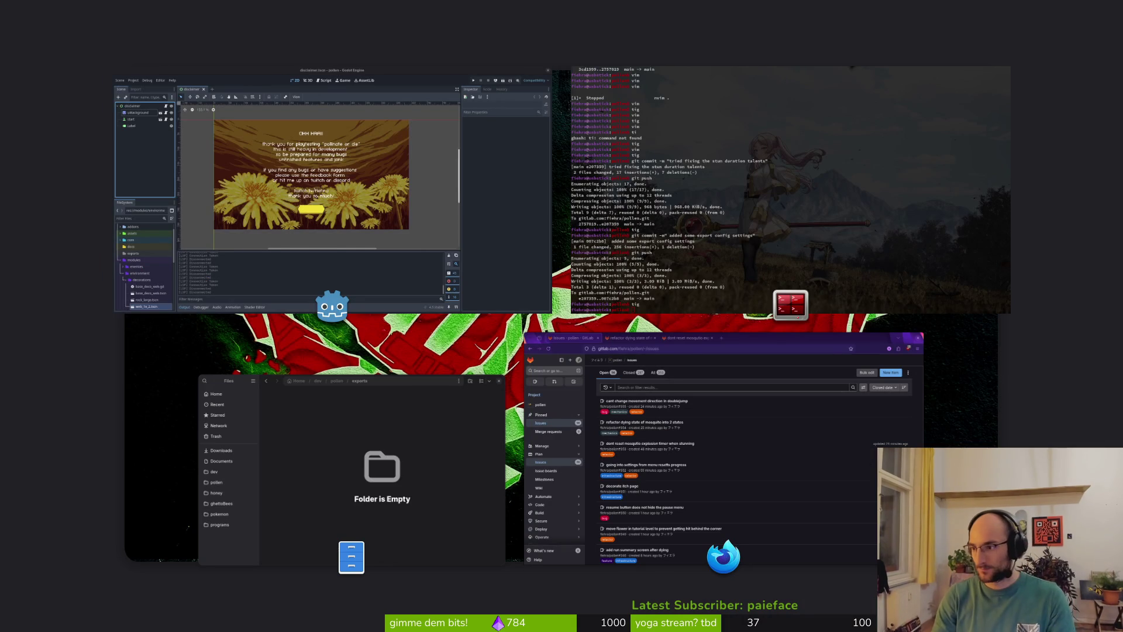
# - Run ls twice in the terminal to list pollen's addons, assets, core, docs, exports and project.godot
pyautogui.press('super')
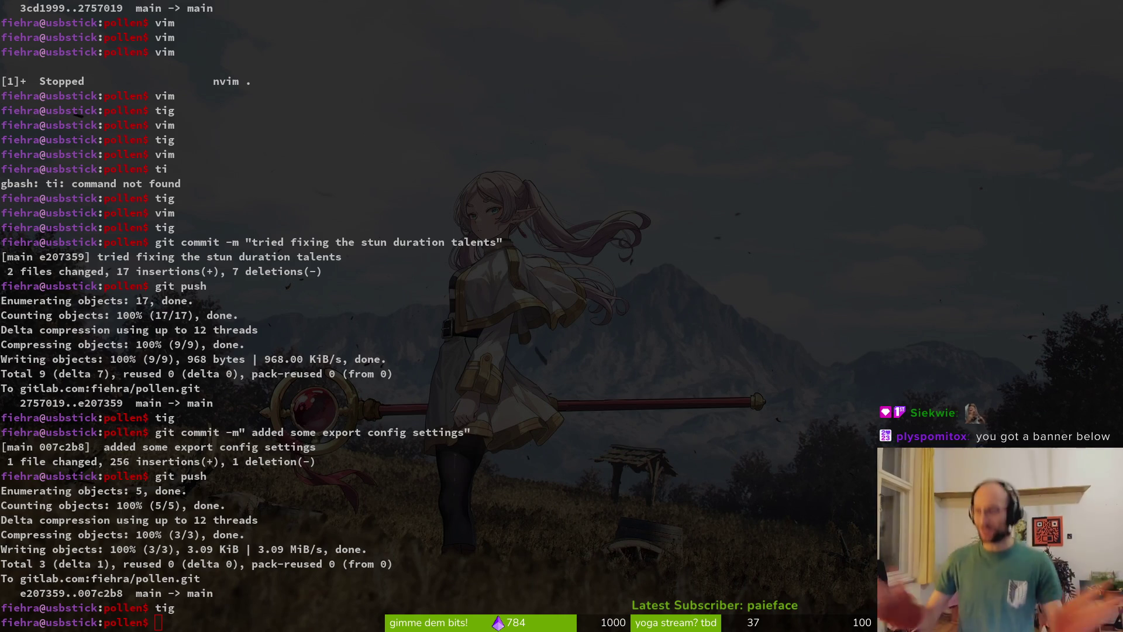
pyautogui.click(657, 484)
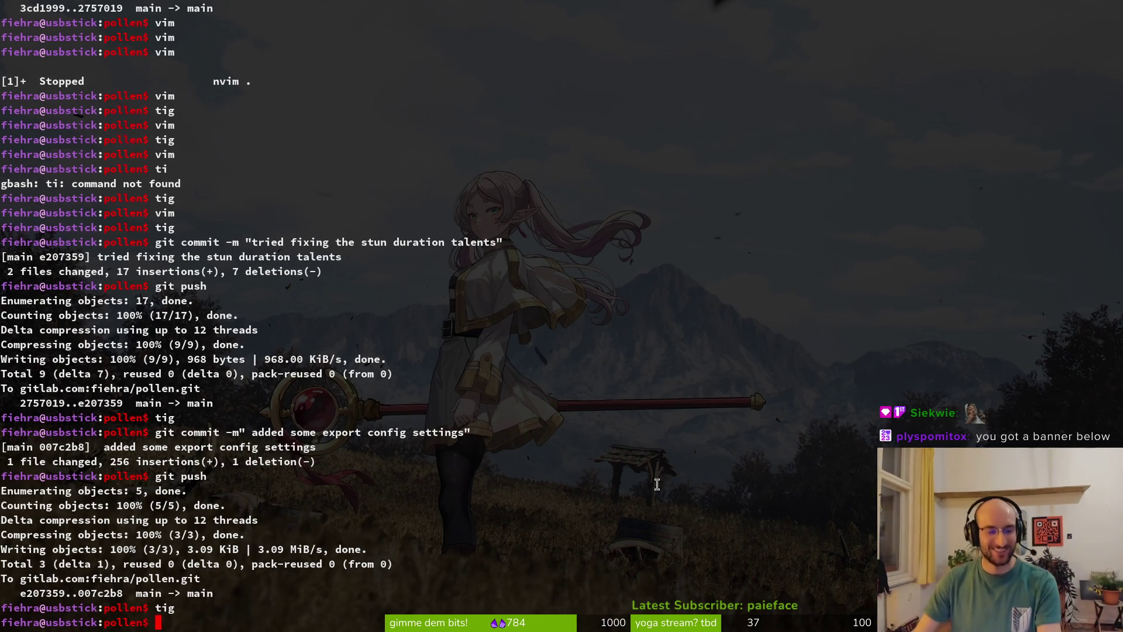
pyautogui.write('ls')
pyautogui.press('Return')
pyautogui.write('ls')
pyautogui.press('Return')
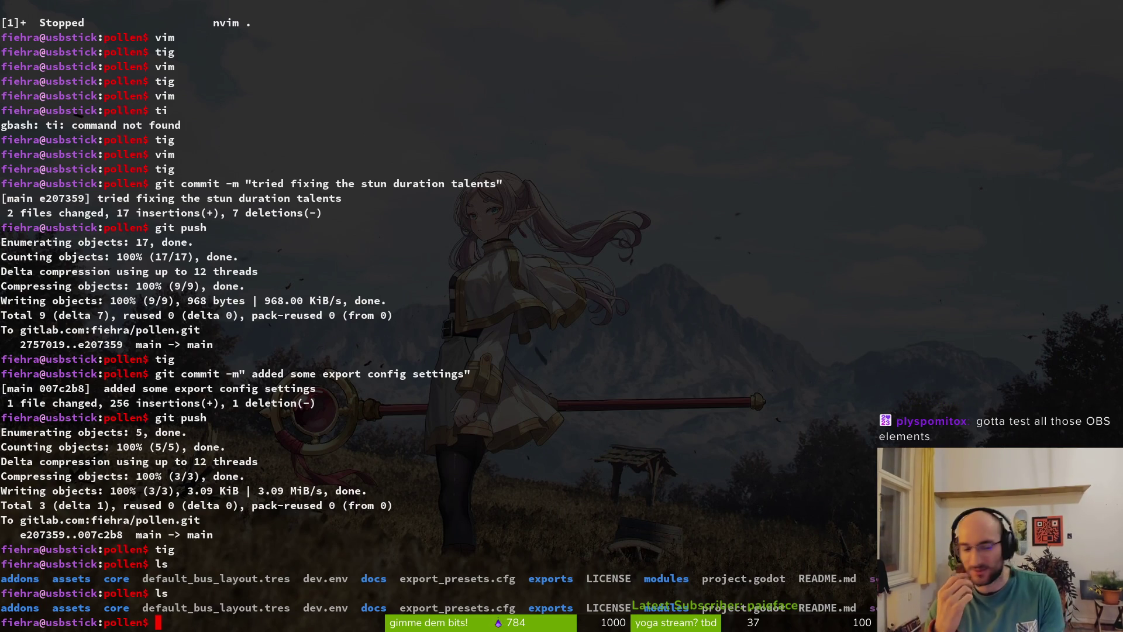
# - Check tig's status view for two modified files and untracked web_thread.tscn, then switch to Godot
pyautogui.write('tig')
pyautogui.press('Return')
pyautogui.press('s')
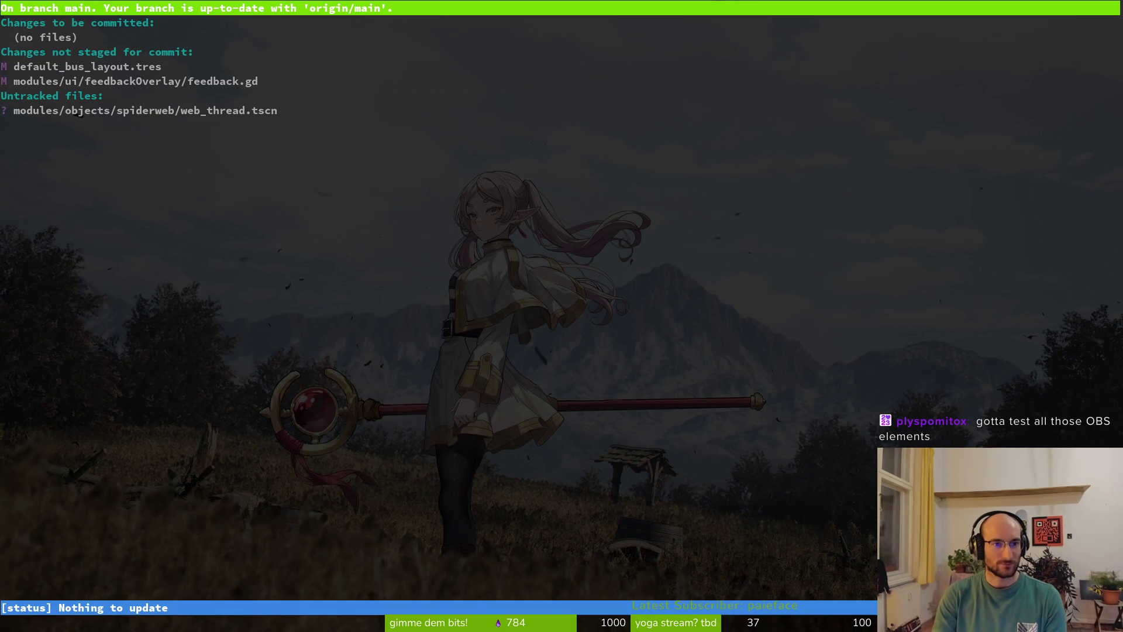
pyautogui.press('q')
pyautogui.press('q')
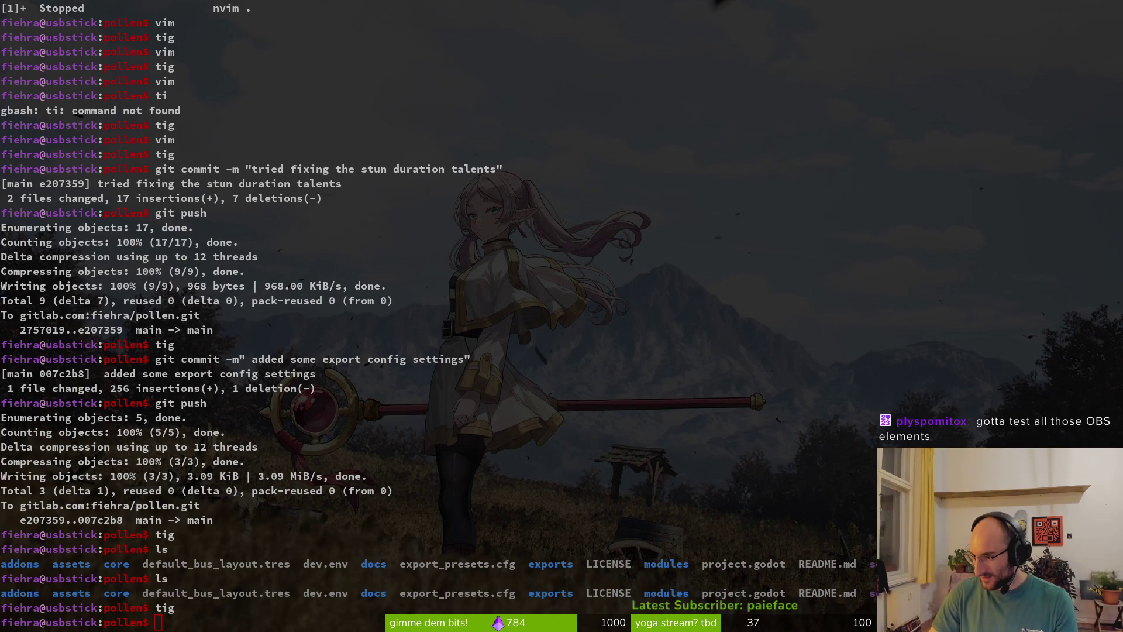
pyautogui.hotkey('alt', 'Tab')
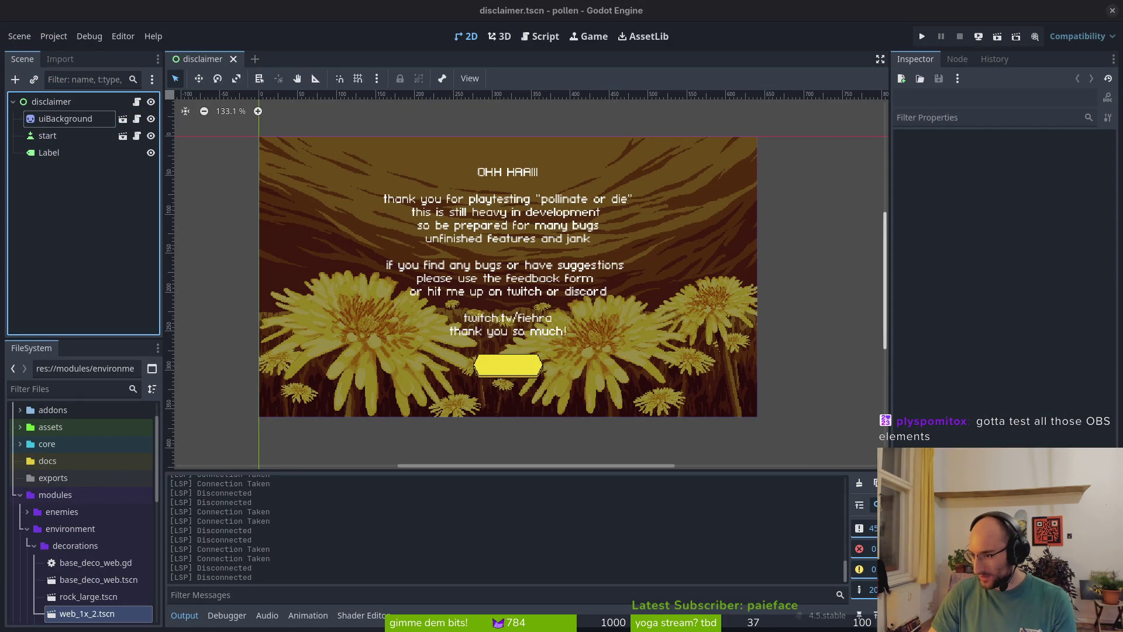
# - Export the Web preset to the exports folder as index.html
pyautogui.click(53, 36)
pyautogui.click(70, 120)
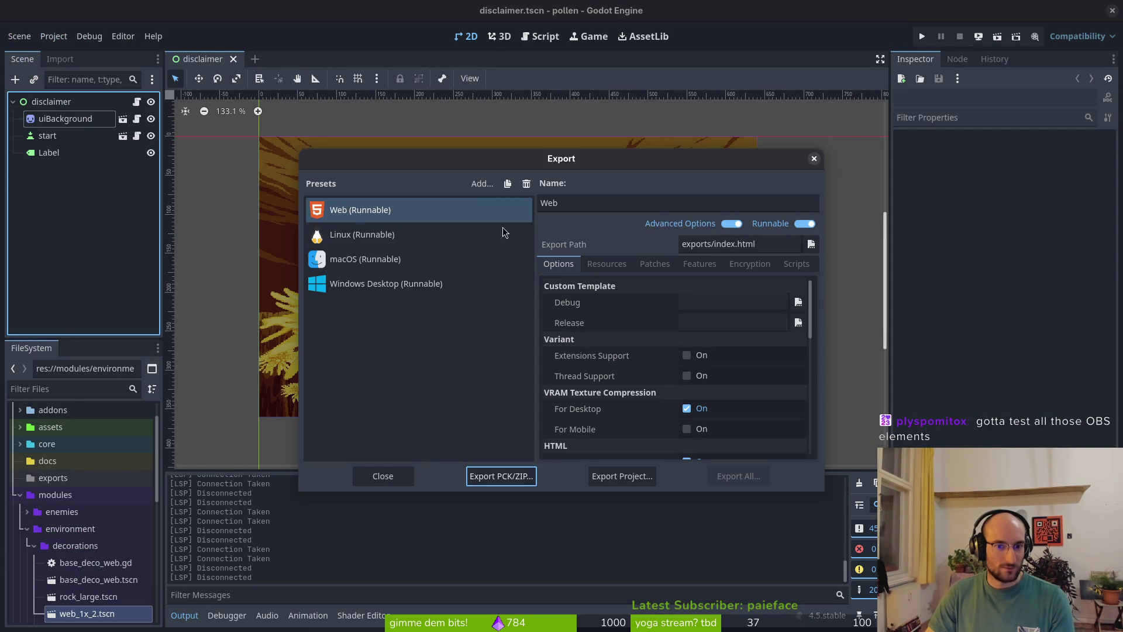
pyautogui.click(620, 475)
pyautogui.click(671, 504)
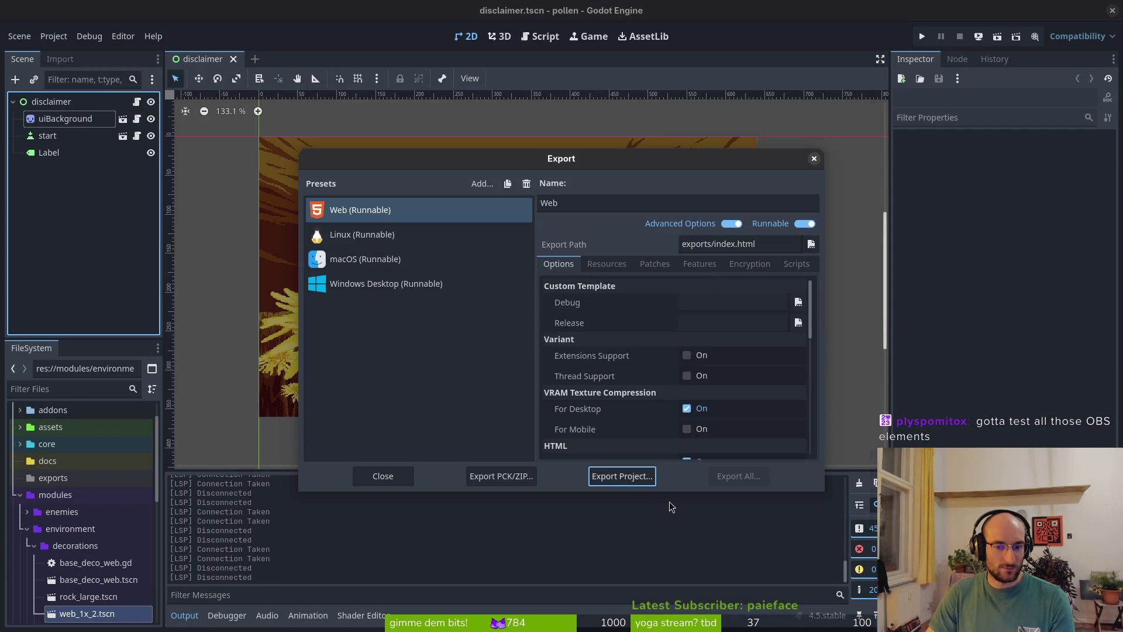
# - Compress the 12 exported Web files in pollen/exports into web.zip
pyautogui.press('super')
pyautogui.press('super+e')
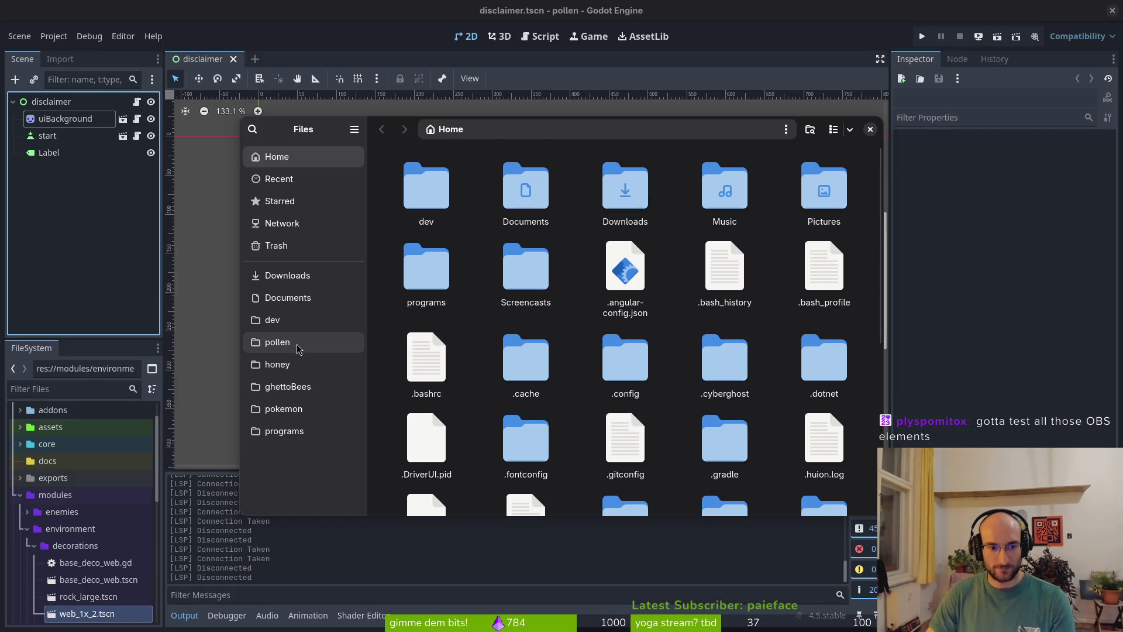
pyautogui.click(285, 342)
pyautogui.doubleClick(646, 290)
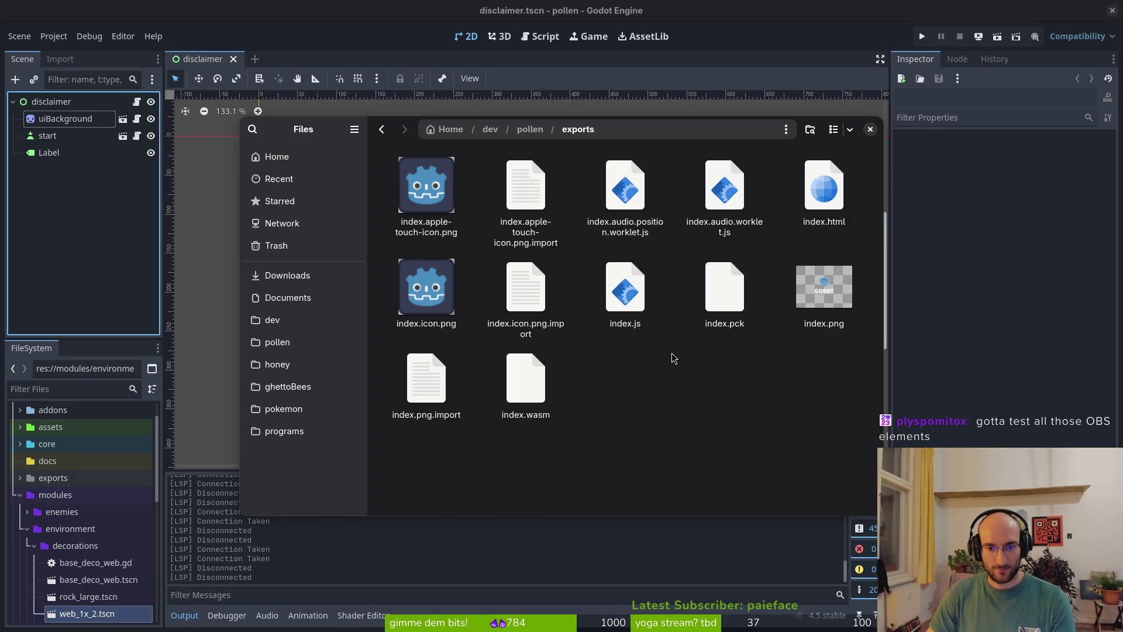
pyautogui.hotkey('ctrl', 'a')
pyautogui.rightClick(624, 290)
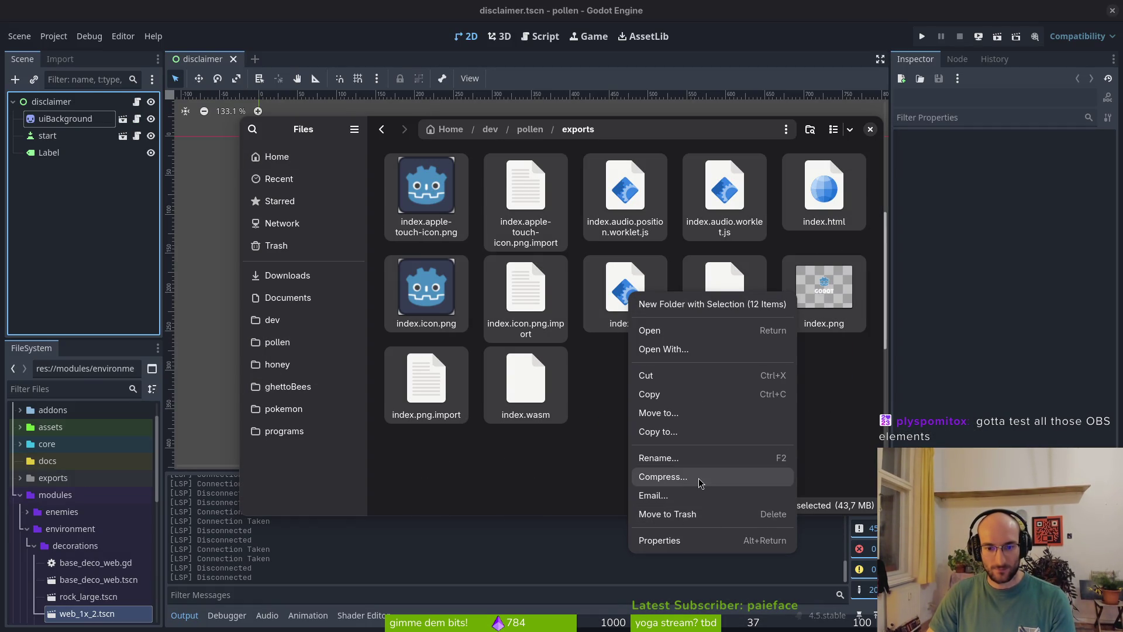
pyautogui.click(630, 479)
pyautogui.write('web')
pyautogui.press('Return')
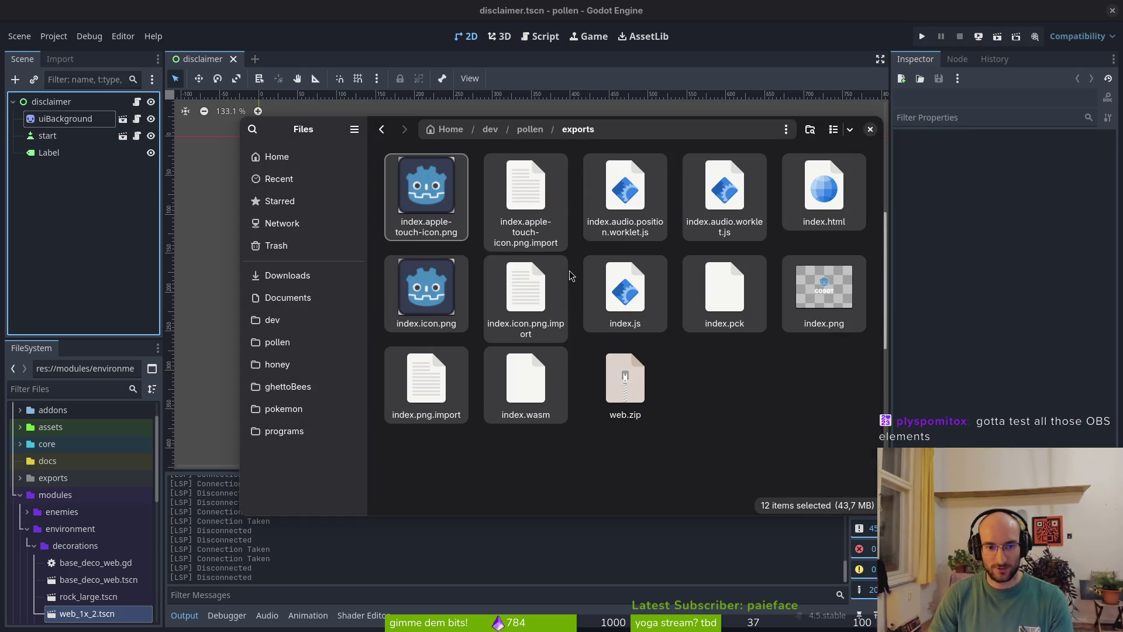
pyautogui.click(871, 130)
pyautogui.hotkey('alt', 'Tab')
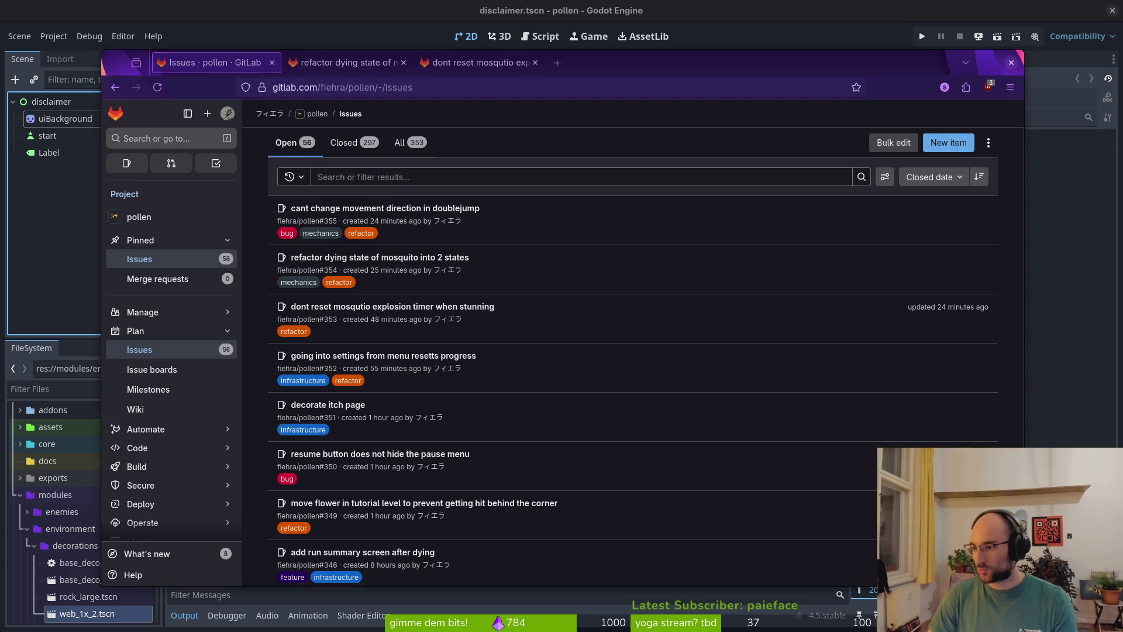
# - Load itch.io in a new tab and open pollinate or die from the Creator Dashboard
pyautogui.hotkey('ctrl', 't')
pyautogui.write('itch.io')
pyautogui.press('Return')
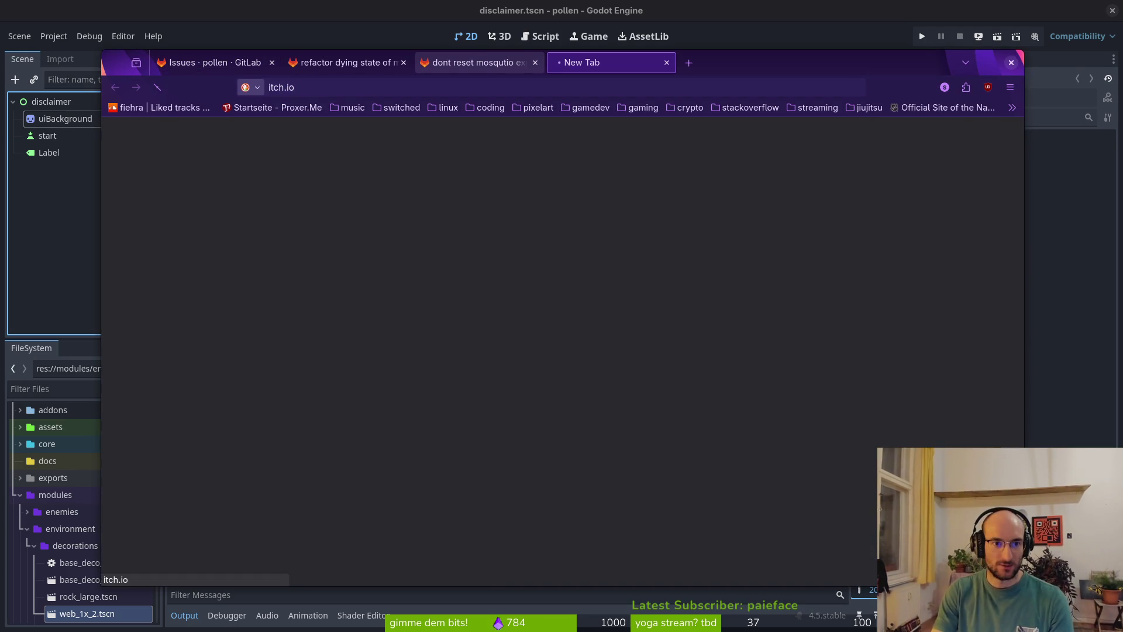
pyautogui.click(209, 72)
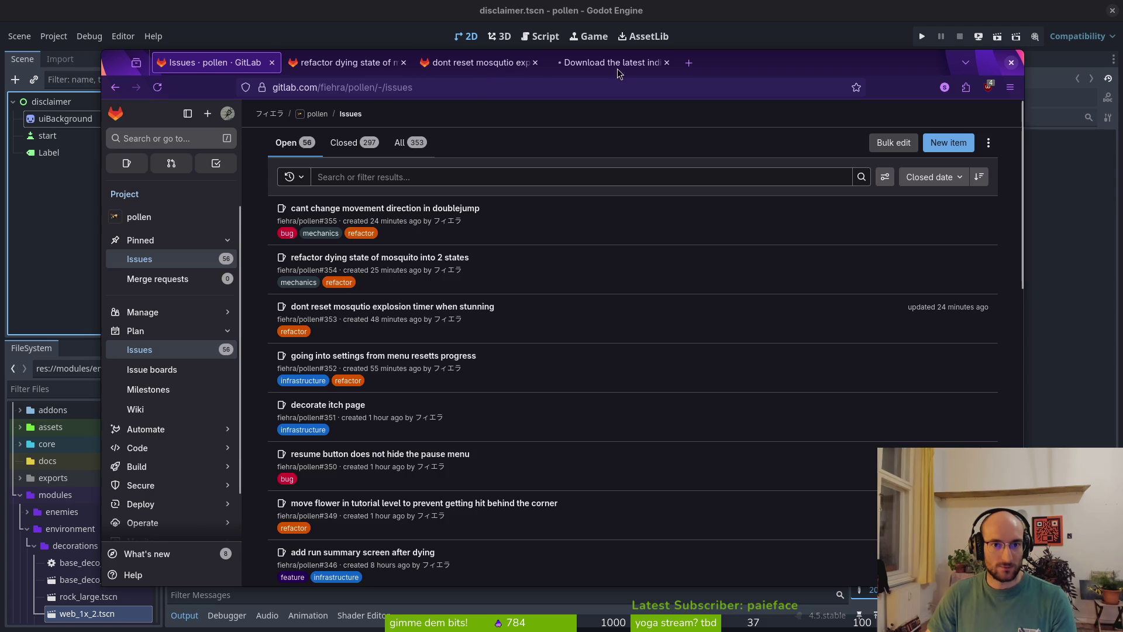
pyautogui.hotkey('ctrl', 'shift', 'Tab')
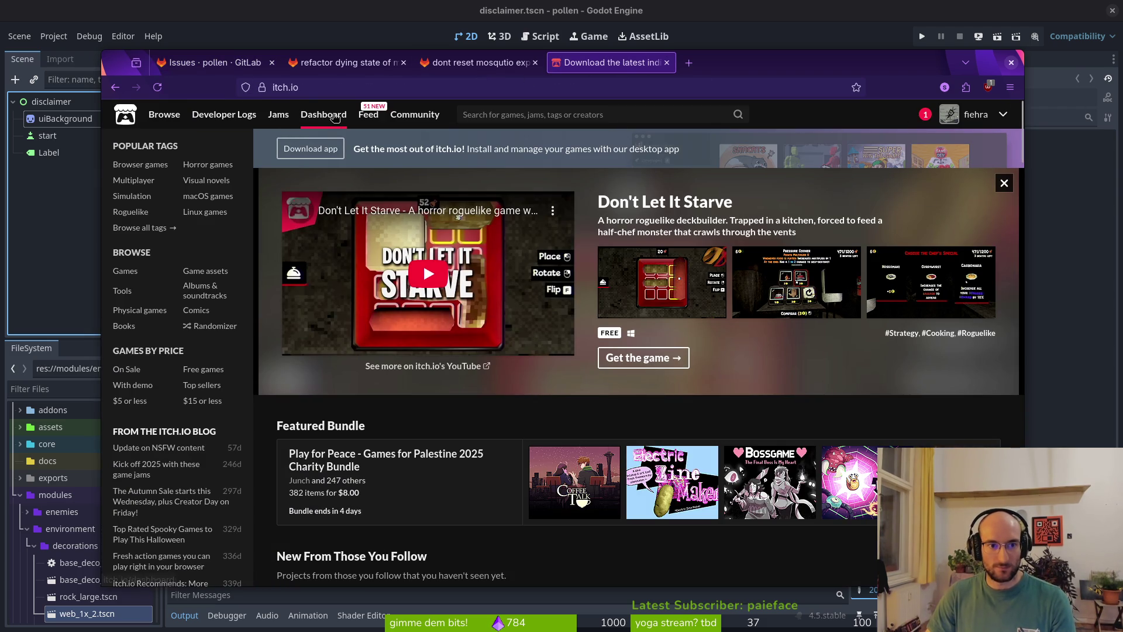
pyautogui.click(323, 115)
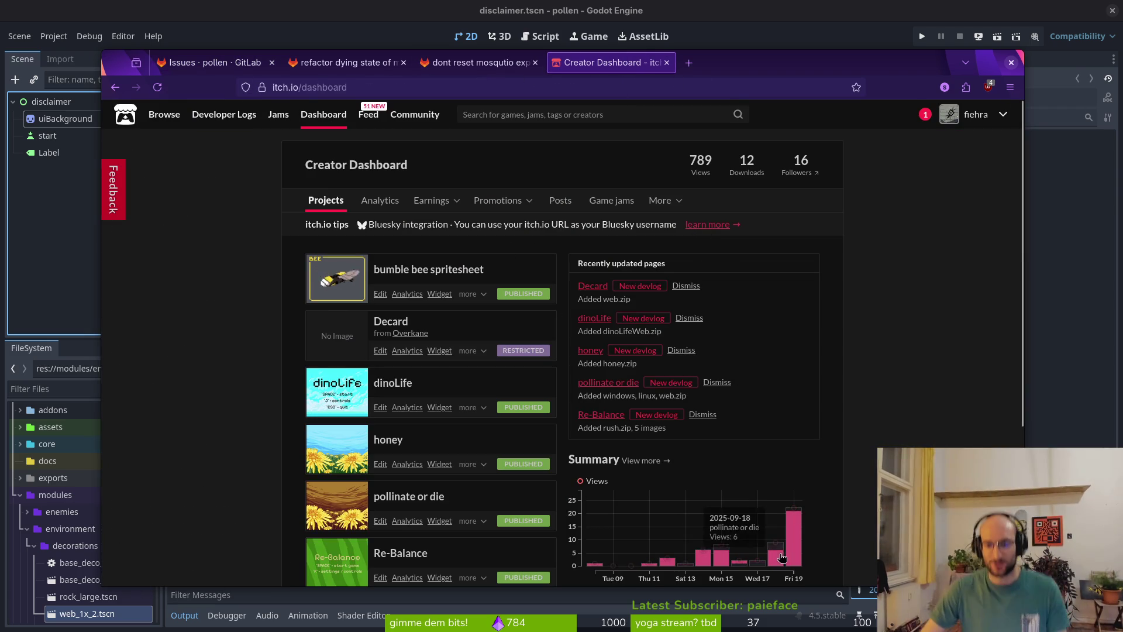
pyautogui.scroll(-3, 442, 445)
pyautogui.scroll(-2, 443, 446)
pyautogui.click(409, 342)
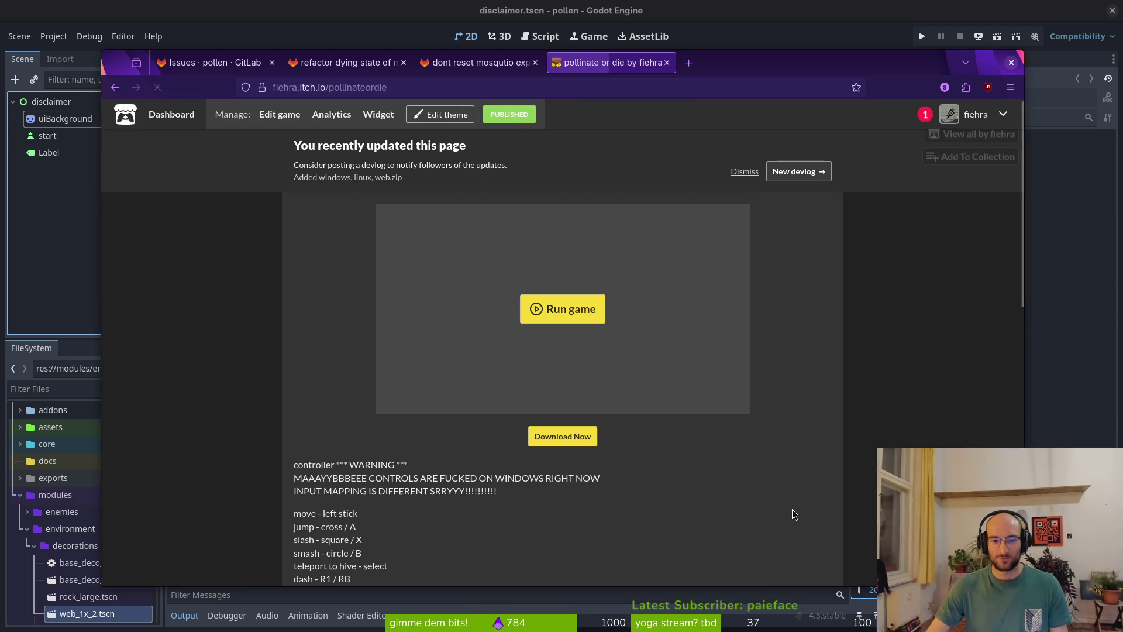
# - Upload web.zip from the exports folder on the game's edit page
pyautogui.click(281, 116)
pyautogui.scroll(-6, 250, 316)
pyautogui.scroll(-6, 275, 303)
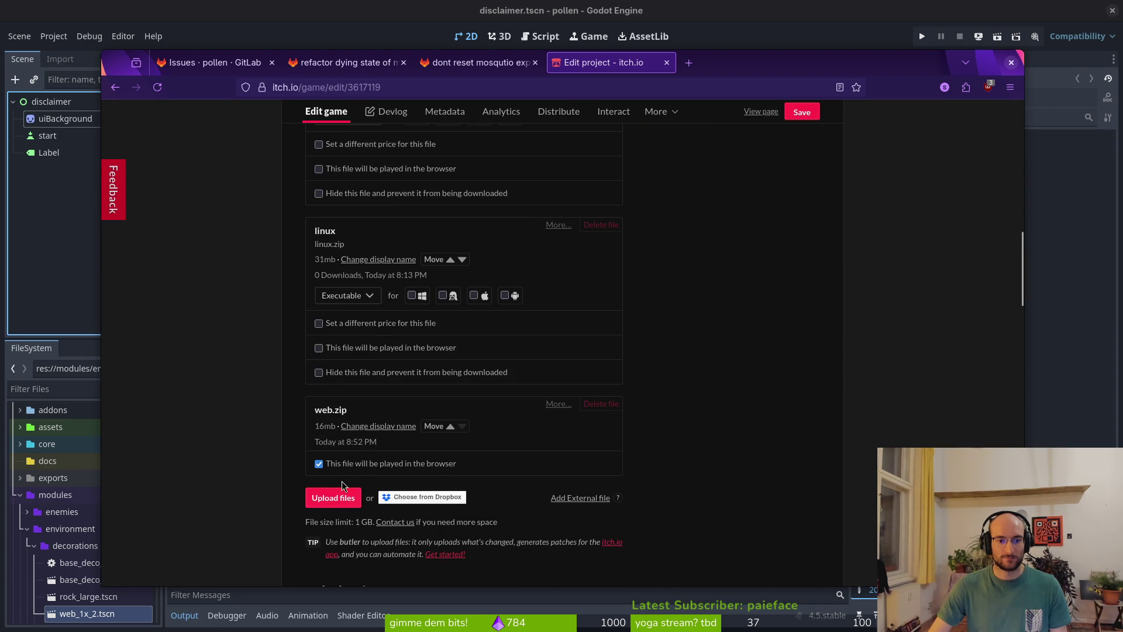
pyautogui.click(333, 497)
pyautogui.click(466, 392)
pyautogui.click(780, 458)
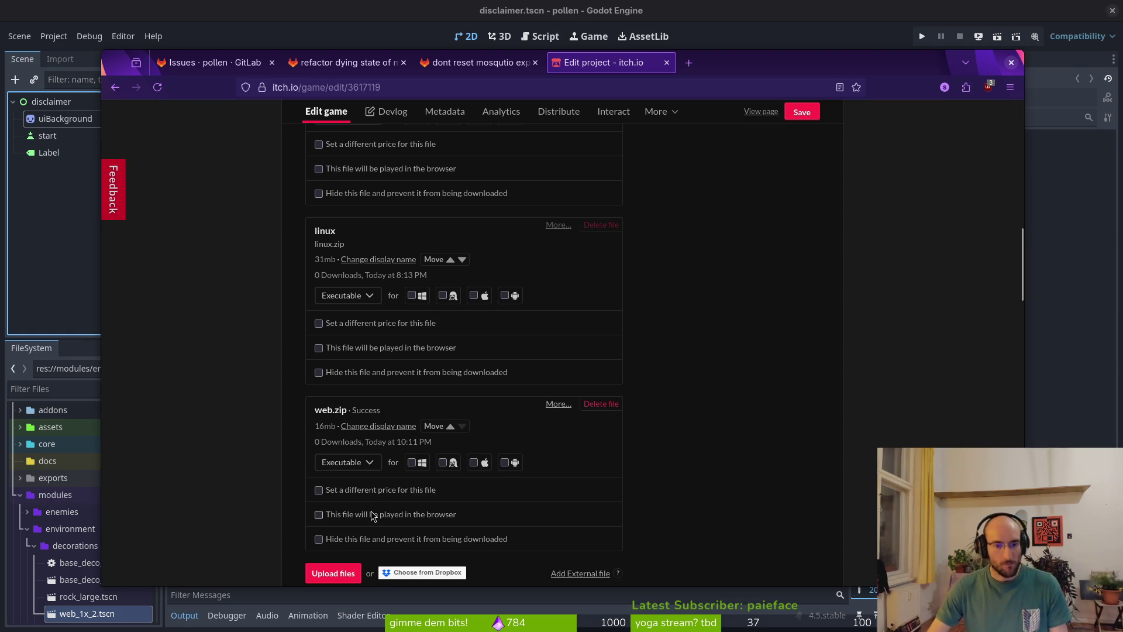
# - Mark web.zip as played in the browser and save the project
pyautogui.click(372, 515)
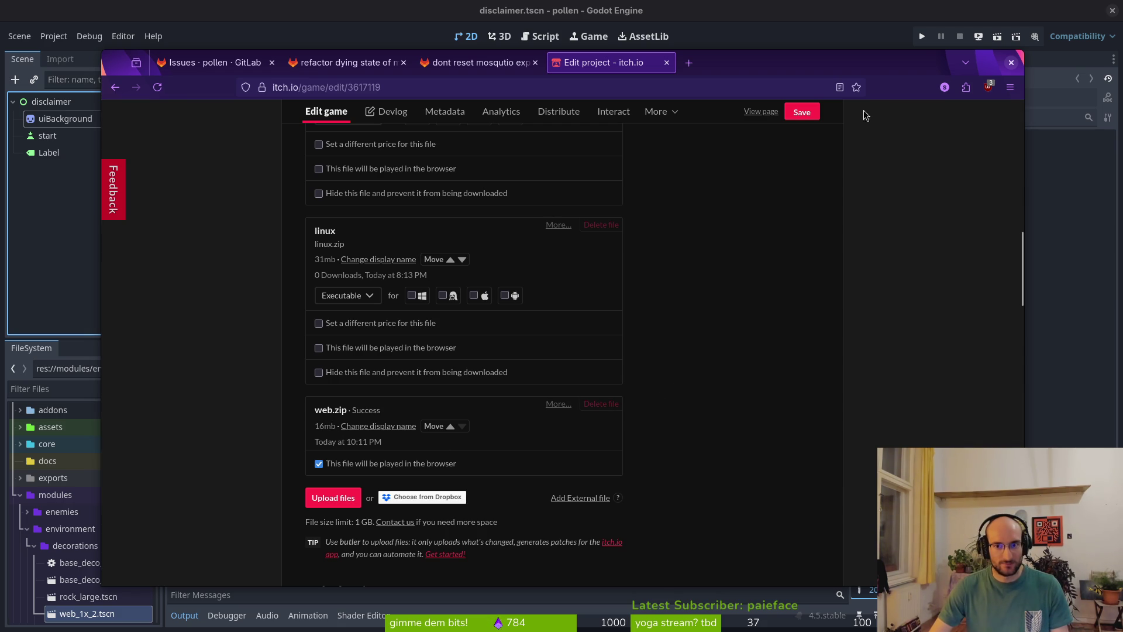
pyautogui.click(817, 116)
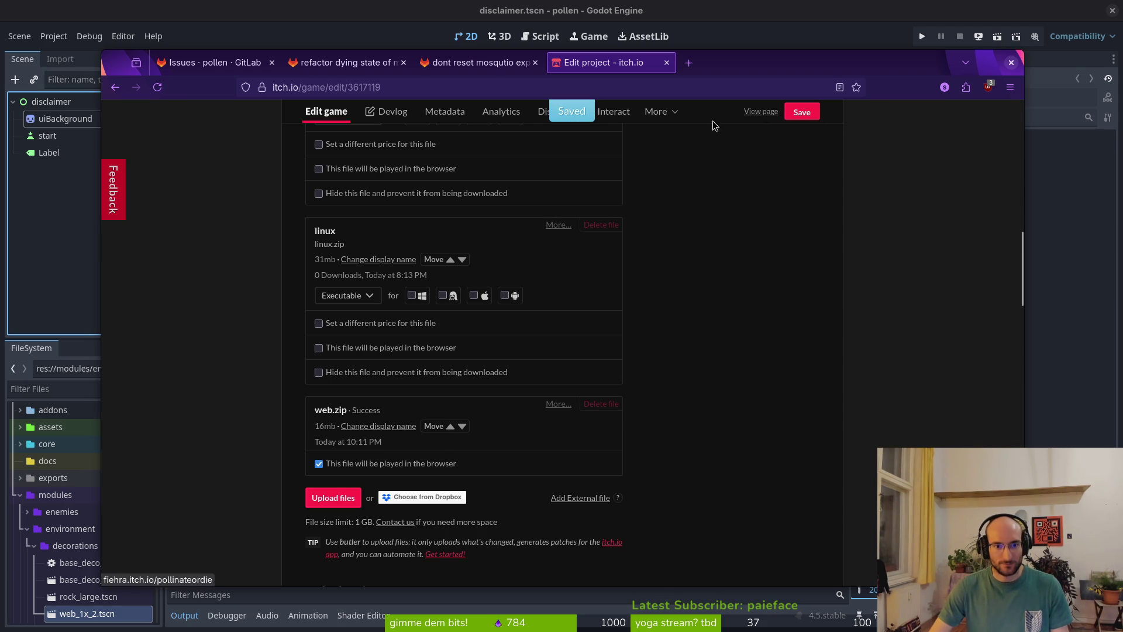
pyautogui.scroll(5, 513, 298)
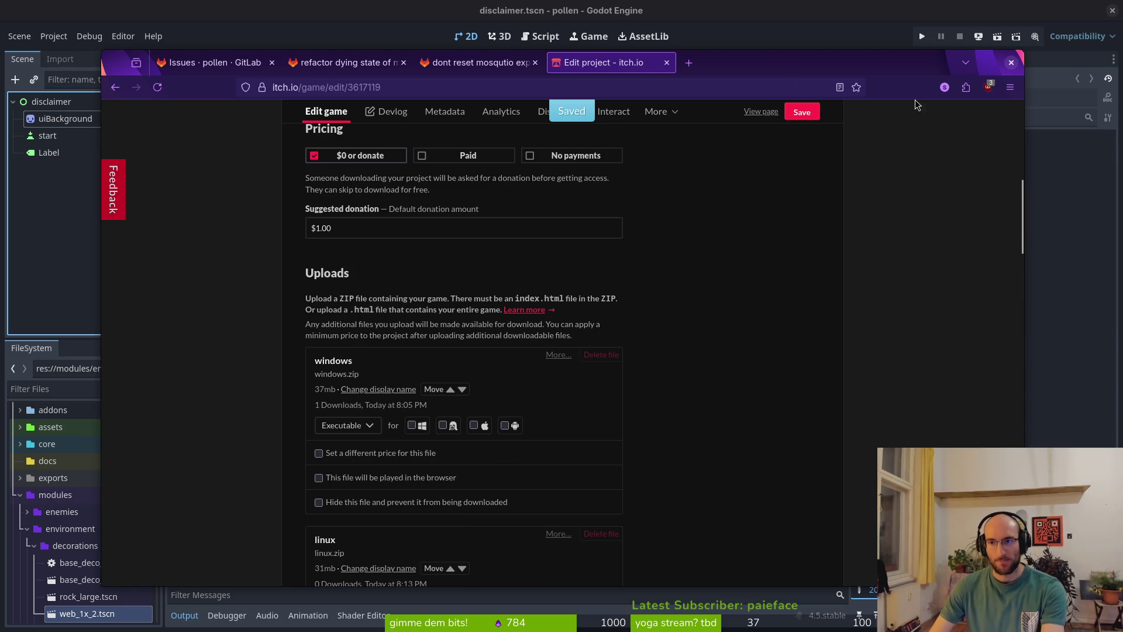
pyautogui.hotkey('alt', 'Tab')
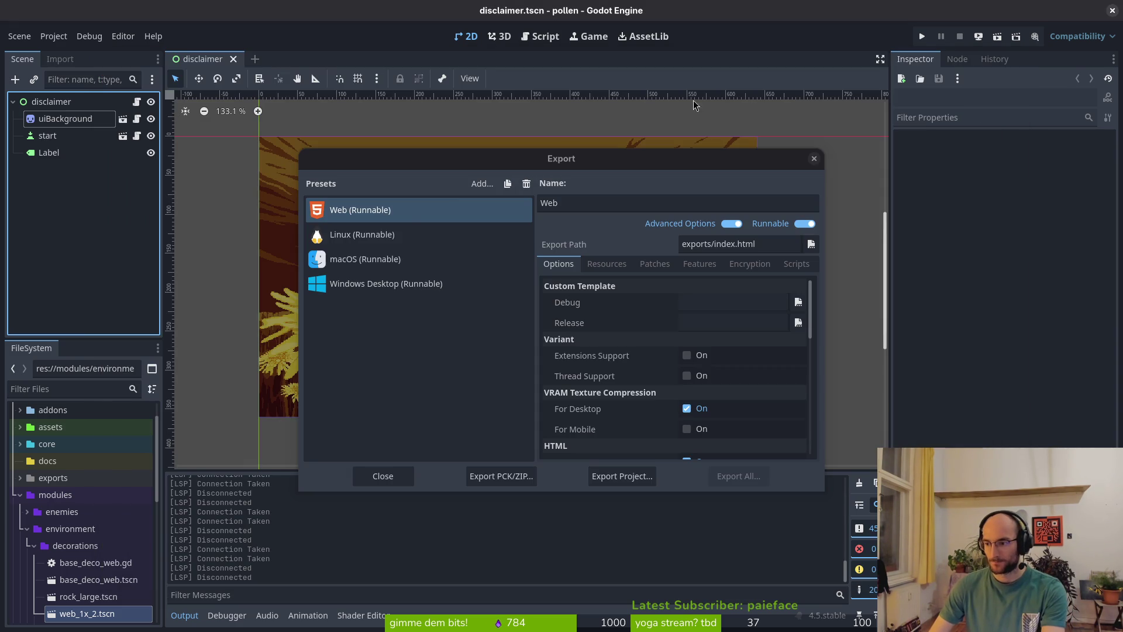
# - Delete the old exported files from pollen's exports folder
pyautogui.click(814, 159)
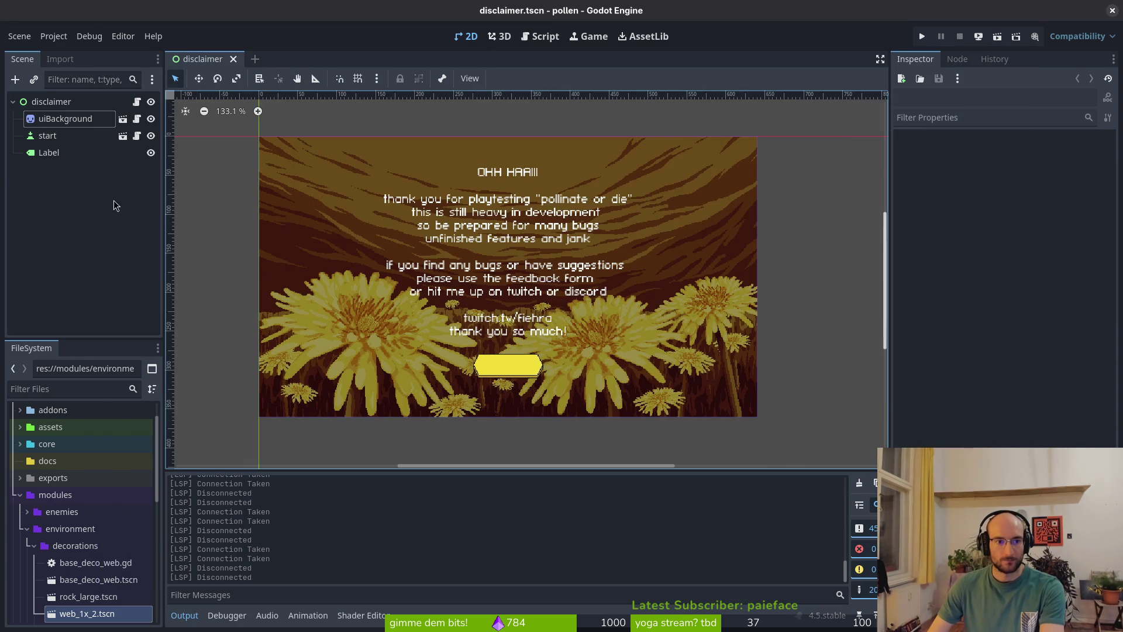
pyautogui.click(53, 37)
pyautogui.click(74, 280)
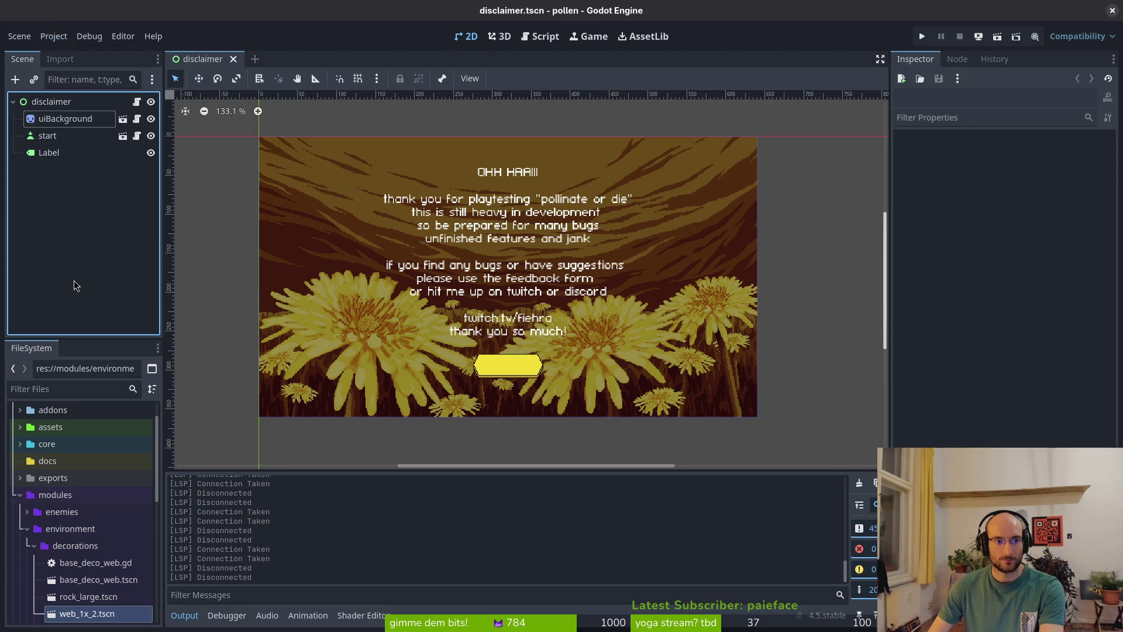
pyautogui.press('super')
pyautogui.press('super')
pyautogui.press('super+e')
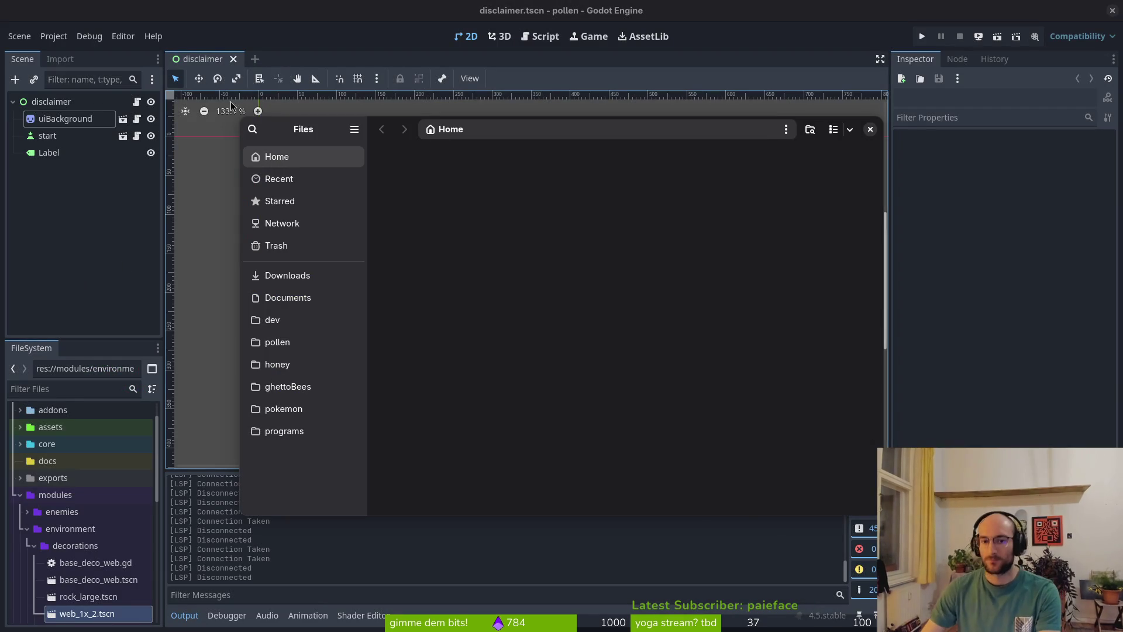
pyautogui.click(278, 342)
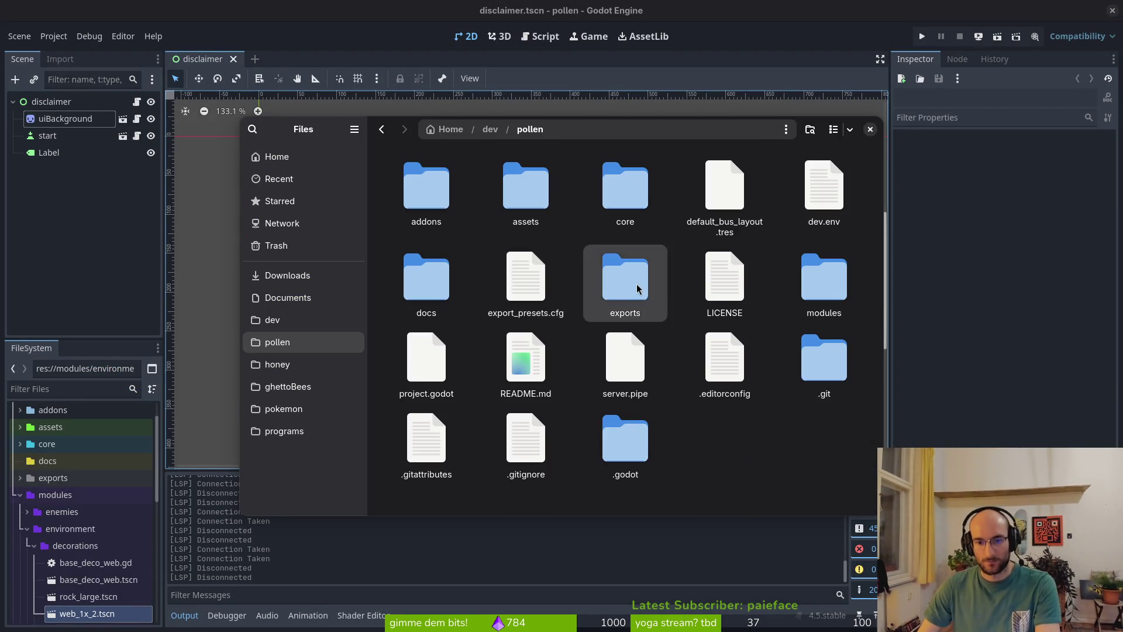
pyautogui.doubleClick(636, 286)
pyautogui.hotkey('ctrl', 'a')
pyautogui.press('Delete')
# - Export the Windows Desktop preset to the exports folder as index.exe
pyautogui.click(65, 228)
pyautogui.click(53, 36)
pyautogui.click(68, 118)
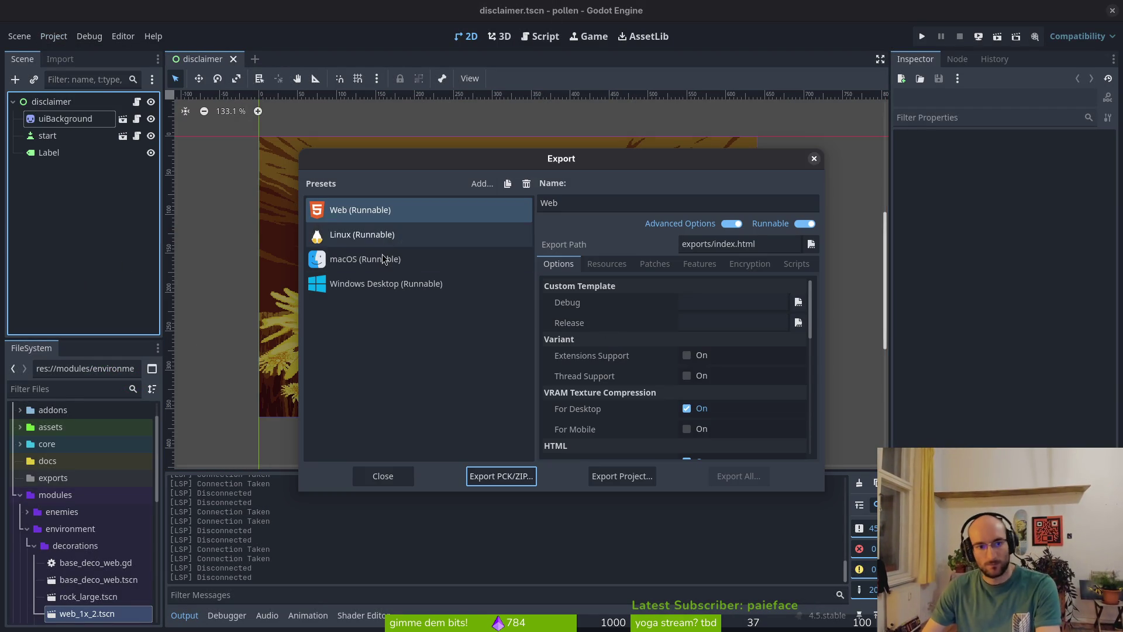
pyautogui.click(386, 284)
pyautogui.click(616, 481)
pyautogui.click(670, 507)
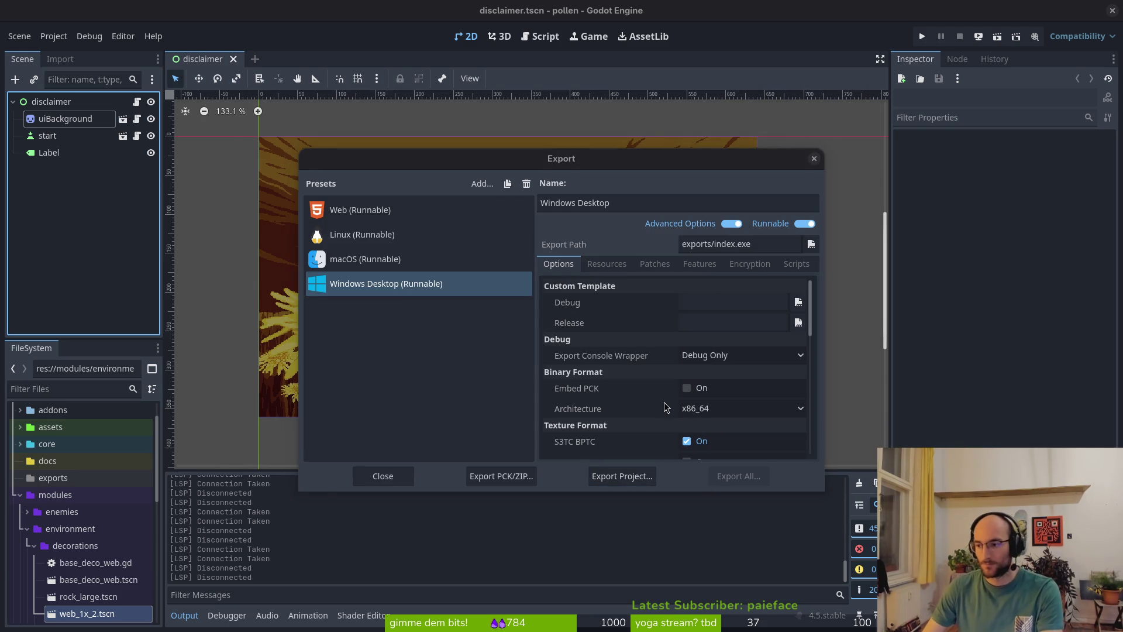
# - Compress index.exe, index.console.exe and index.pck into windows.zip
pyautogui.hotkey('ctrl', 'a')
pyautogui.rightClick(613, 194)
pyautogui.click(664, 377)
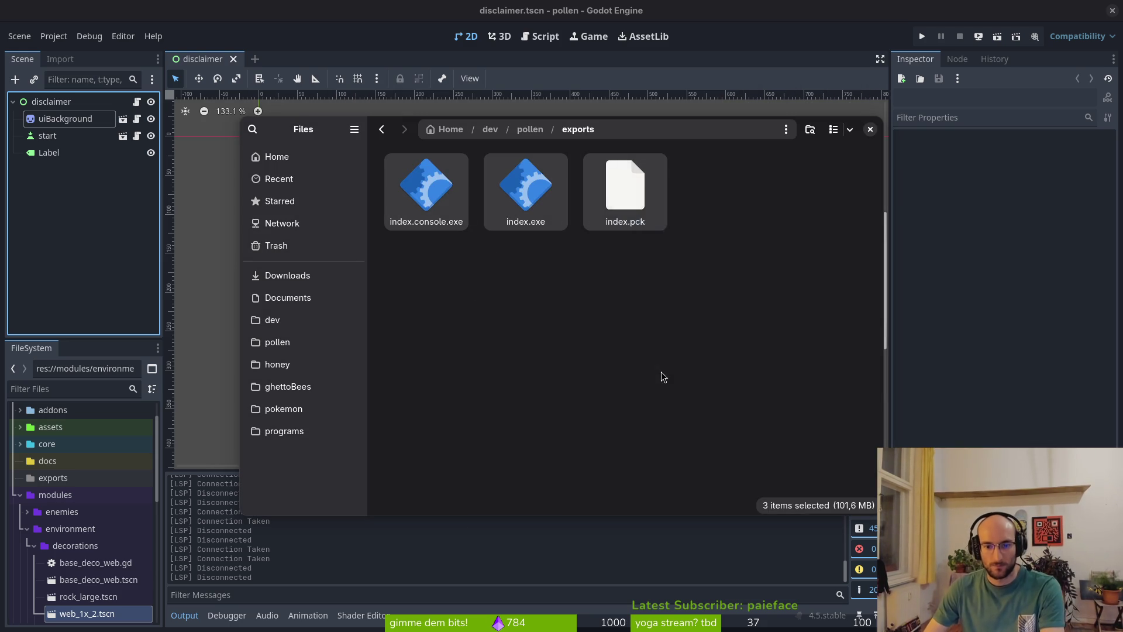
pyautogui.write('windows')
pyautogui.press('Return')
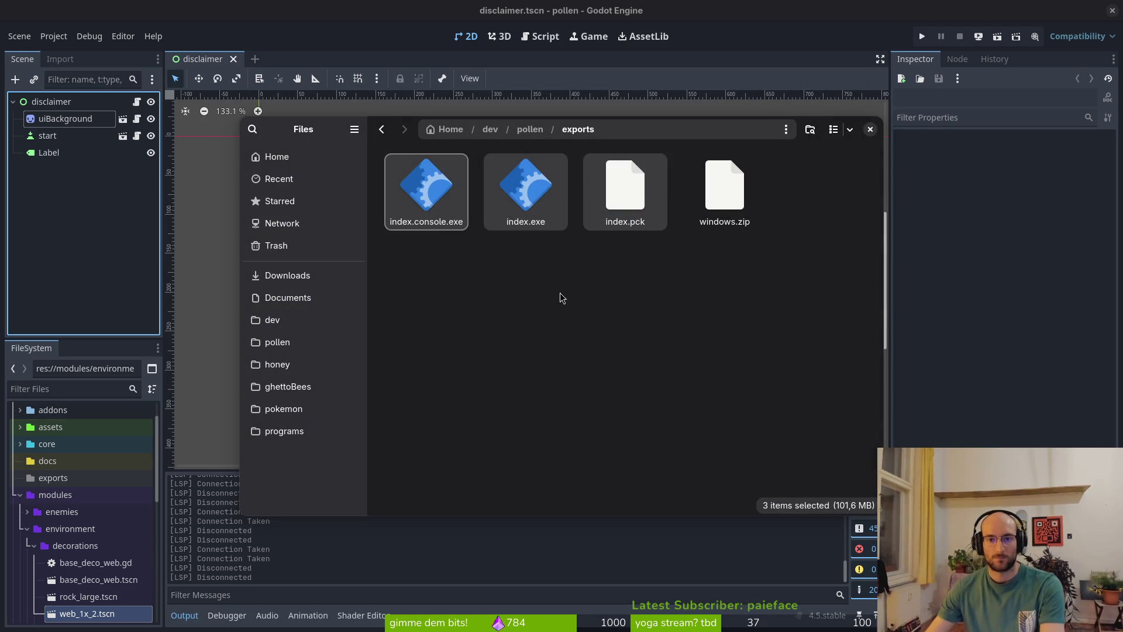
pyautogui.click(560, 292)
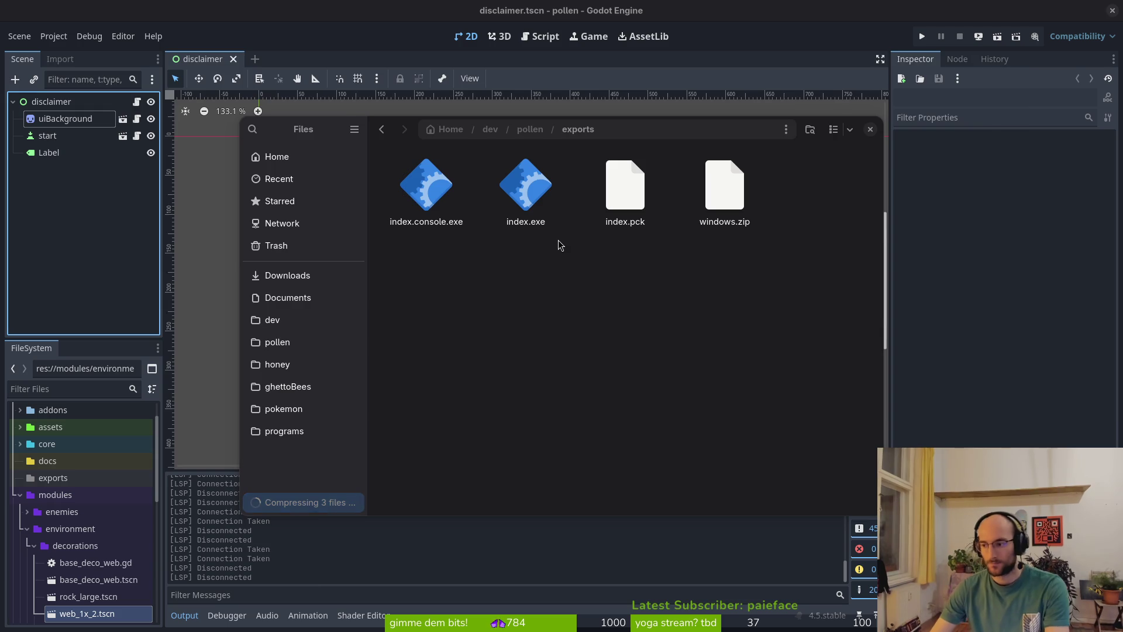
pyautogui.hotkey('alt', 'Tab')
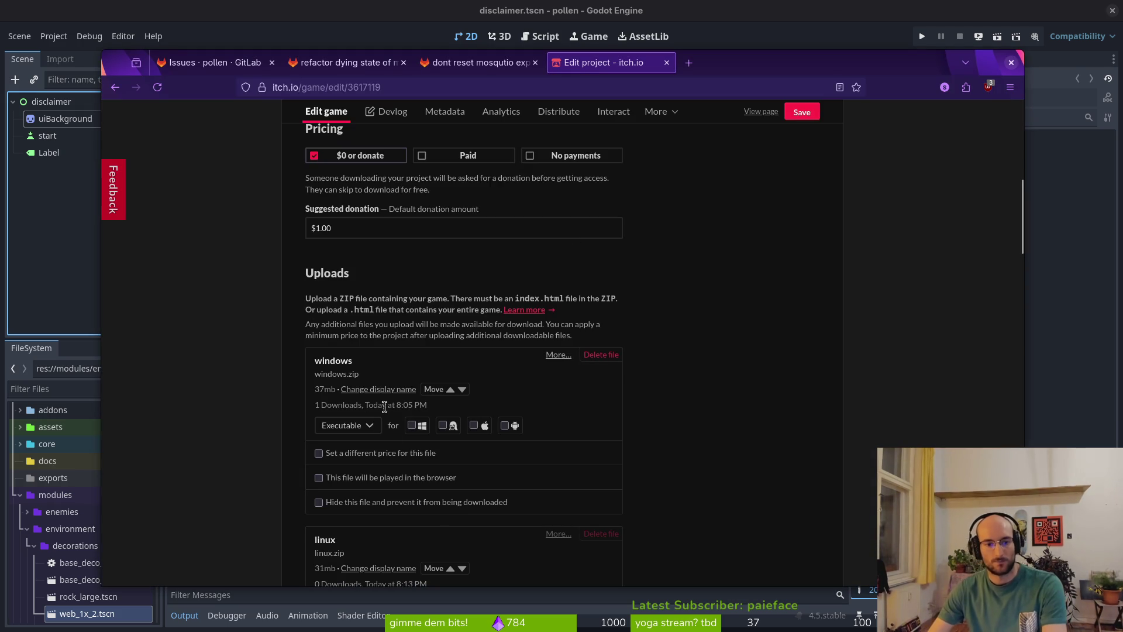
# - Upload windows.zip as a new build on the pollinate or die itch.io edit page
pyautogui.scroll(-6, 444, 438)
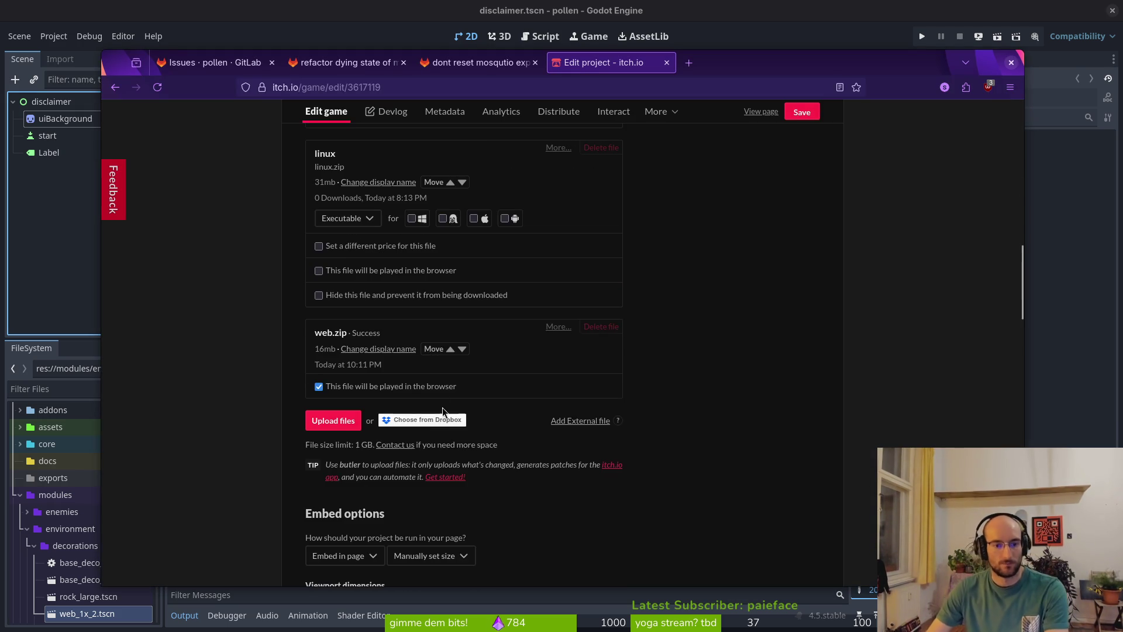
pyautogui.click(380, 387)
pyautogui.click(333, 421)
pyautogui.click(784, 217)
pyautogui.click(784, 459)
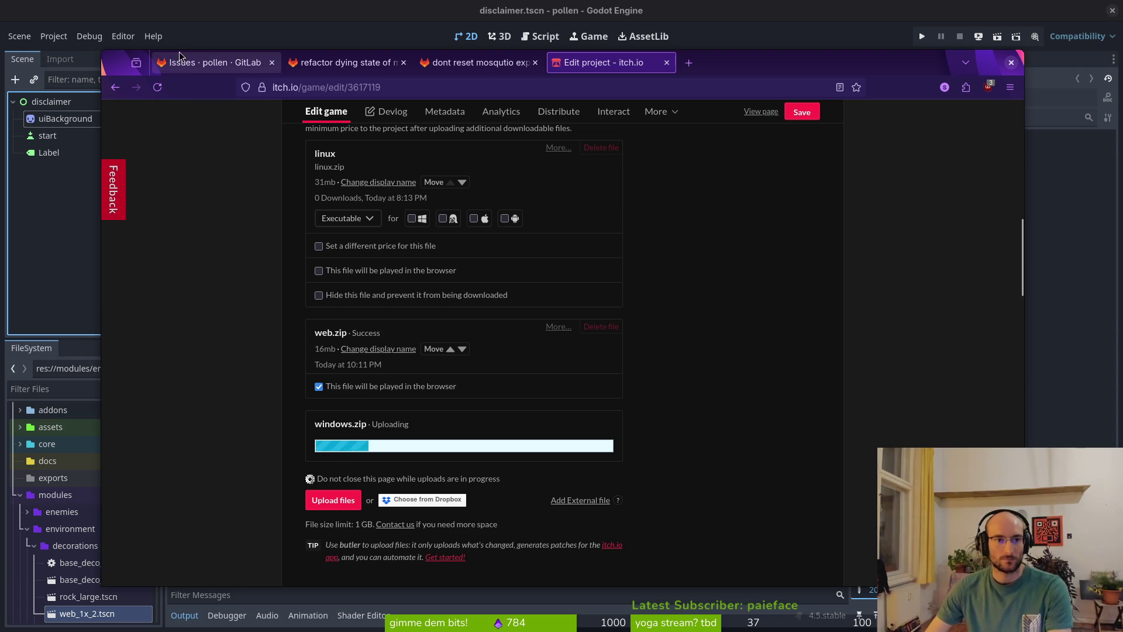
pyautogui.click(214, 62)
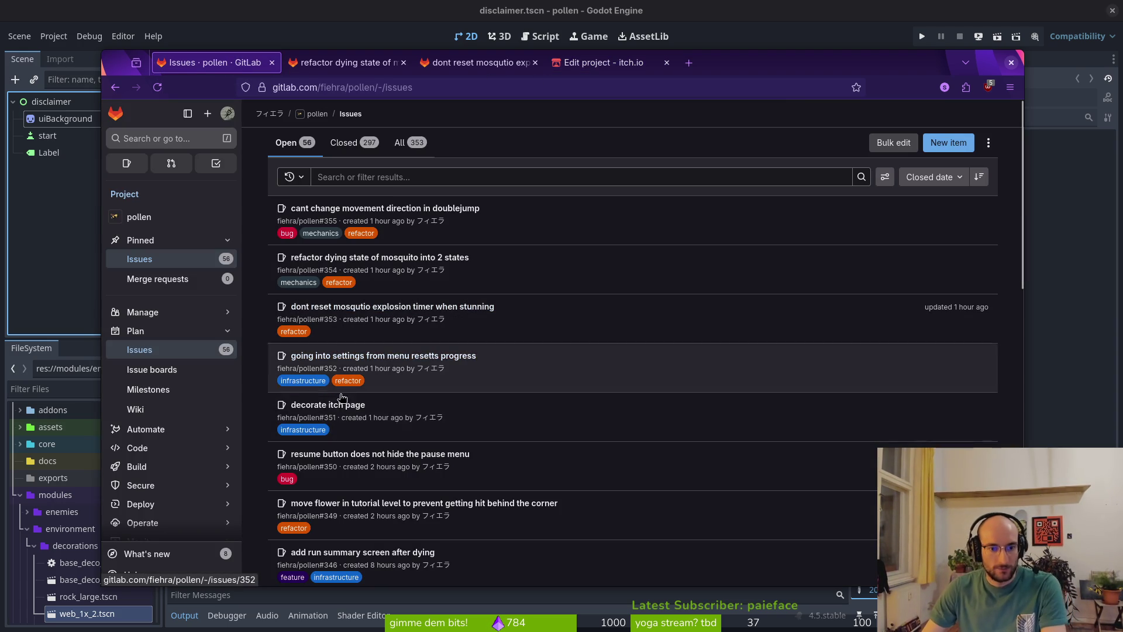
# - Close issue #350 'resume button does not hide the pause menu' and reload the issue list
pyautogui.middleClick(393, 456)
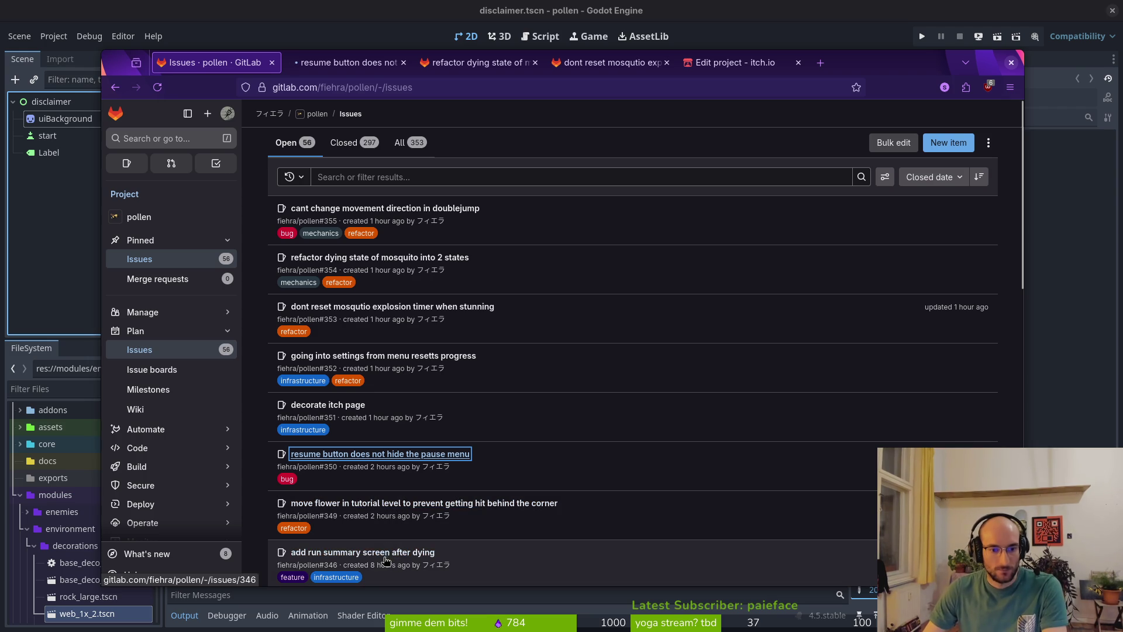
pyautogui.hotkey('ctrl', 'Tab')
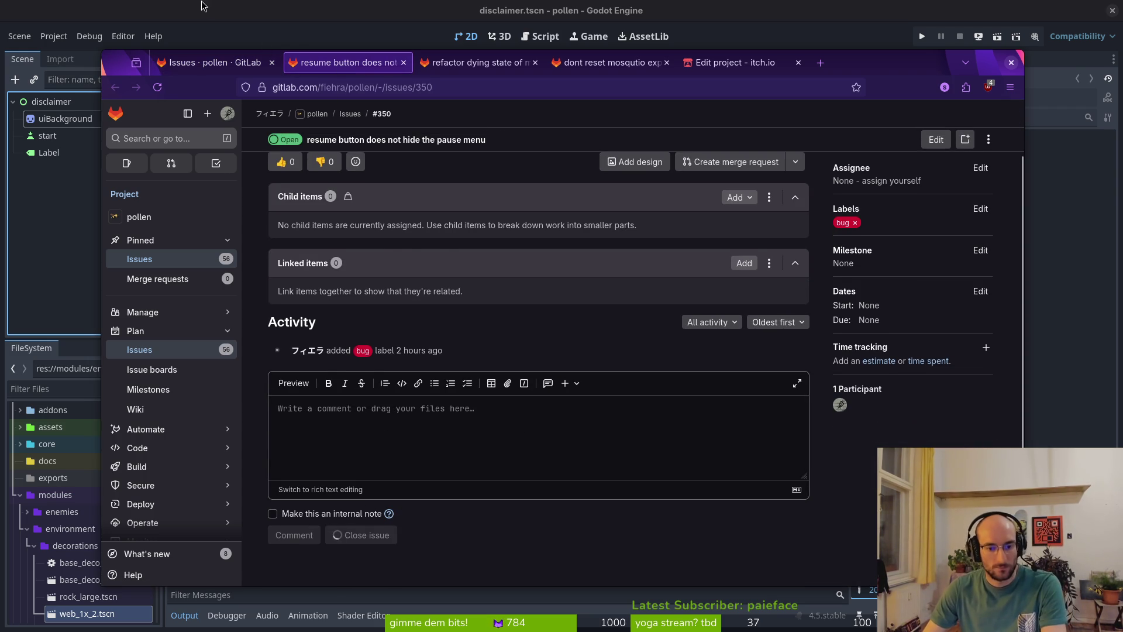
pyautogui.hotkey('ctrl', 'shift', 'Tab')
pyautogui.hotkey('ctrl', 'r')
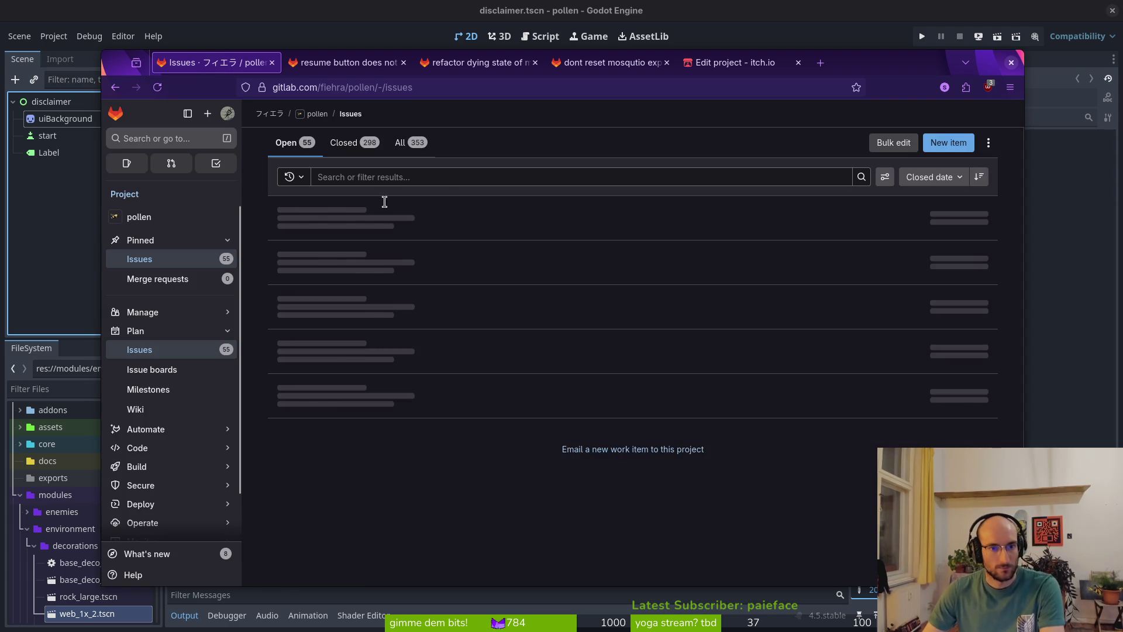
# - Start a new issue titled 'find a way to have multiple stun duration increasing values' with a description
pyautogui.click(948, 143)
pyautogui.write('find a wa')
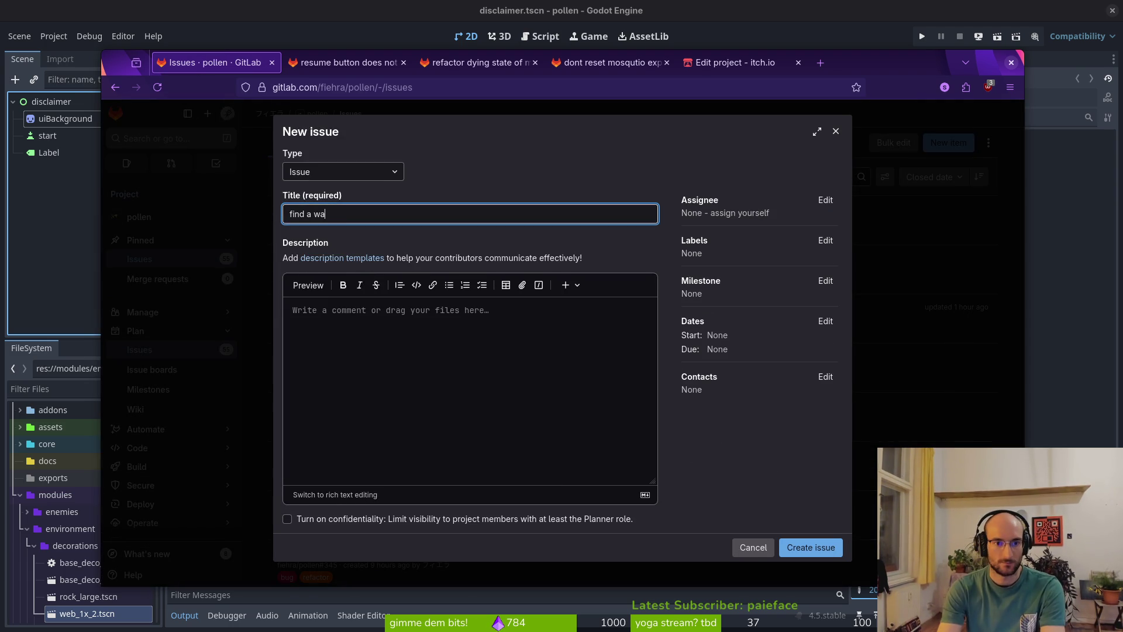
pyautogui.write('y')
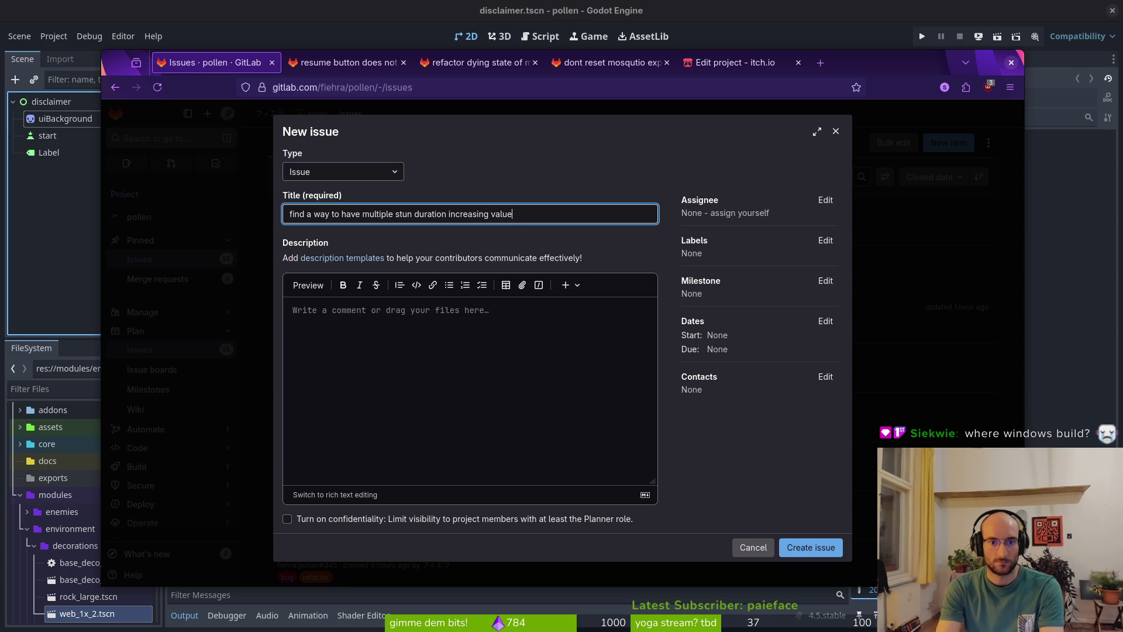
pyautogui.click(478, 371)
pyautogui.write('right now')
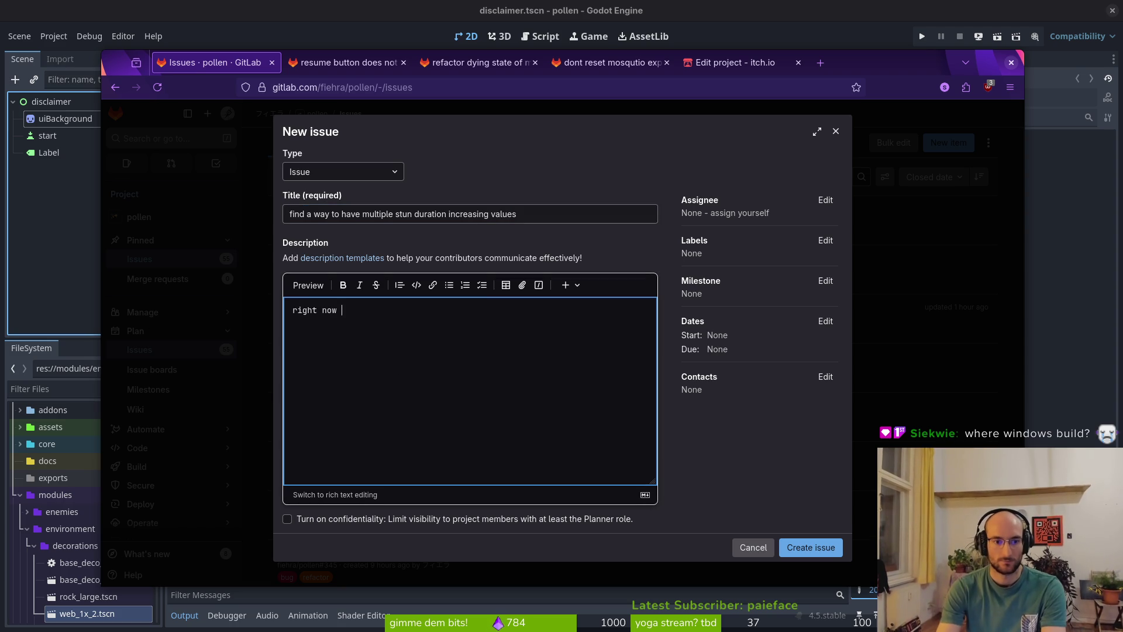
pyautogui.write(' hardcoding the stun duration to 3.0 seconds when selectinig')
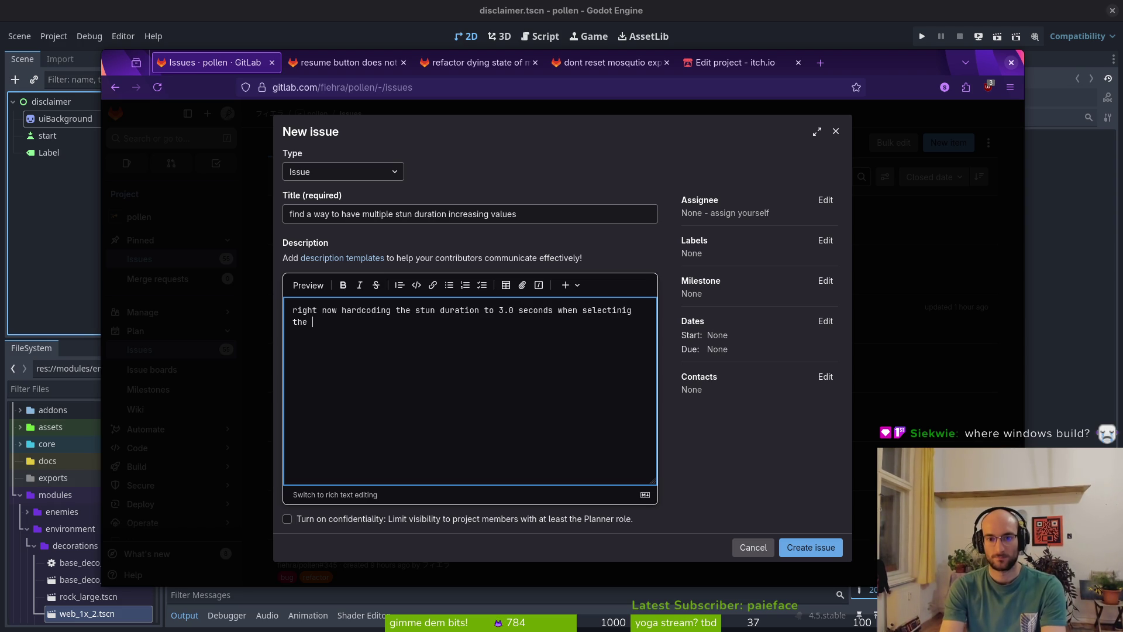
pyautogui.write('the ')
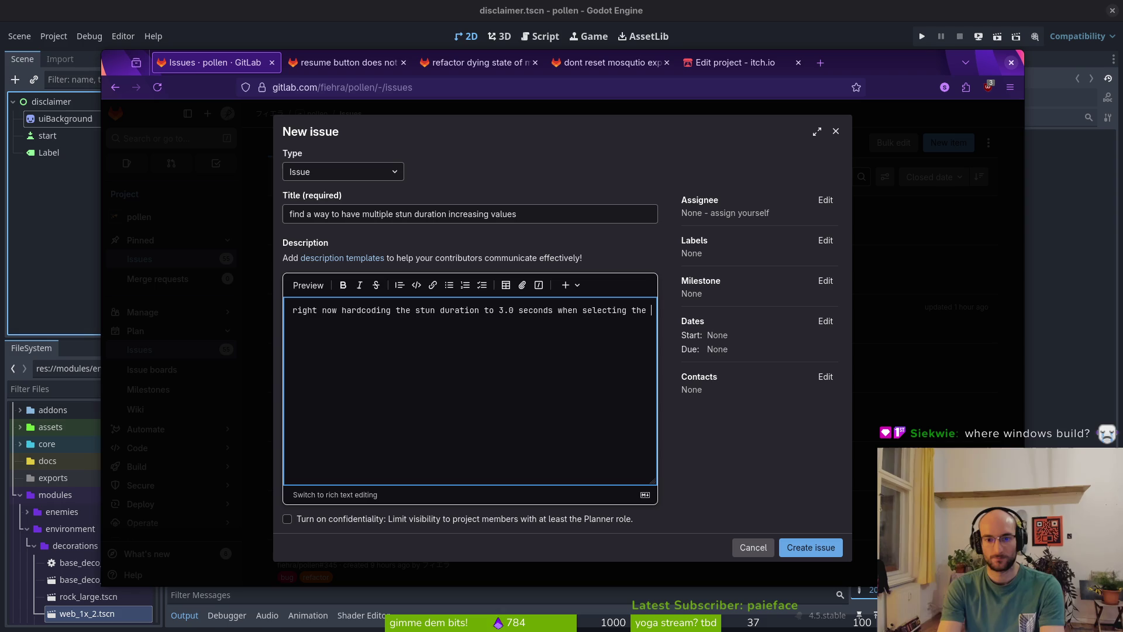
pyautogui.write('talent  ')
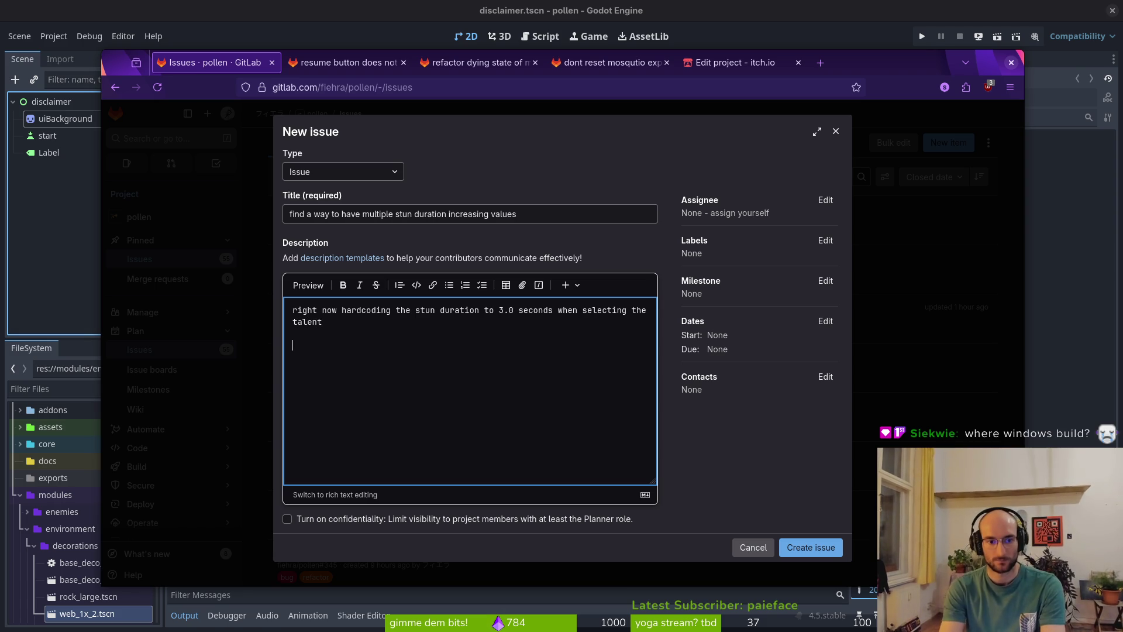
pyautogui.write('might implement dur')
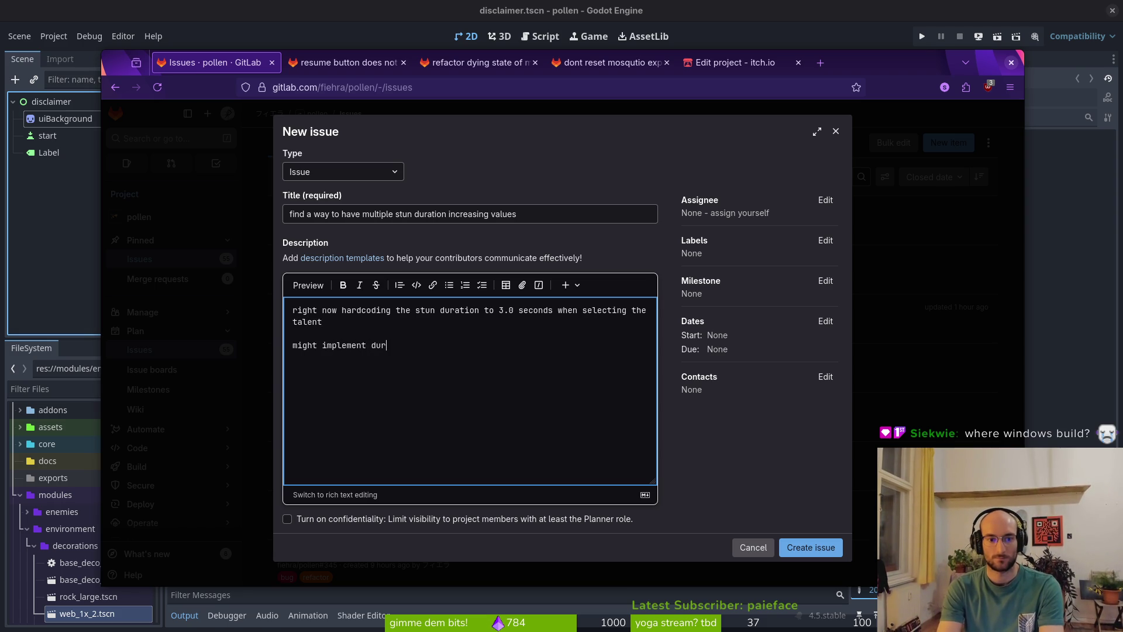
pyautogui.write('ation increases with flower buffs th')
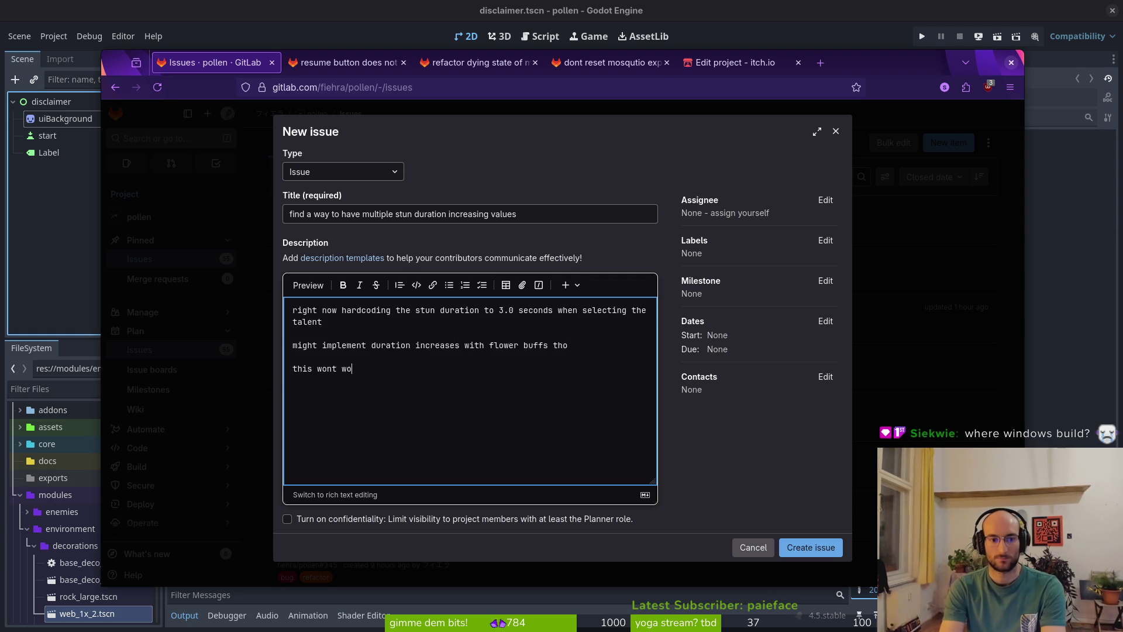
pyautogui.write('ore')
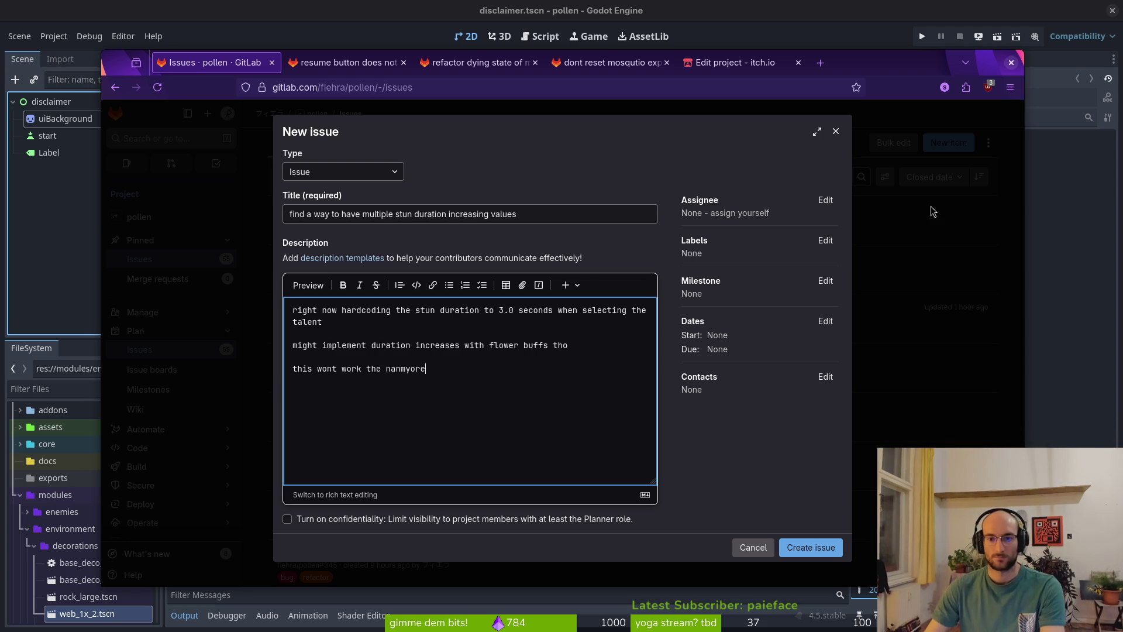
# - Label the issue mechanics and refactor, then create it as #356
pyautogui.click(826, 240)
pyautogui.click(759, 383)
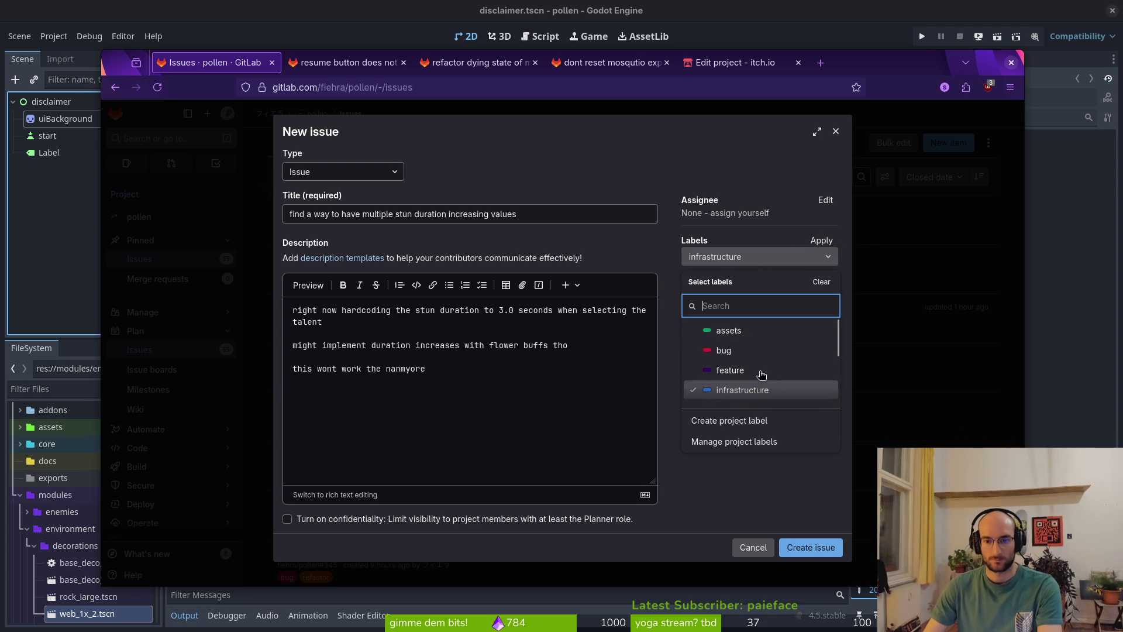
pyautogui.scroll(-2, 763, 368)
pyautogui.click(742, 344)
pyautogui.click(736, 364)
pyautogui.click(731, 383)
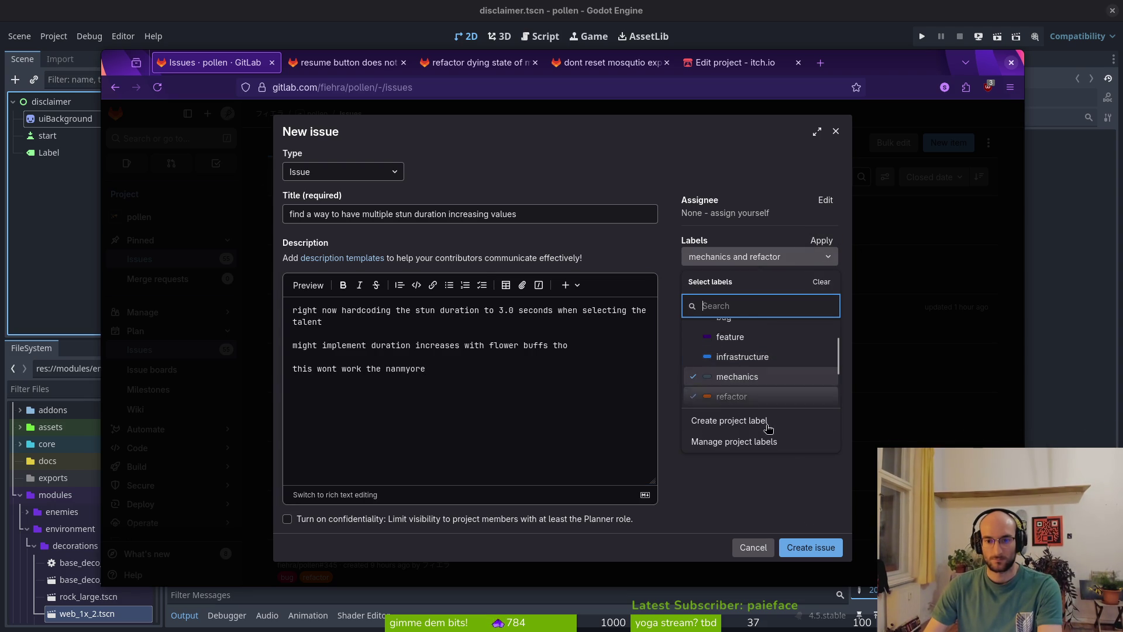
pyautogui.click(778, 468)
pyautogui.click(815, 549)
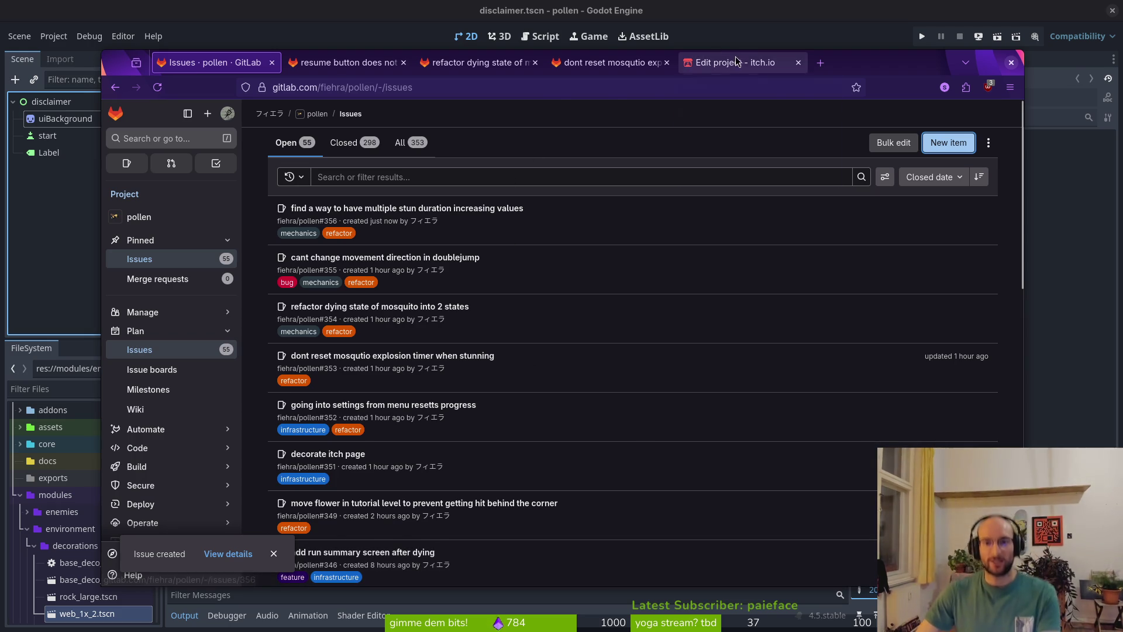
# - Save the itch.io game page with windows.zip, view it, and open notifications
pyautogui.click(728, 62)
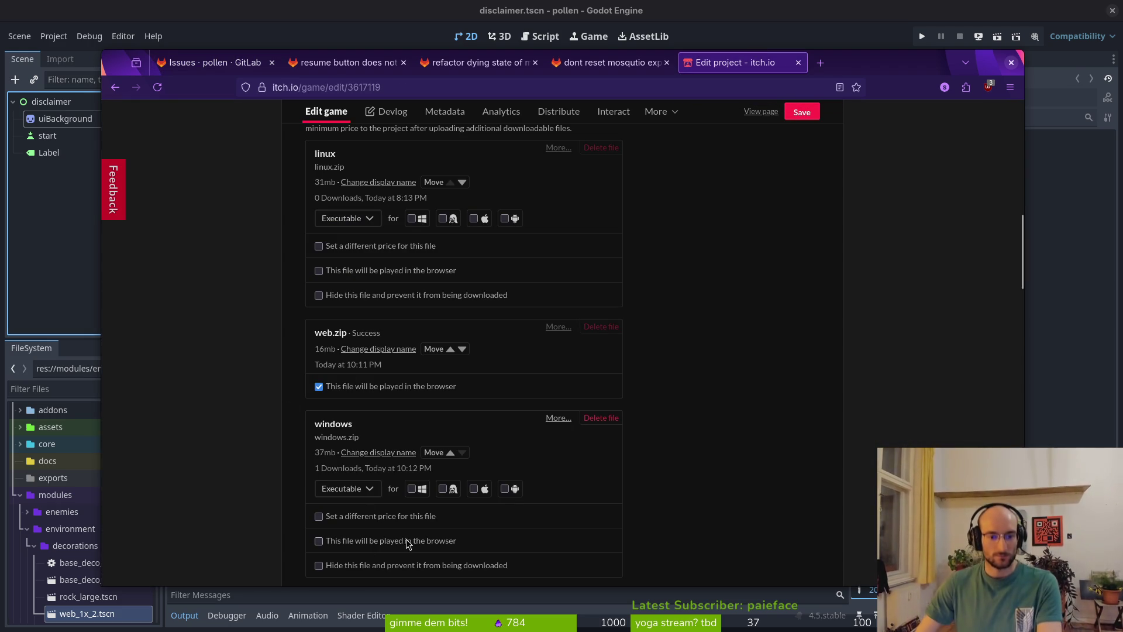
pyautogui.click(802, 112)
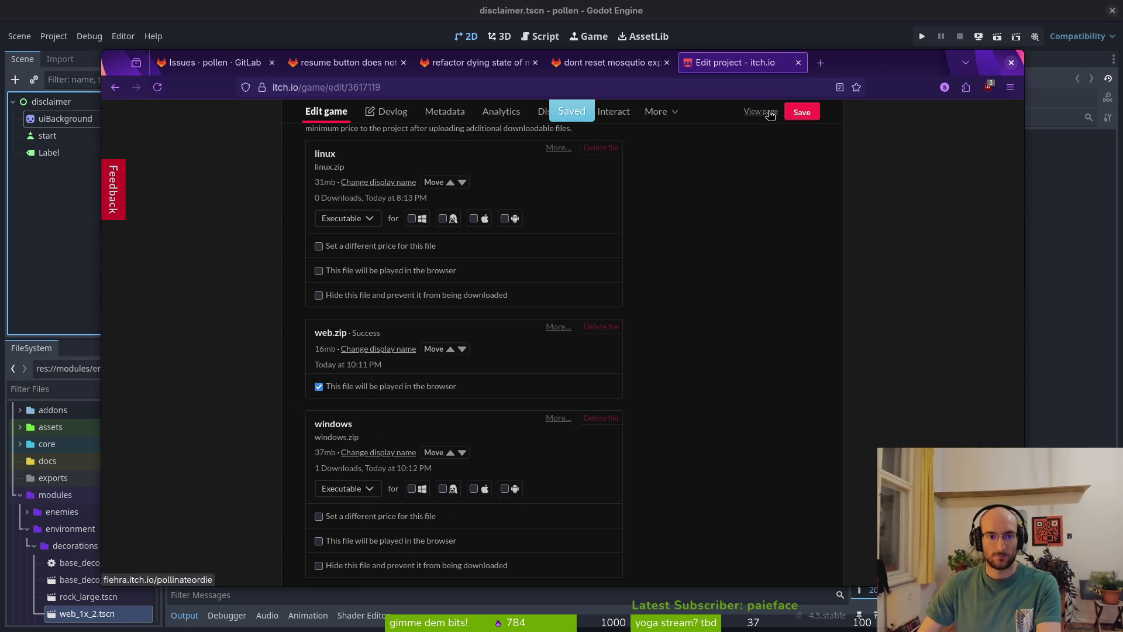
pyautogui.click(771, 113)
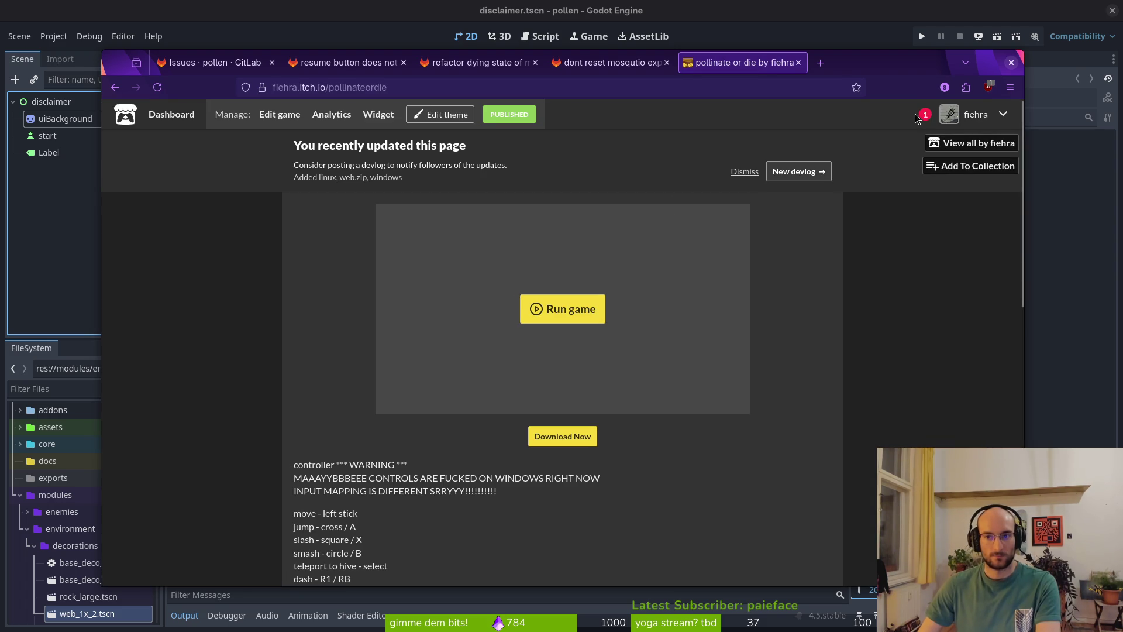
pyautogui.click(918, 117)
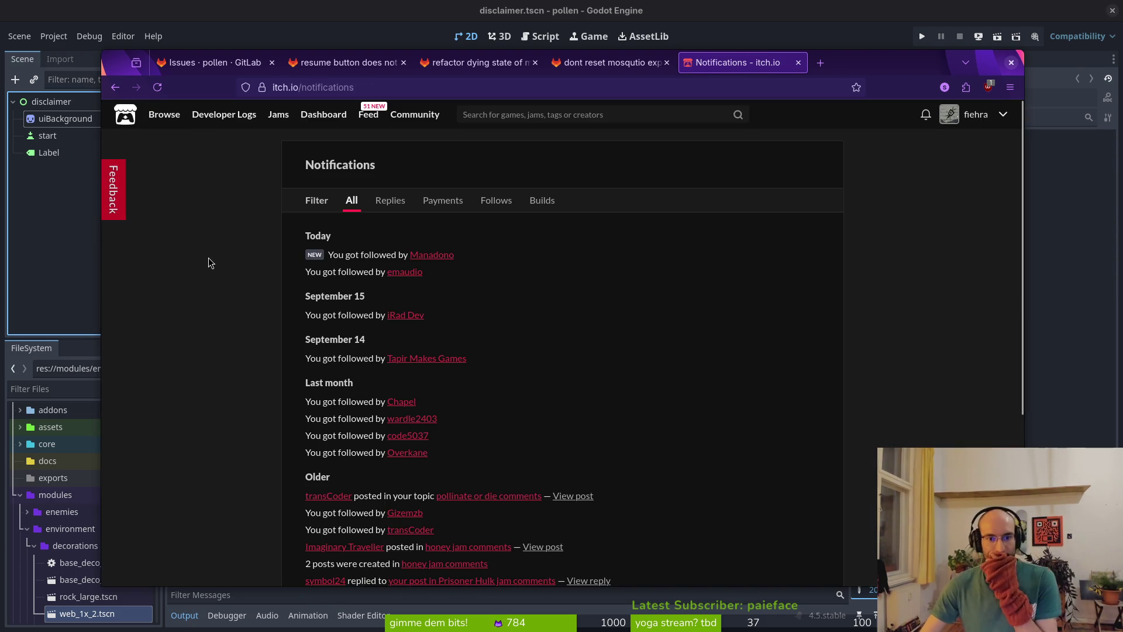
# - Open the two new followers' profiles, follow the first one back, and close both pages
pyautogui.middleClick(436, 255)
pyautogui.middleClick(404, 271)
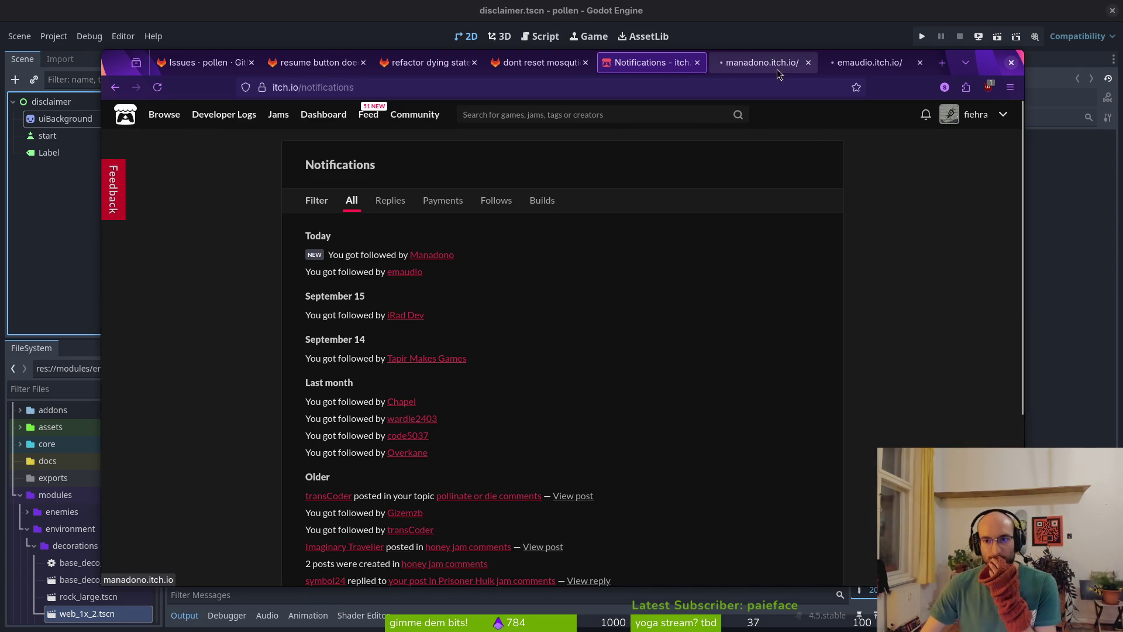
pyautogui.click(772, 62)
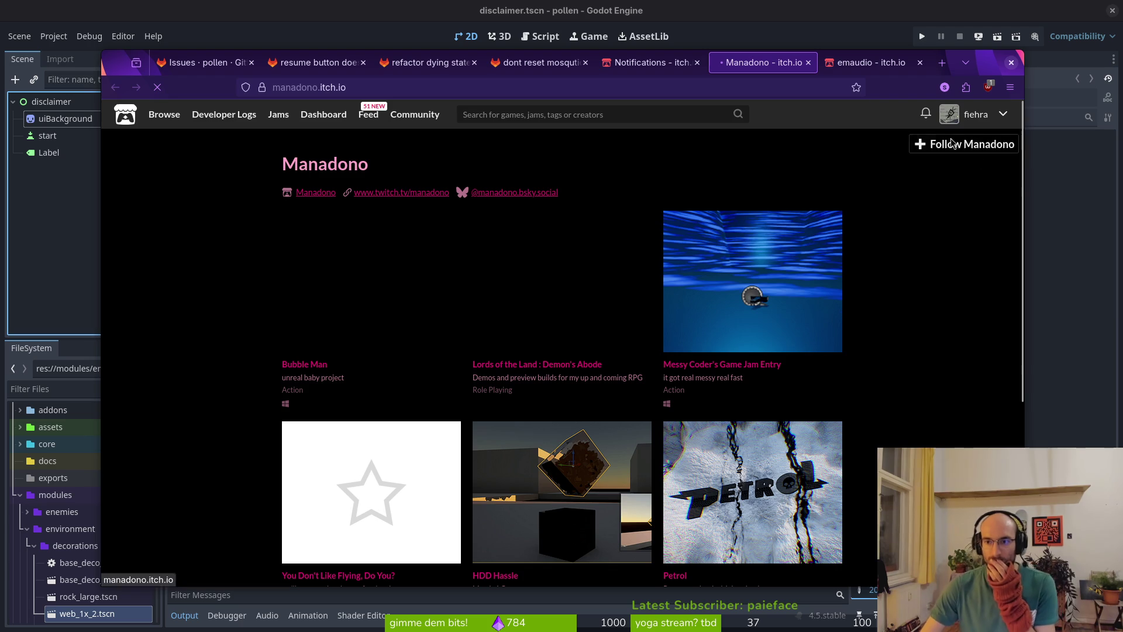
pyautogui.click(951, 143)
pyautogui.hotkey('ctrl', 'Tab')
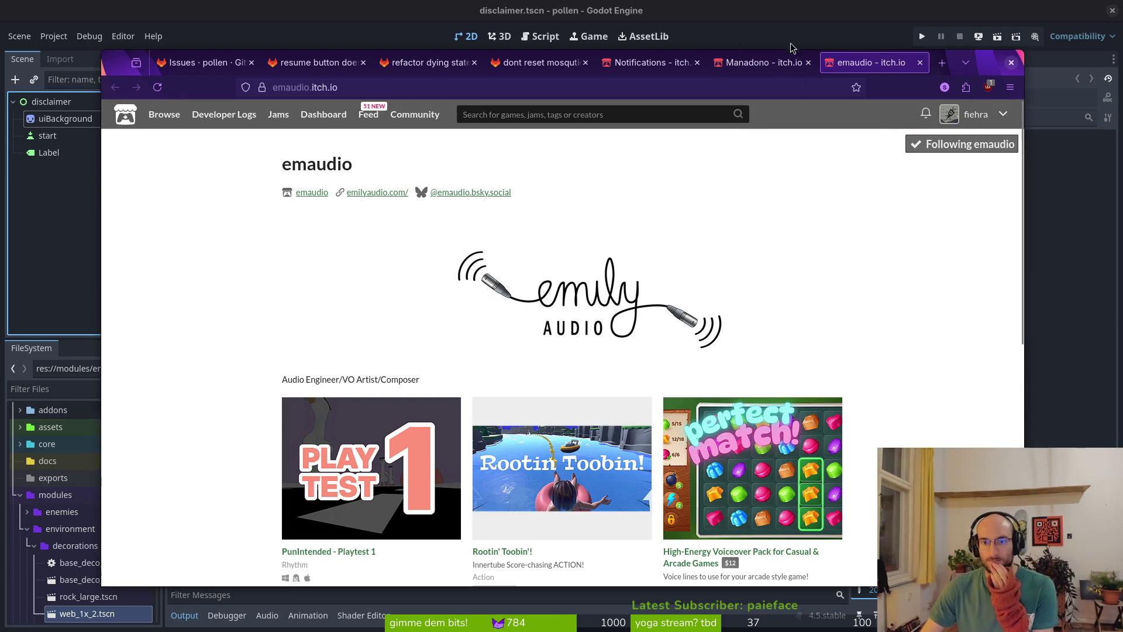
pyautogui.click(808, 63)
pyautogui.click(808, 62)
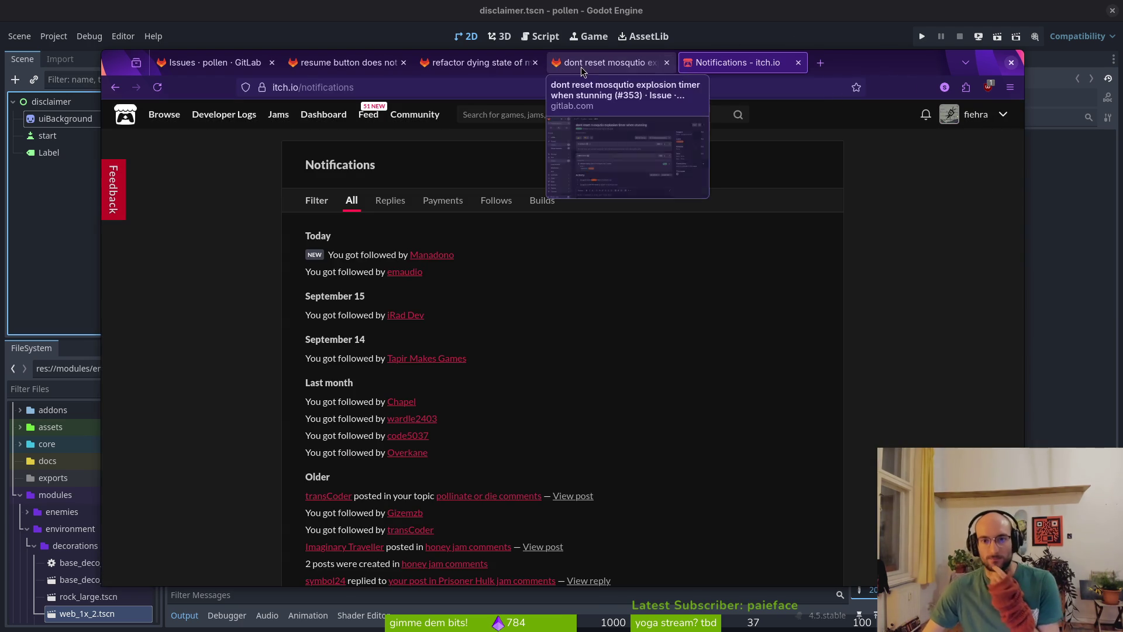
# - Close the three GitLab issue tabs and the itch.io notifications tab, then close the browser
pyautogui.click(603, 63)
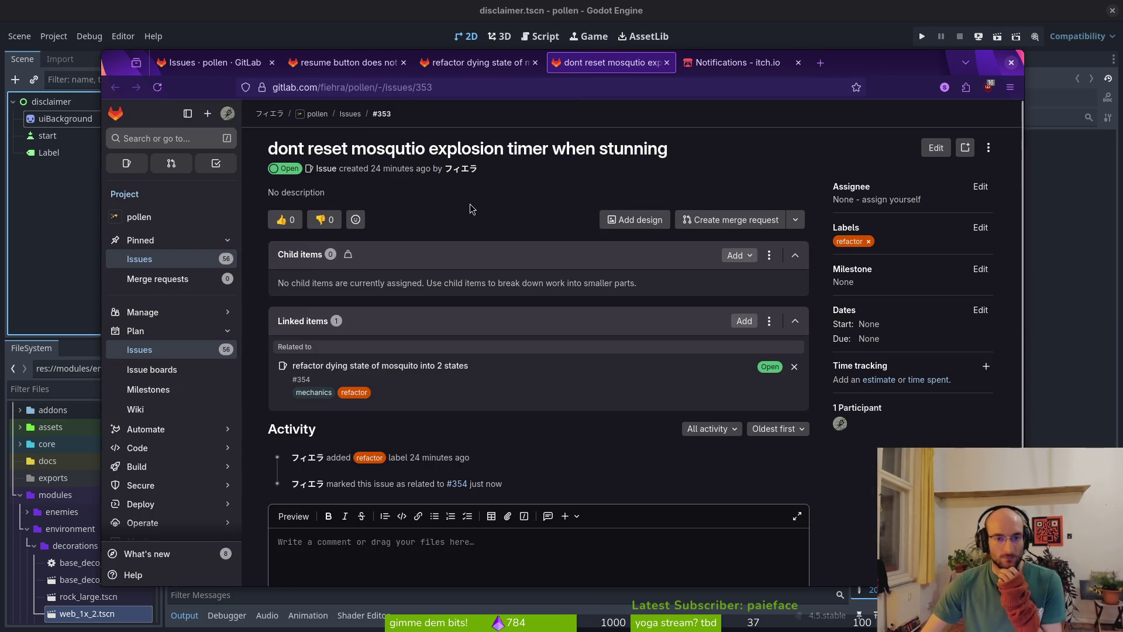
pyautogui.click(351, 64)
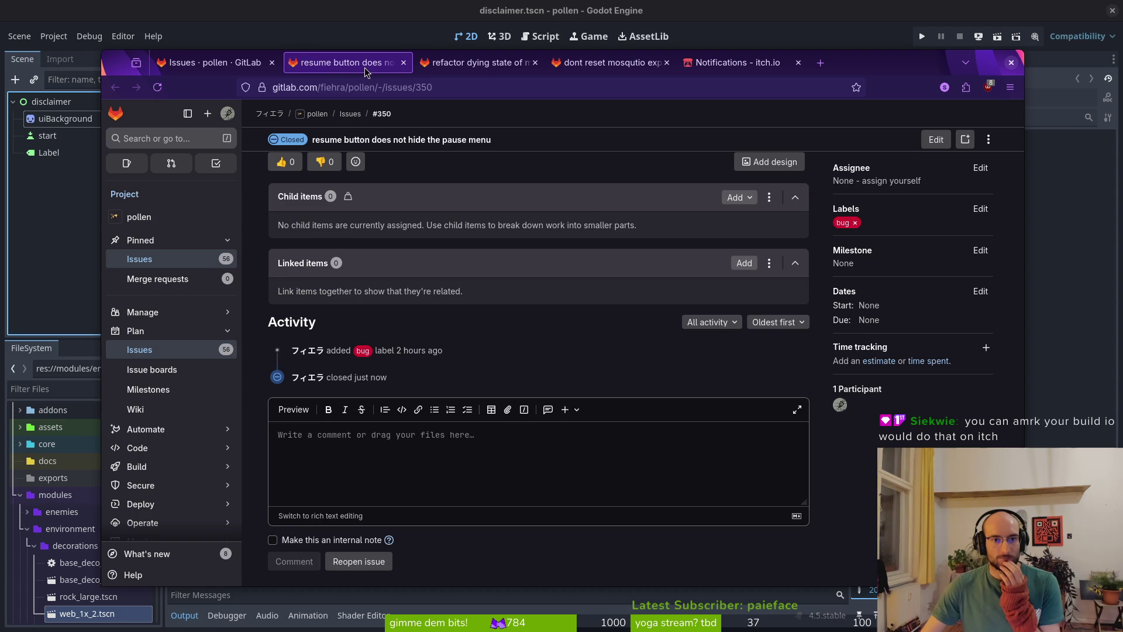
pyautogui.middleClick(364, 68)
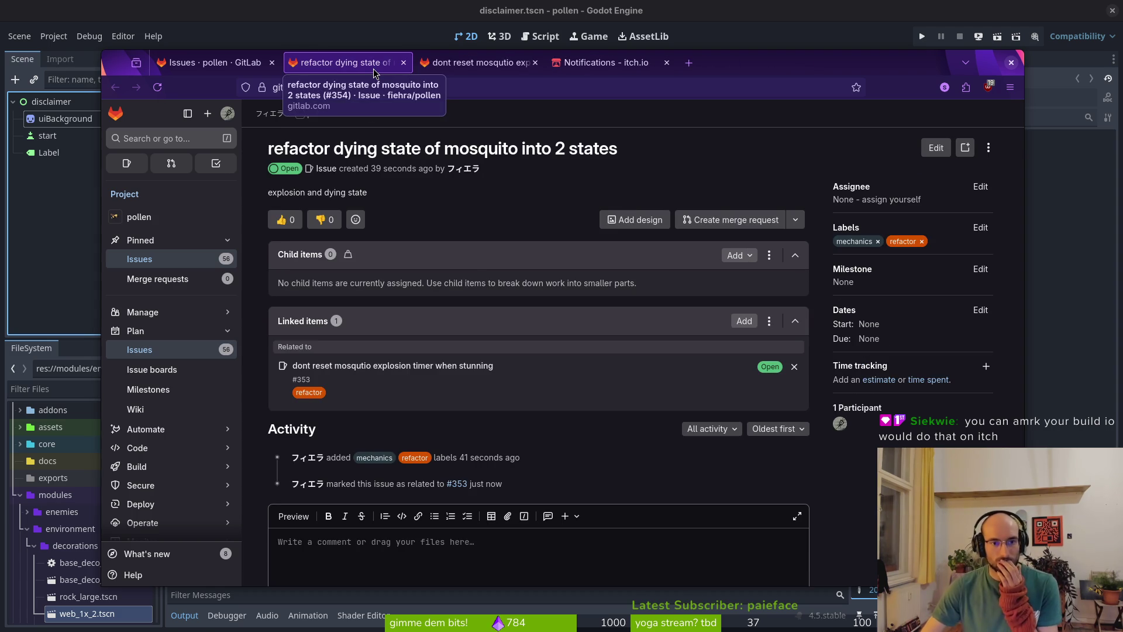
pyautogui.middleClick(372, 72)
pyautogui.middleClick(351, 62)
pyautogui.middleClick(351, 62)
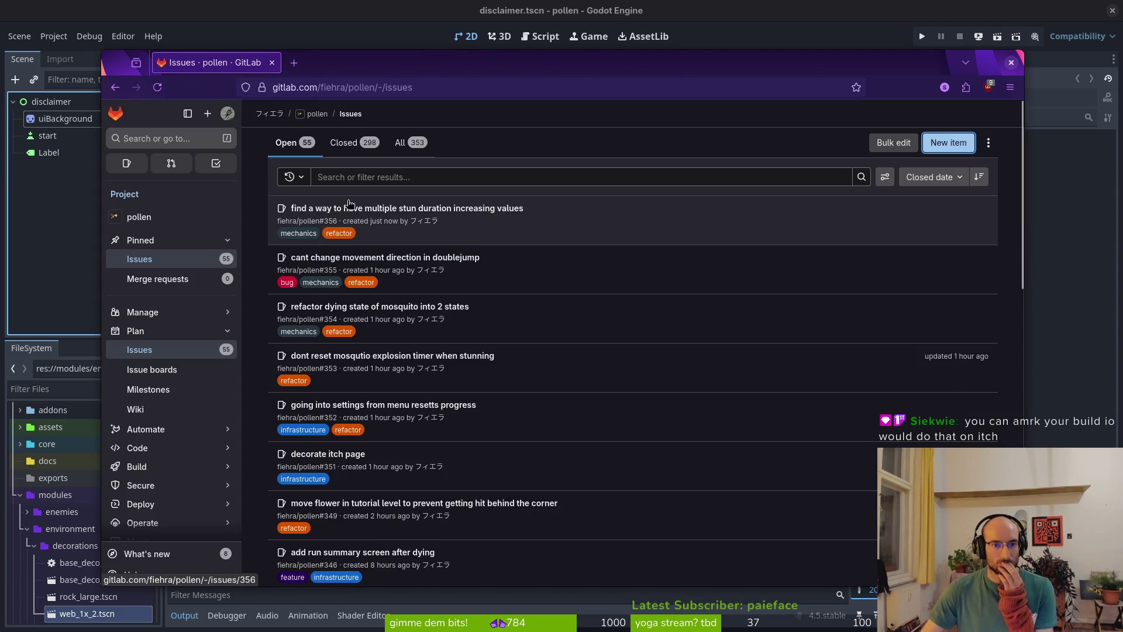
pyautogui.click(1010, 63)
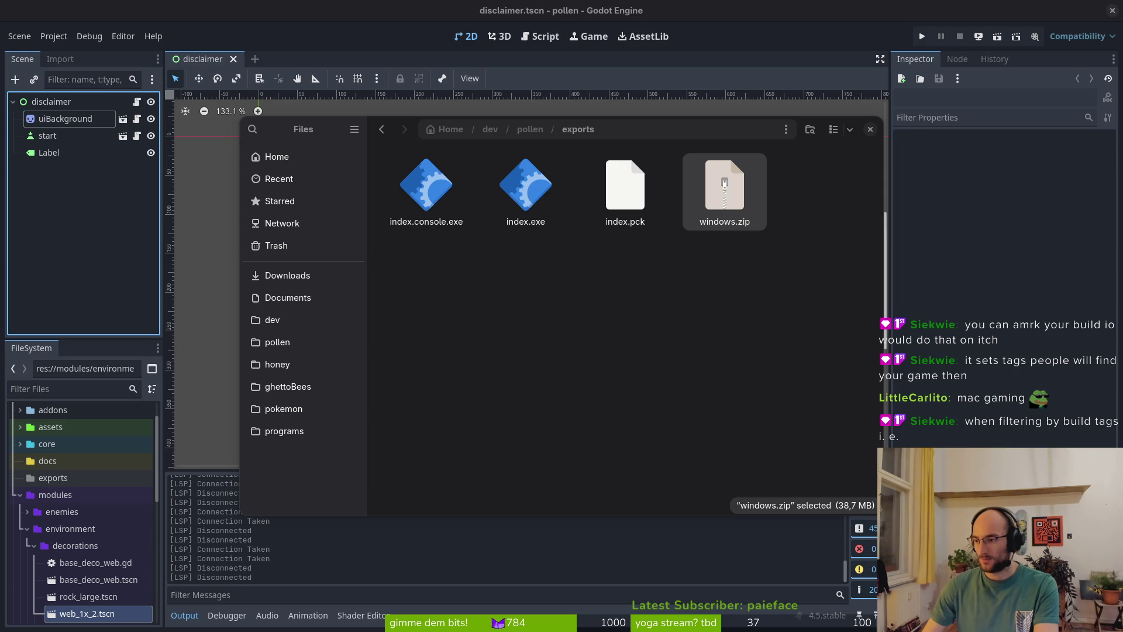
# - Launch a new browser window from the Activities overview and load itch.io
pyautogui.press('super')
pyautogui.press('super')
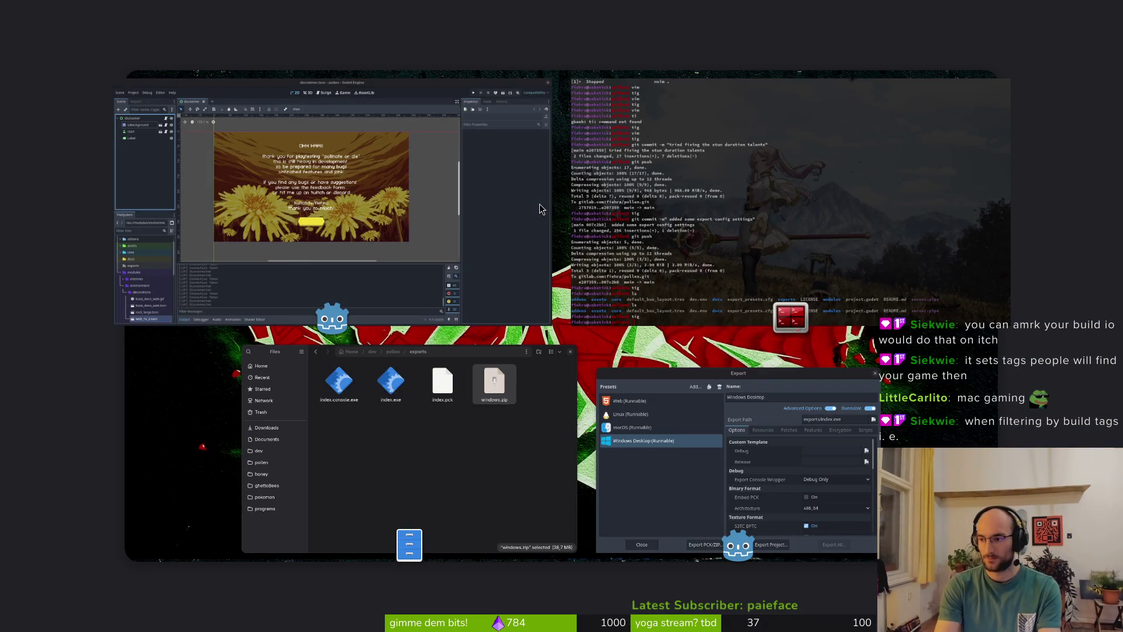
pyautogui.write('itch.io')
pyautogui.press('Return')
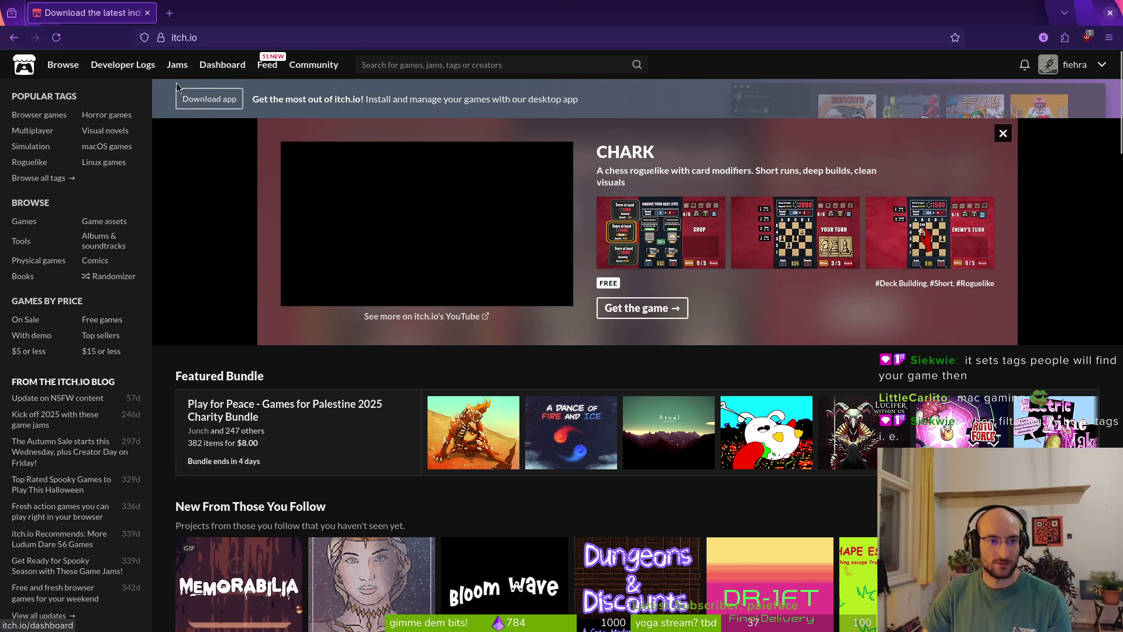
# - In pollinate or die's edit page, mark windows.zip as Windows and linux.zip as Linux, then save
pyautogui.click(205, 65)
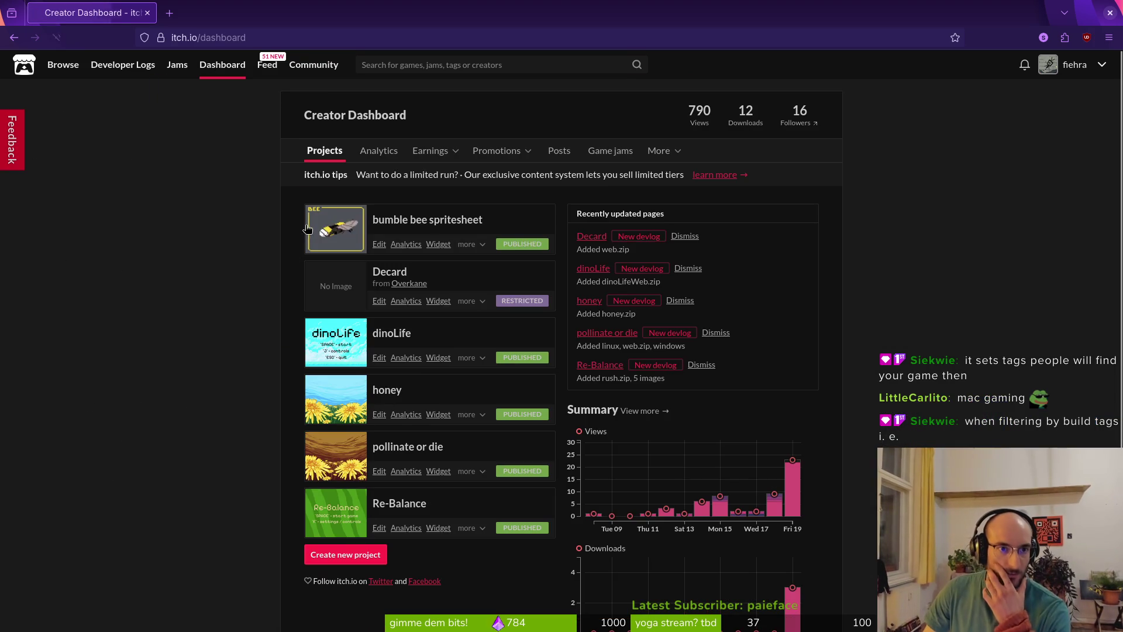
pyautogui.click(399, 447)
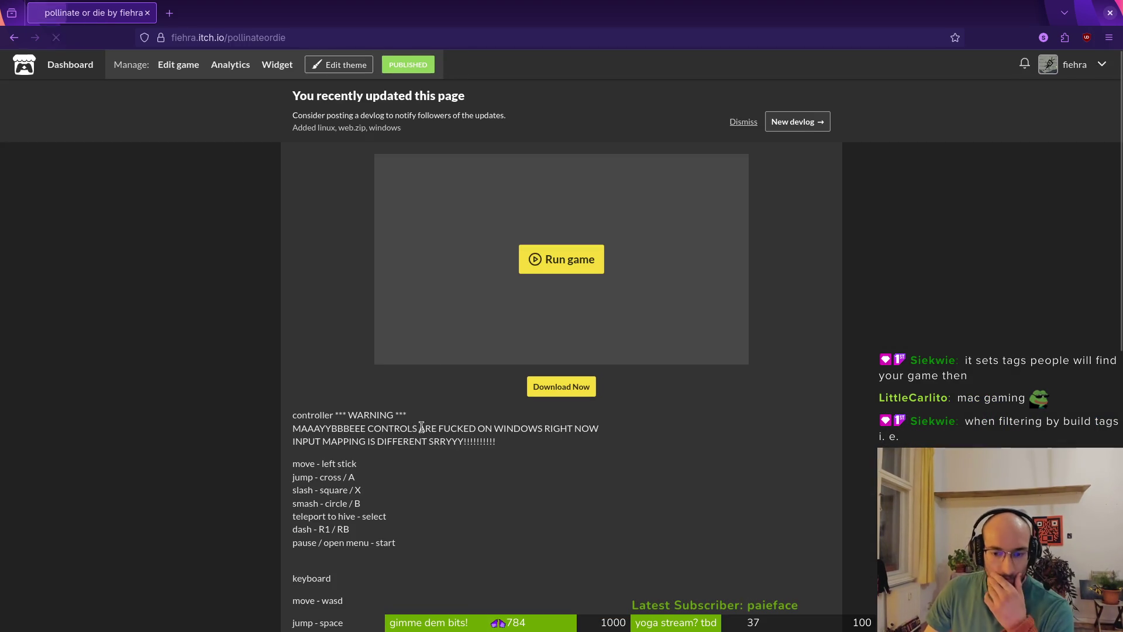
pyautogui.click(178, 64)
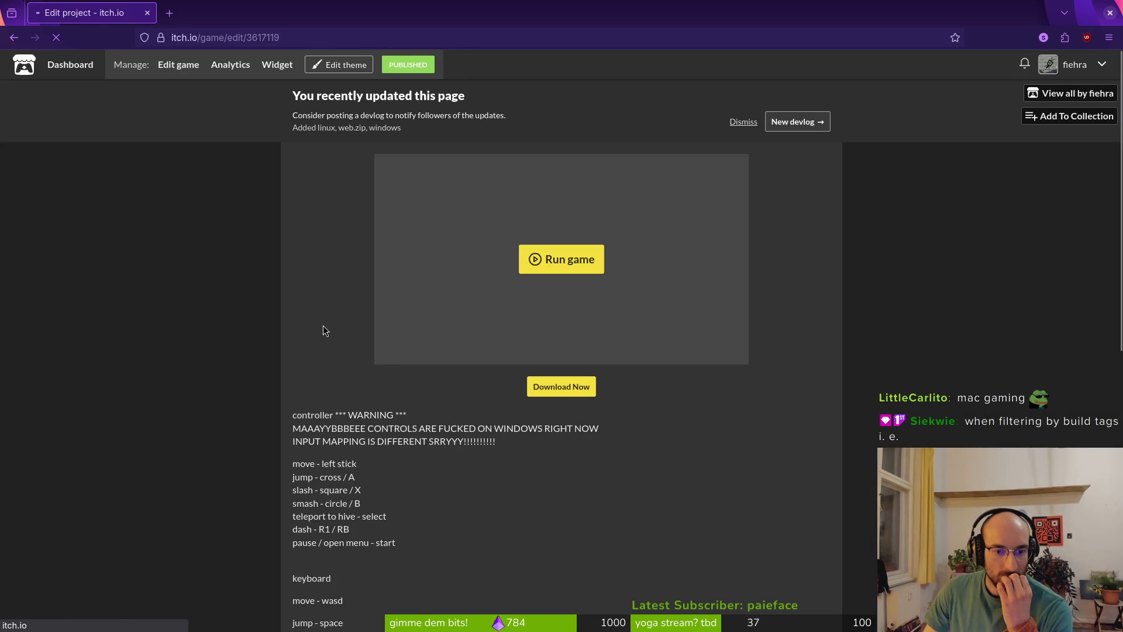
pyautogui.scroll(-7, 271, 462)
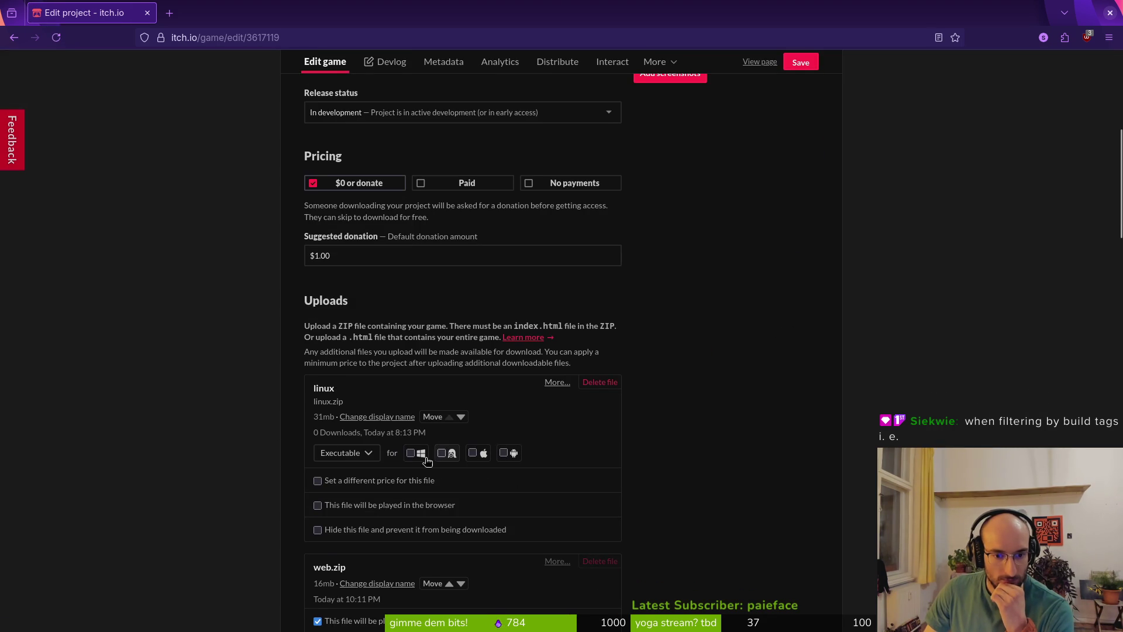
pyautogui.scroll(-5, 327, 441)
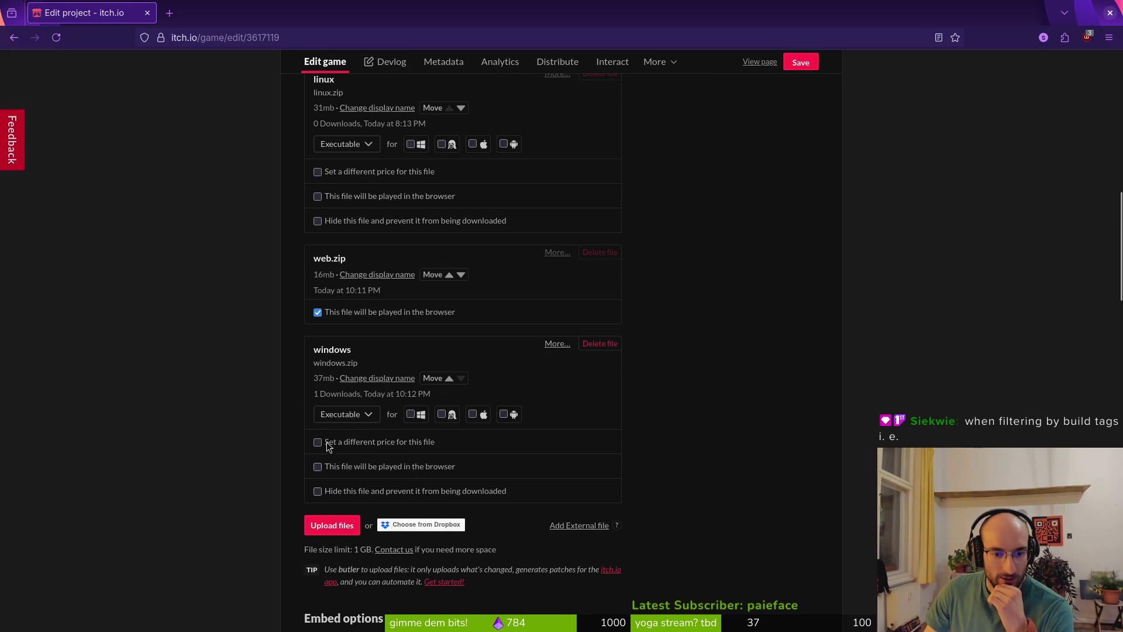
pyautogui.click(415, 415)
pyautogui.scroll(2, 484, 303)
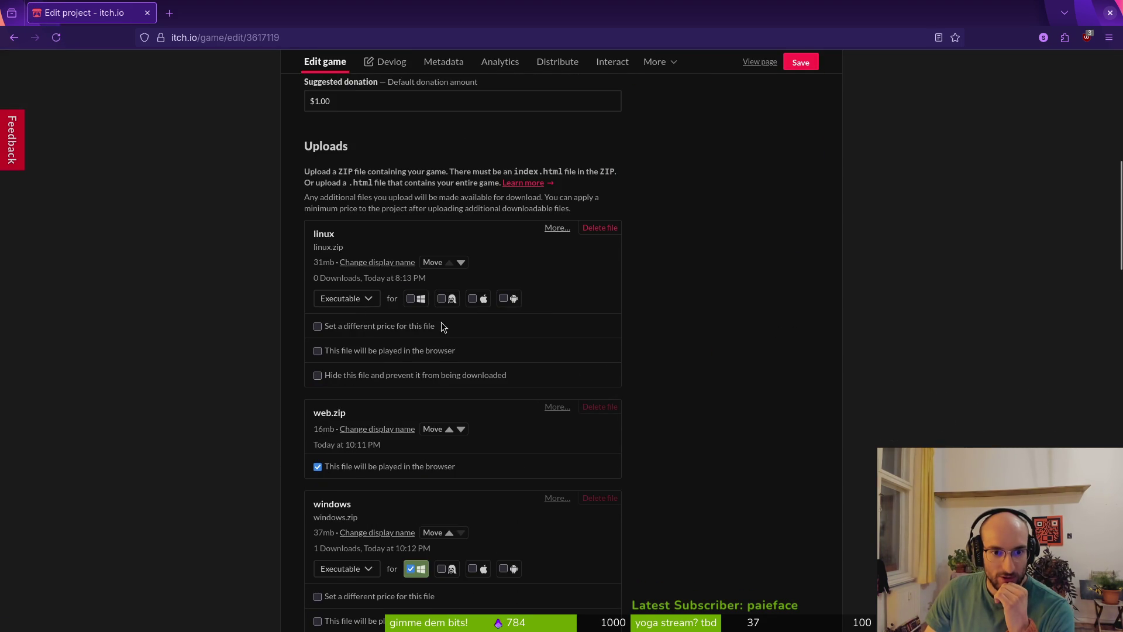
pyautogui.click(442, 301)
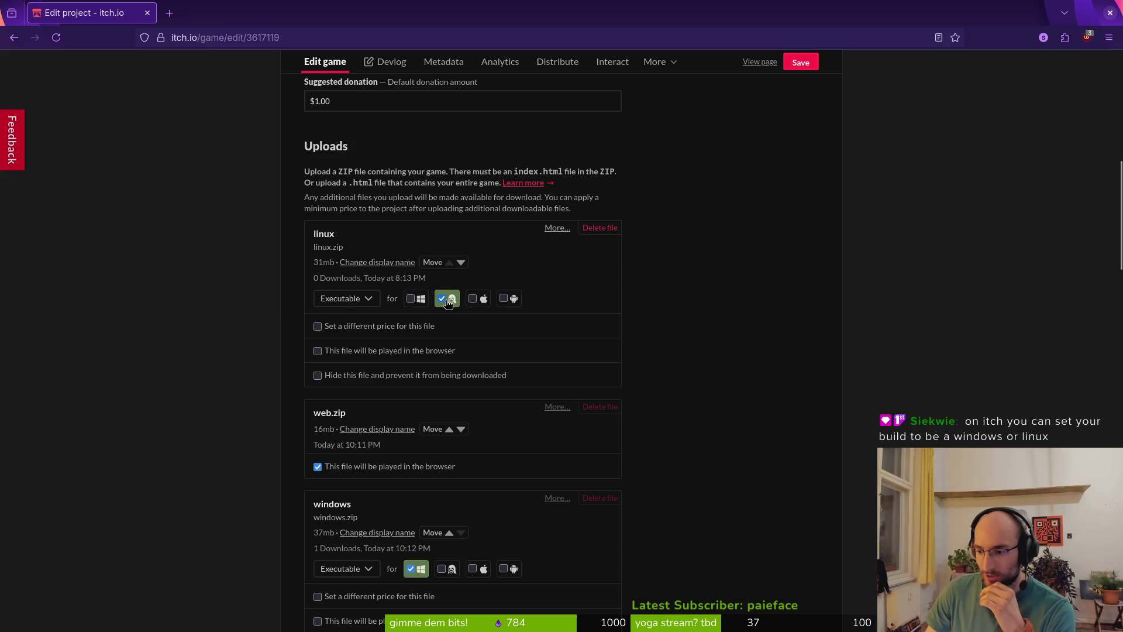
pyautogui.click(803, 62)
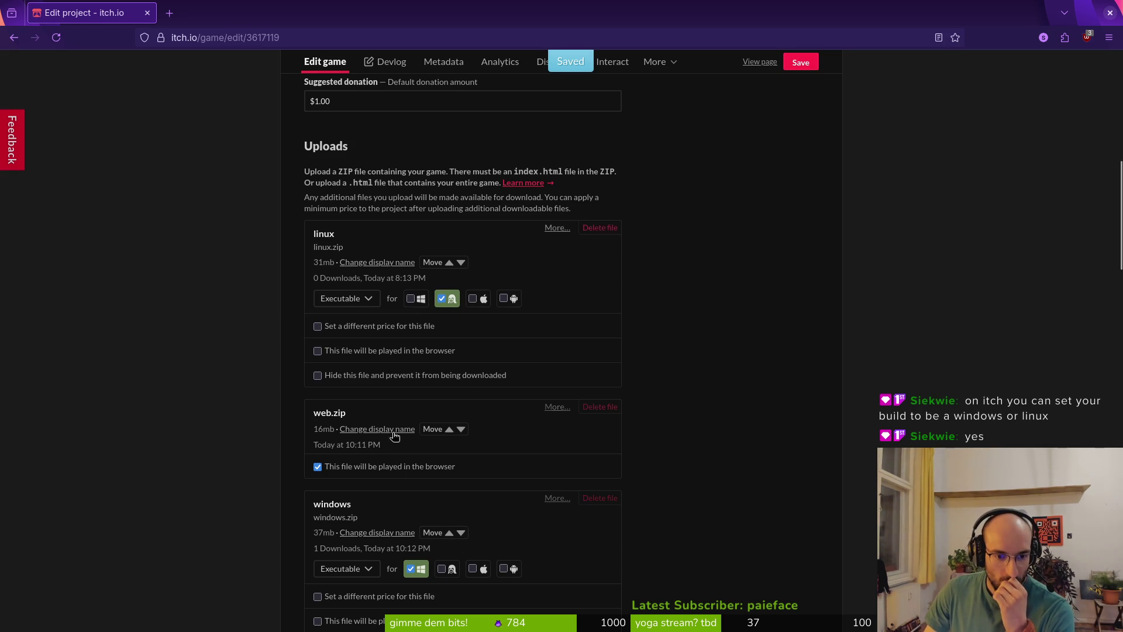
# - View the public pollinate or die page, then leave the browser for the other windows
pyautogui.scroll(5, 387, 342)
pyautogui.click(760, 63)
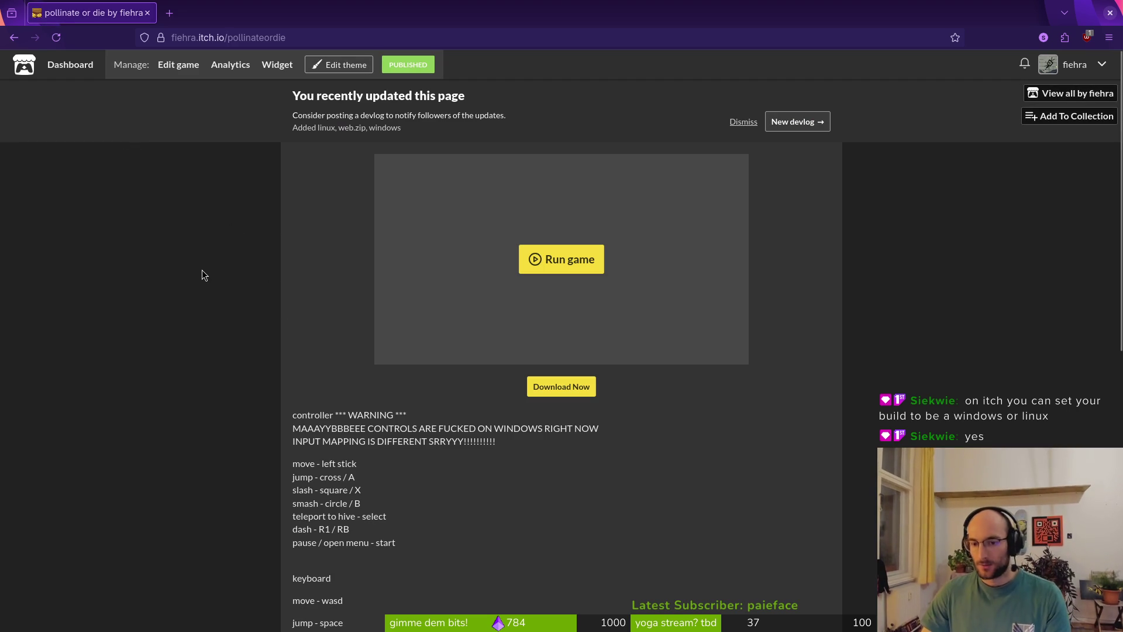
pyautogui.press('Escape')
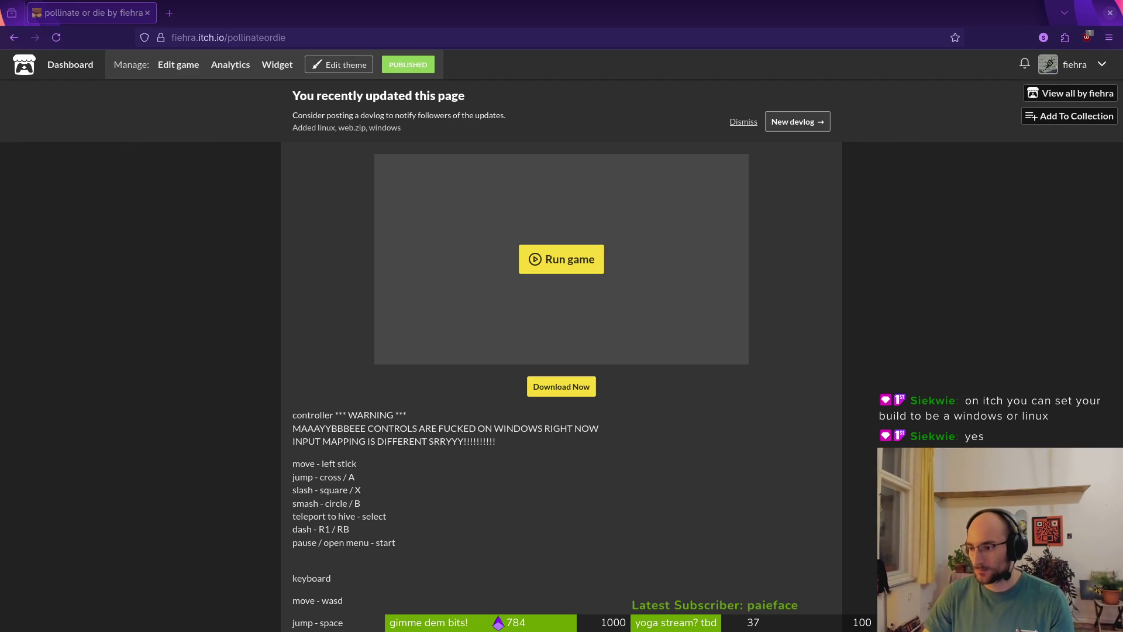
pyautogui.hotkey('alt', 'Tab')
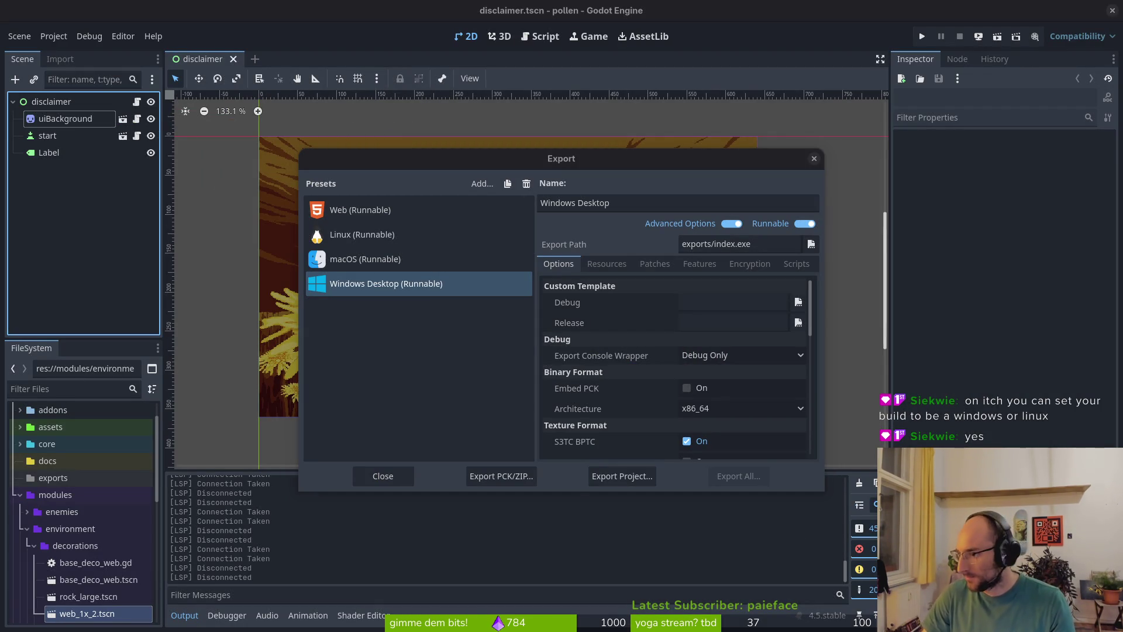
pyautogui.hotkey('alt', 'Tab')
# - Open doublejumping.gd in Vim with jumping.gd in a side-by-side split
pyautogui.write('vim')
pyautogui.press('Return')
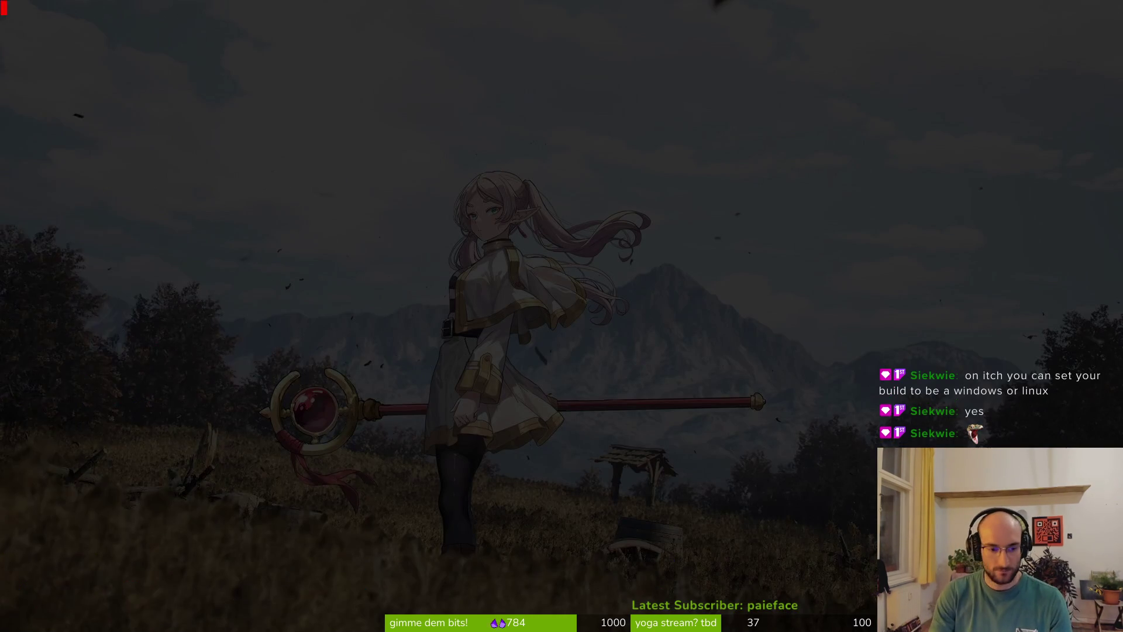
pyautogui.write('double')
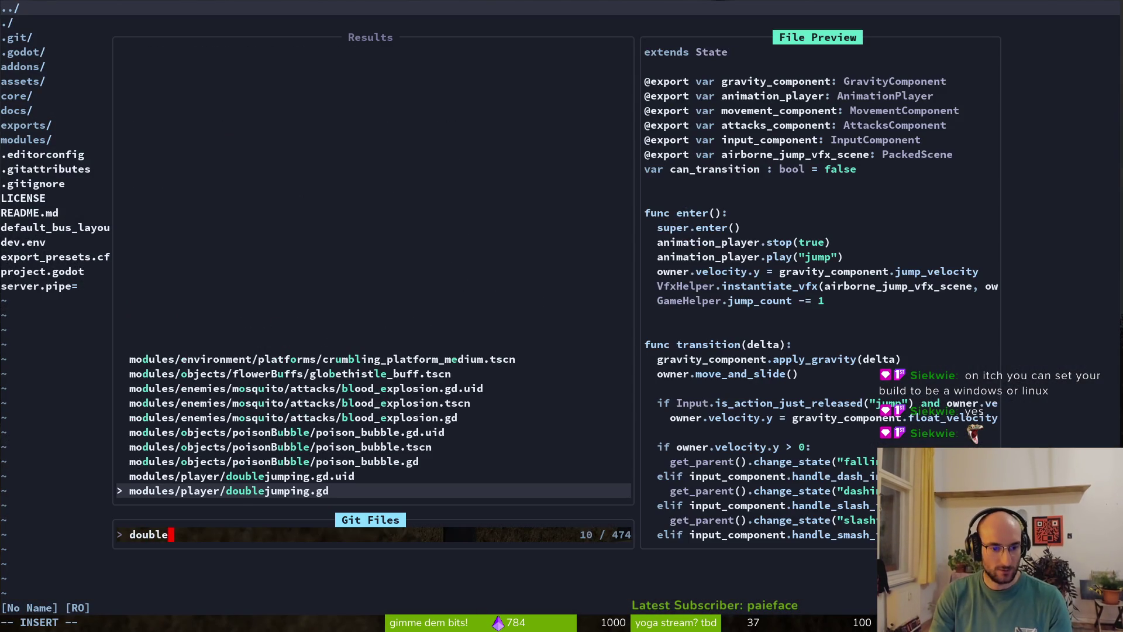
pyautogui.press('Return')
pyautogui.hotkey('ctrl', 'p')
pyautogui.write('dj')
pyautogui.press('BackSpace')
pyautogui.press('BackSpace')
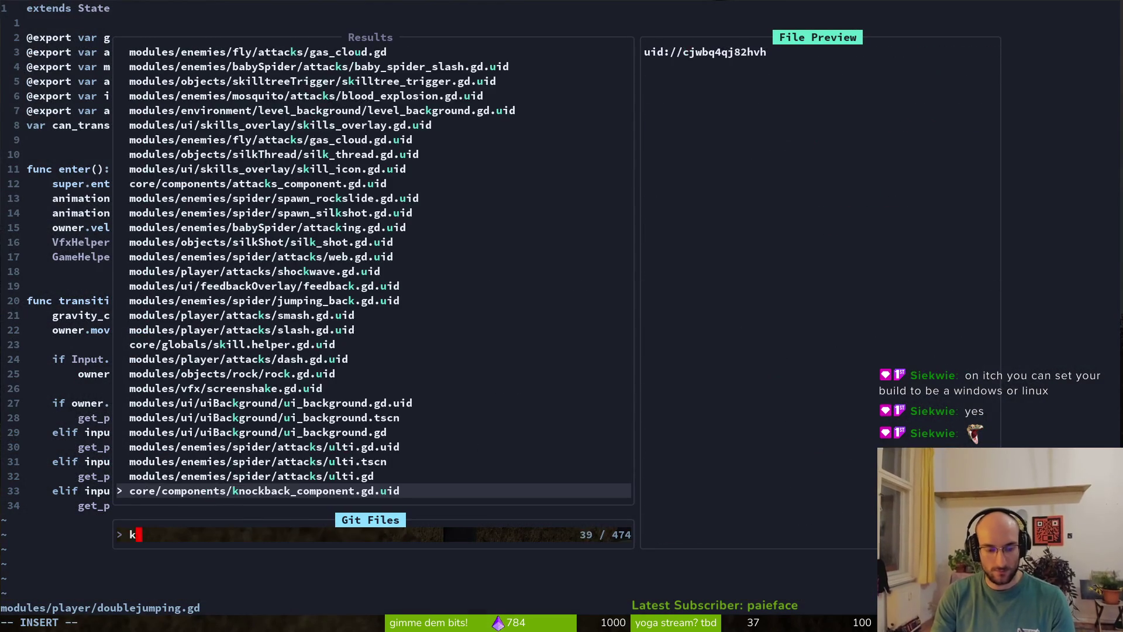
pyautogui.write('jkumpin')
pyautogui.press('BackSpace')
pyautogui.press('BackSpace')
pyautogui.press('BackSpace')
pyautogui.write('ump')
pyautogui.hotkey('ctrl', 'v')
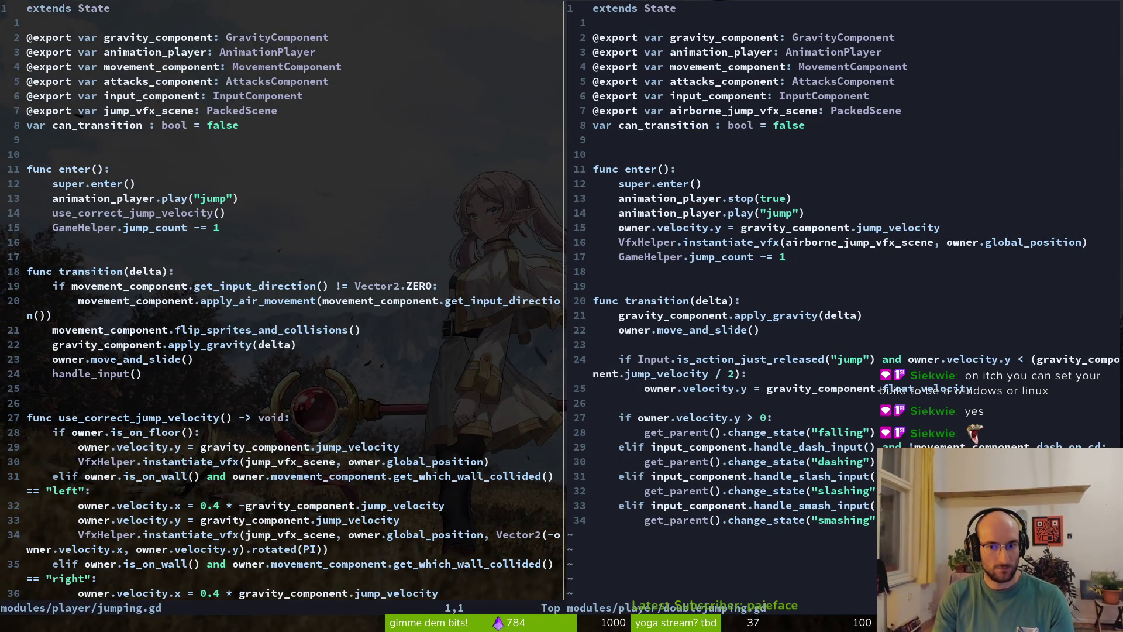
# - Copy jumping.gd's air-movement lines 20–21 into doublejumping.gd below line 19 and save
pyautogui.press('1')
pyautogui.press('9')
pyautogui.press('j')
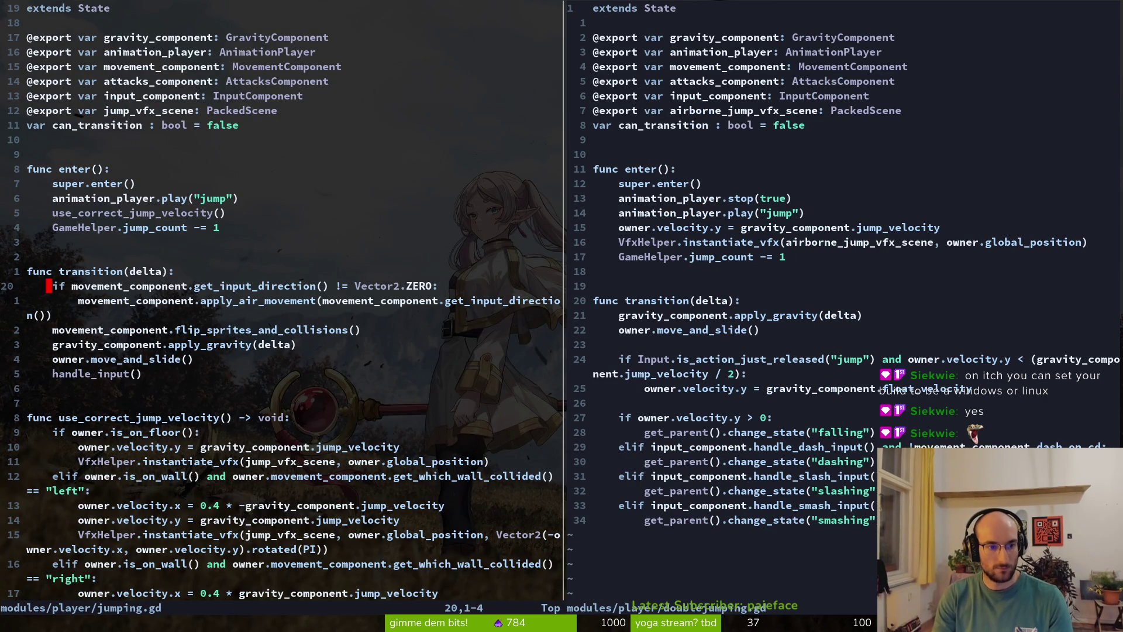
pyautogui.hotkey('shift', 'v')
pyautogui.press('j')
pyautogui.press('j')
pyautogui.press('k')
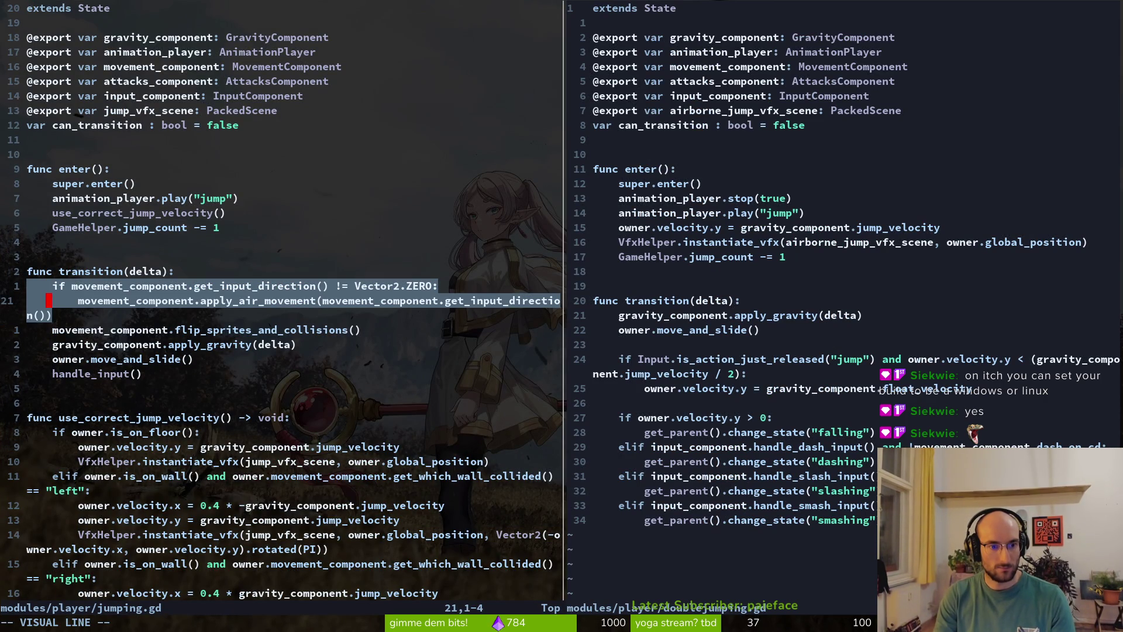
pyautogui.press('y')
pyautogui.hotkey('ctrl', 'w')
pyautogui.press('l')
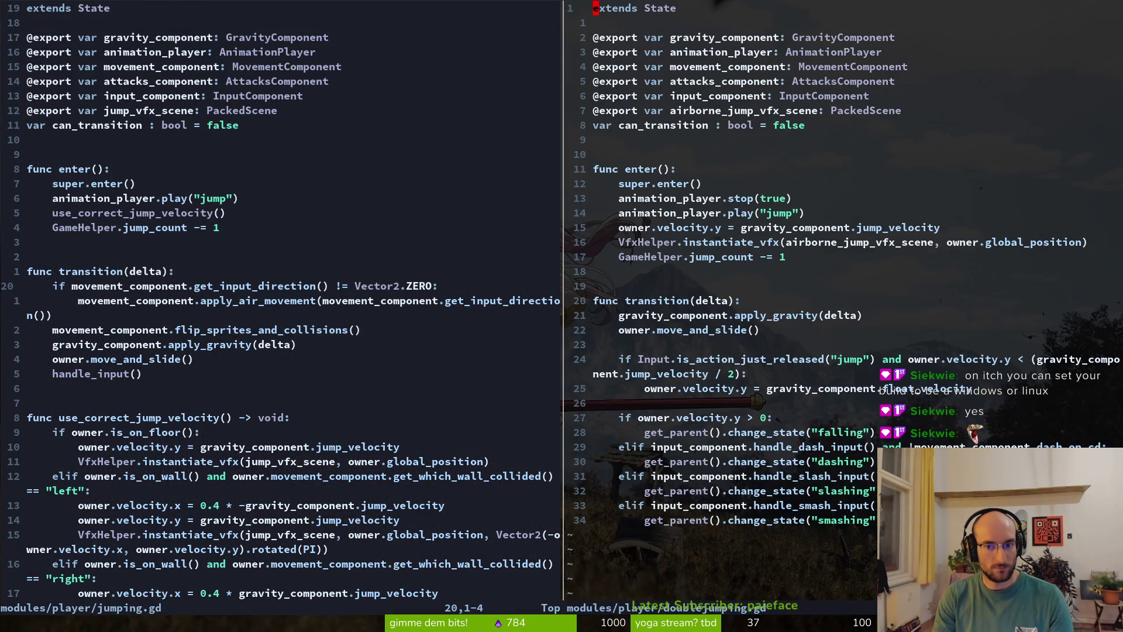
pyautogui.write('19jp')
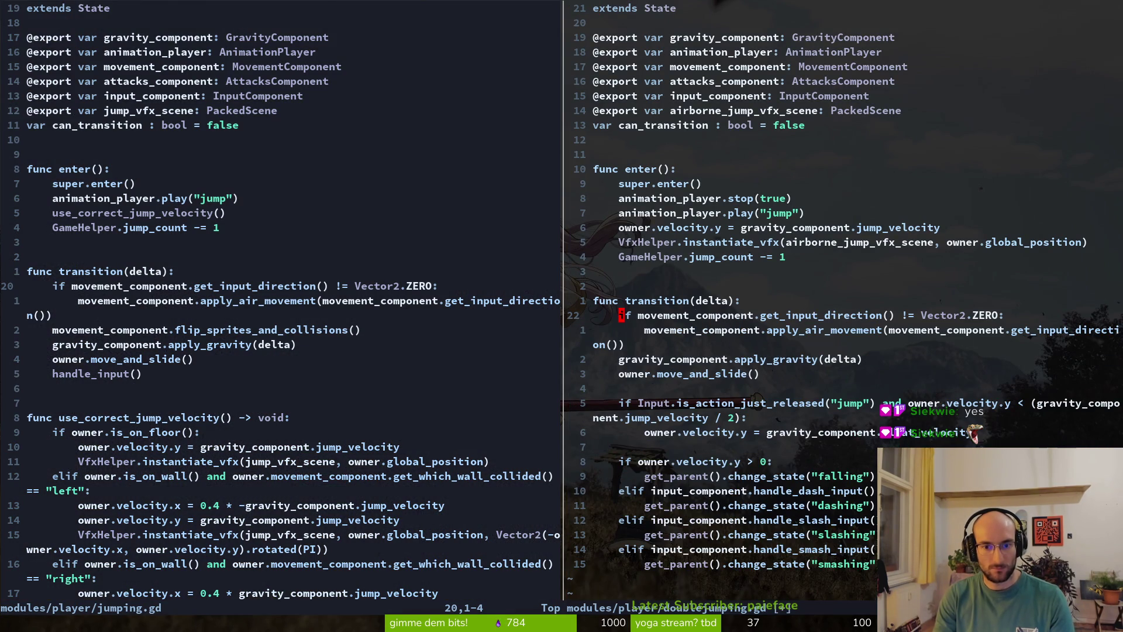
pyautogui.write(':w')
pyautogui.press('Return')
# - Save and quit both Vim files, returning to Godot's export presets
pyautogui.write(':wq')
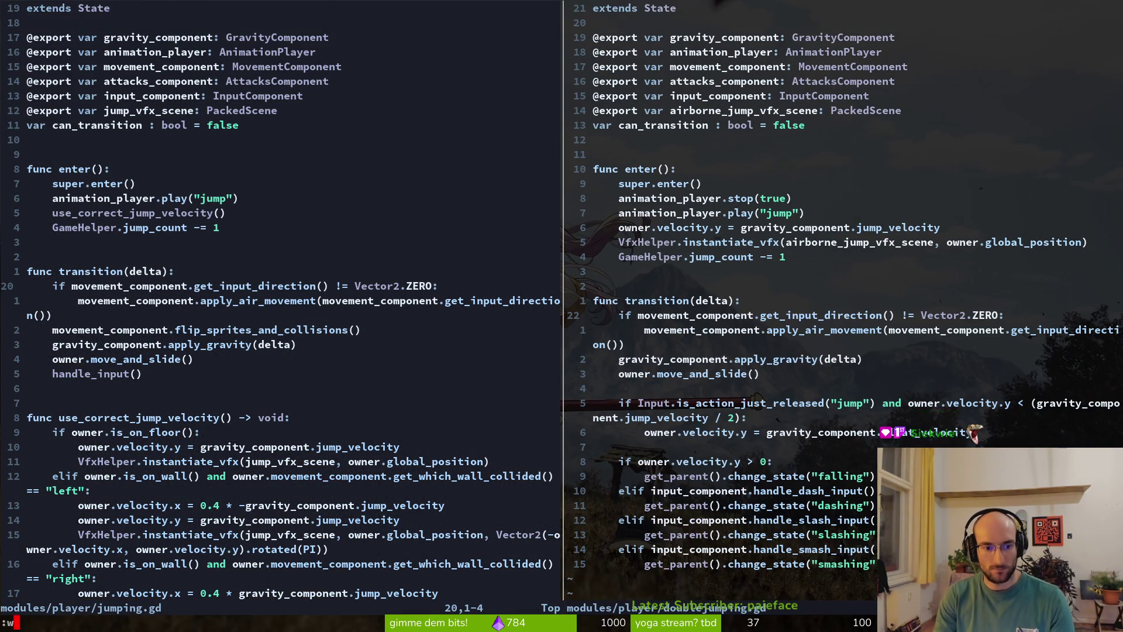
pyautogui.press('Return')
pyautogui.write(':wq')
pyautogui.press('Return')
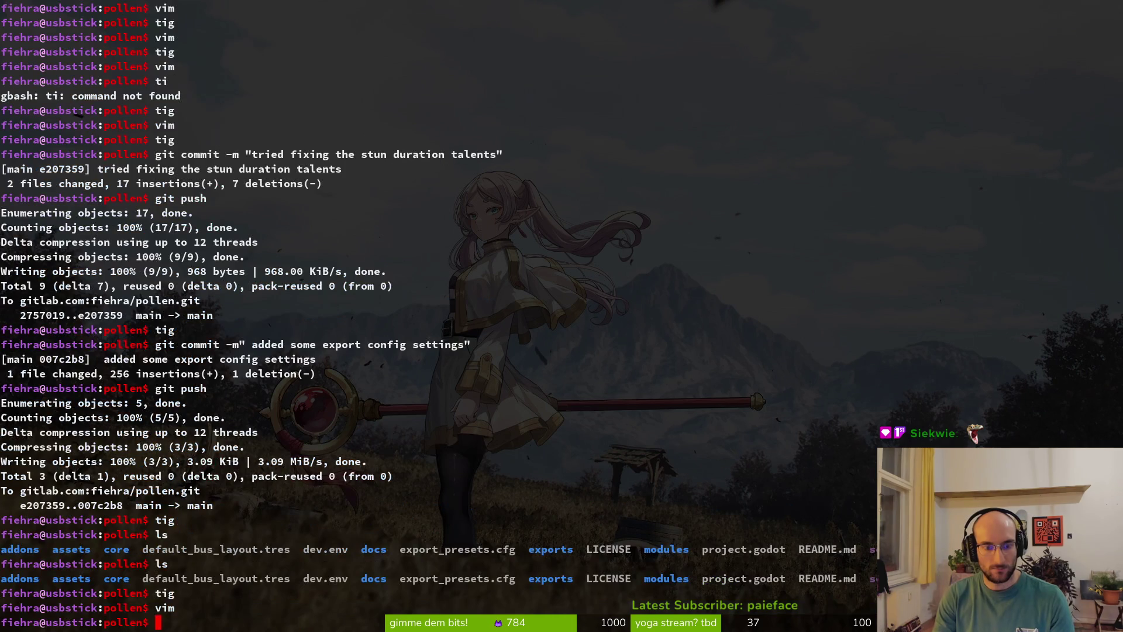
pyautogui.hotkey('alt', 'Tab')
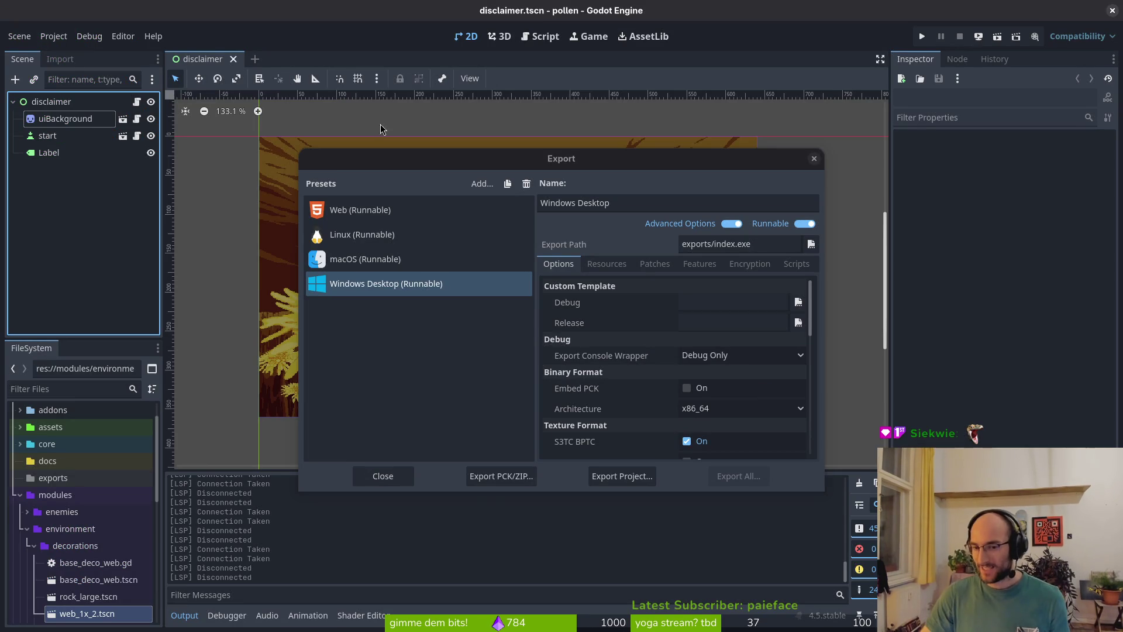
# - Close the Export dialog and playtest from the disclaimer into the first cave level, then stop
pyautogui.click(377, 263)
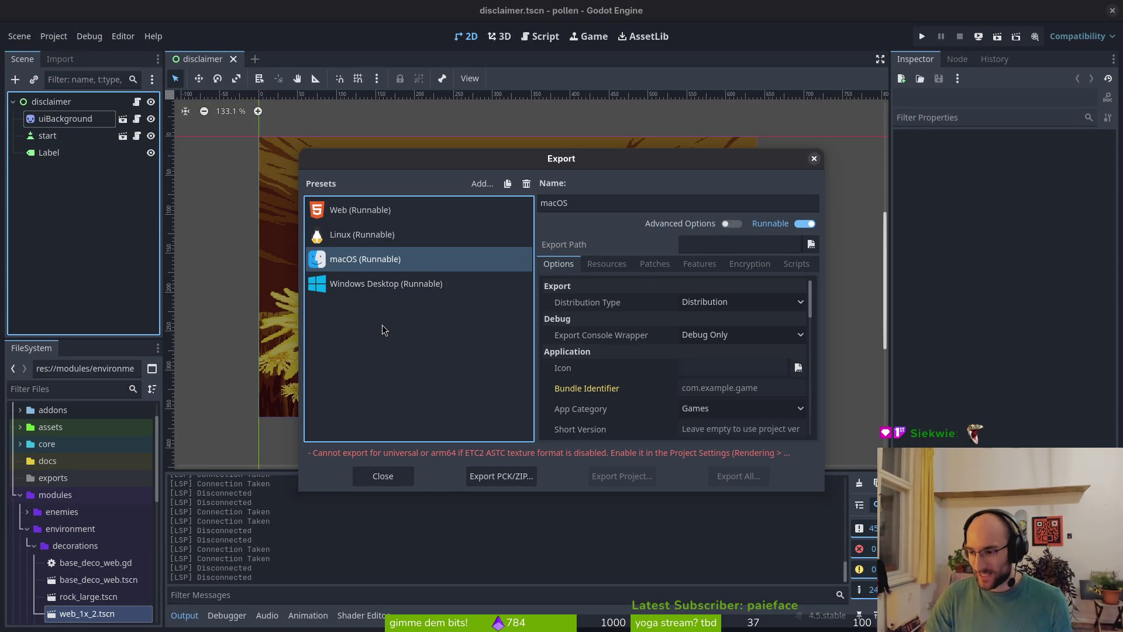
pyautogui.click(814, 159)
pyautogui.click(918, 30)
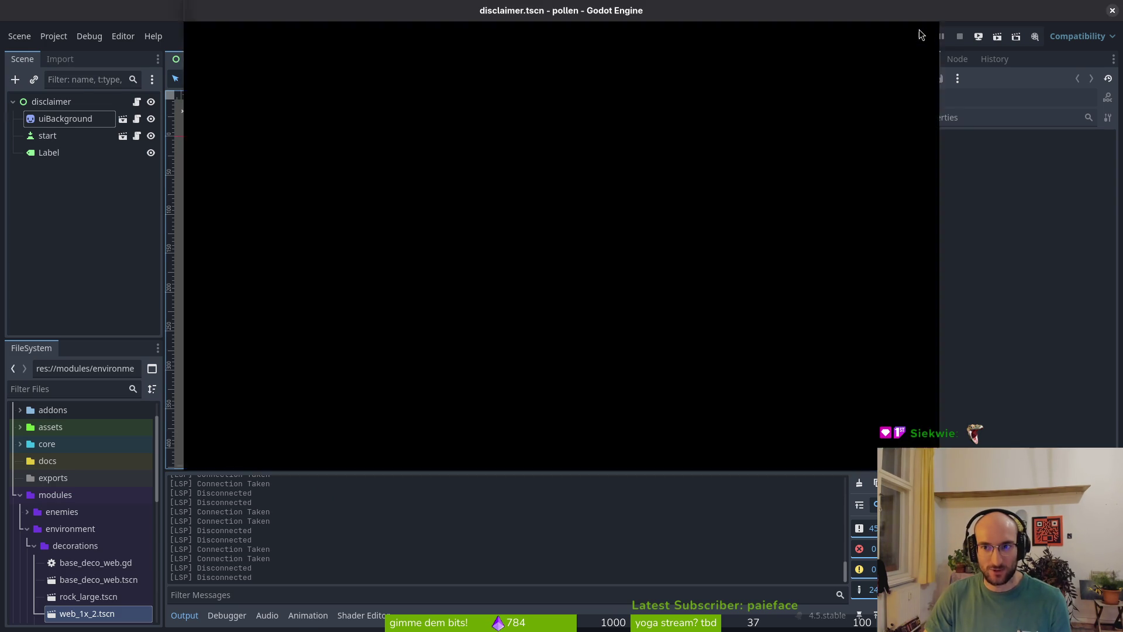
pyautogui.press('space')
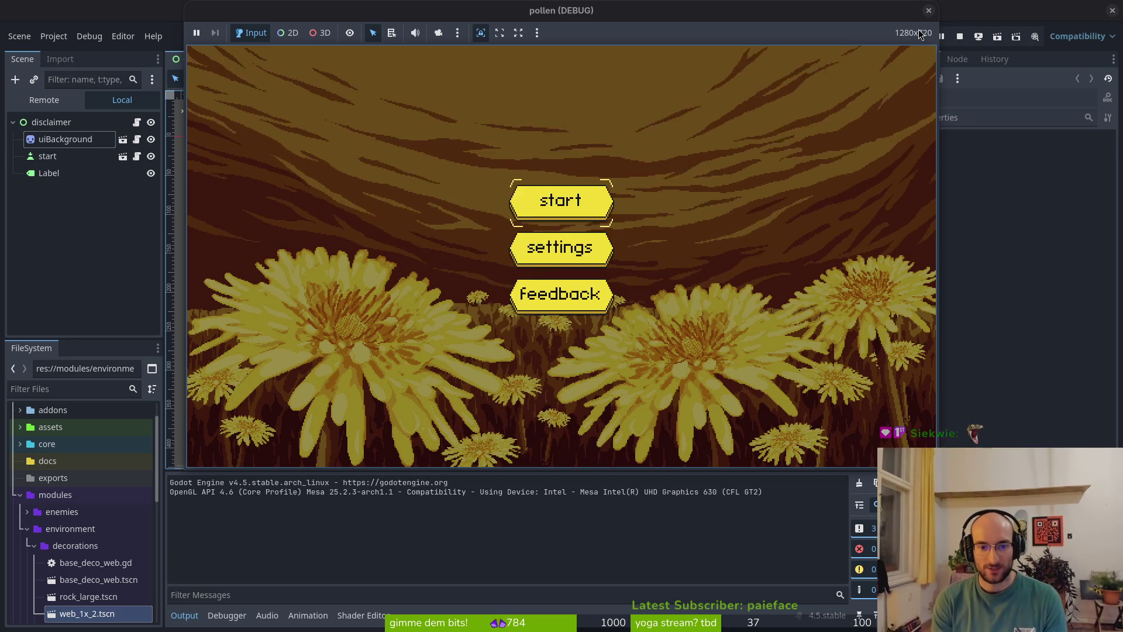
pyautogui.press('space')
pyautogui.press('space')
pyautogui.press('space')
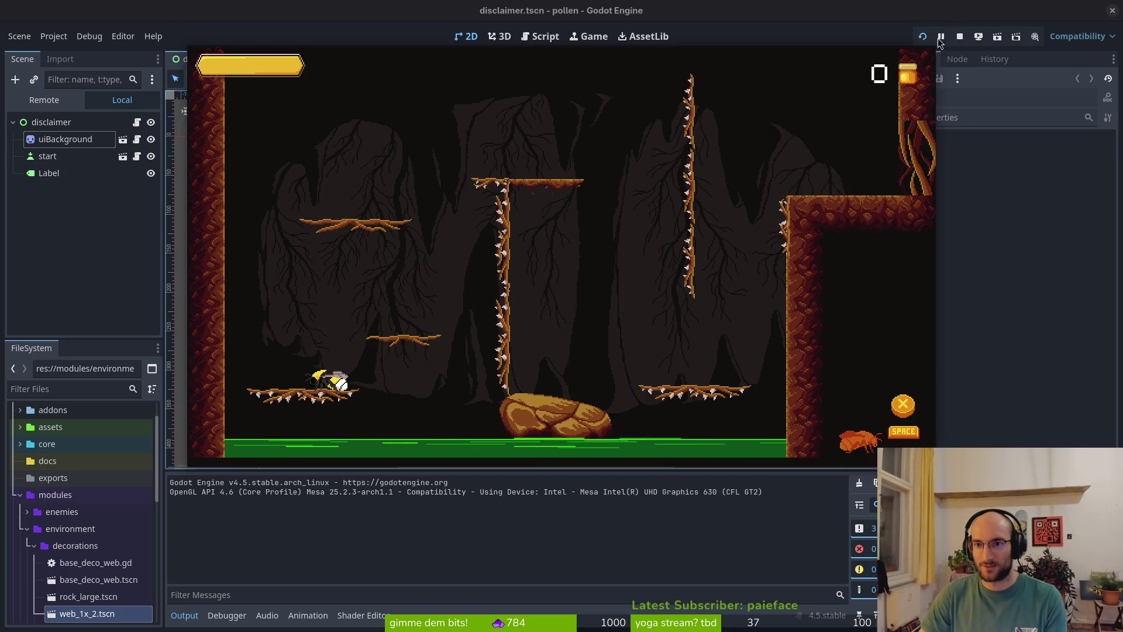
pyautogui.click(928, 10)
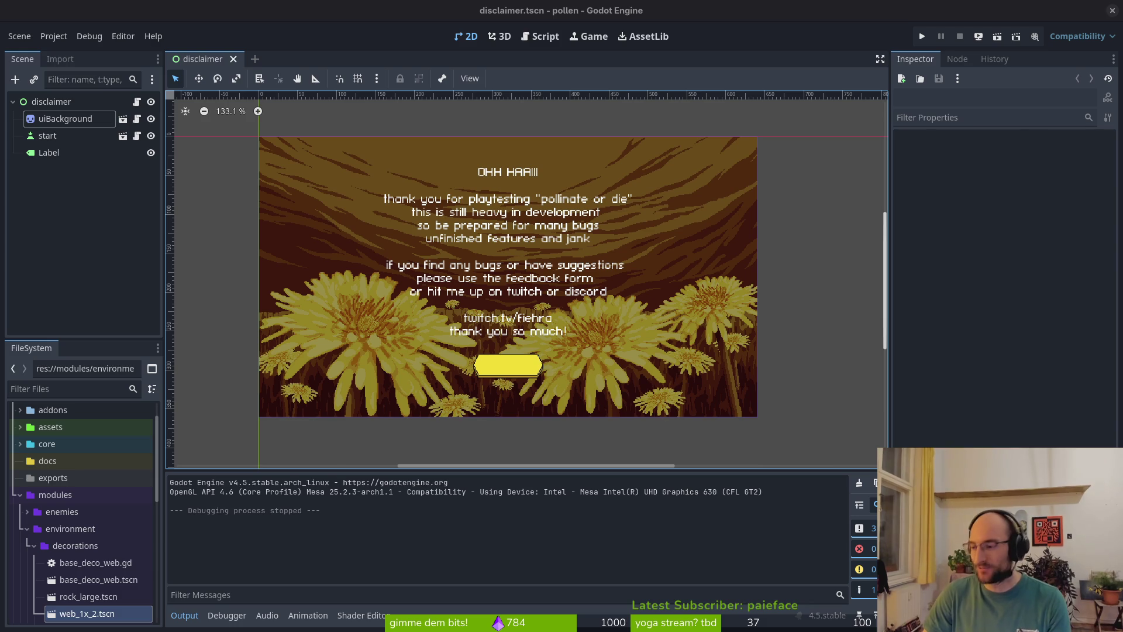
# - Open gitlab.com in a new browser tab beside the itch.io game page
pyautogui.hotkey('alt', 'Tab')
pyautogui.hotkey('ctrl', 't')
pyautogui.write('gitlab.com')
pyautogui.press('Return')
pyautogui.click(88, 13)
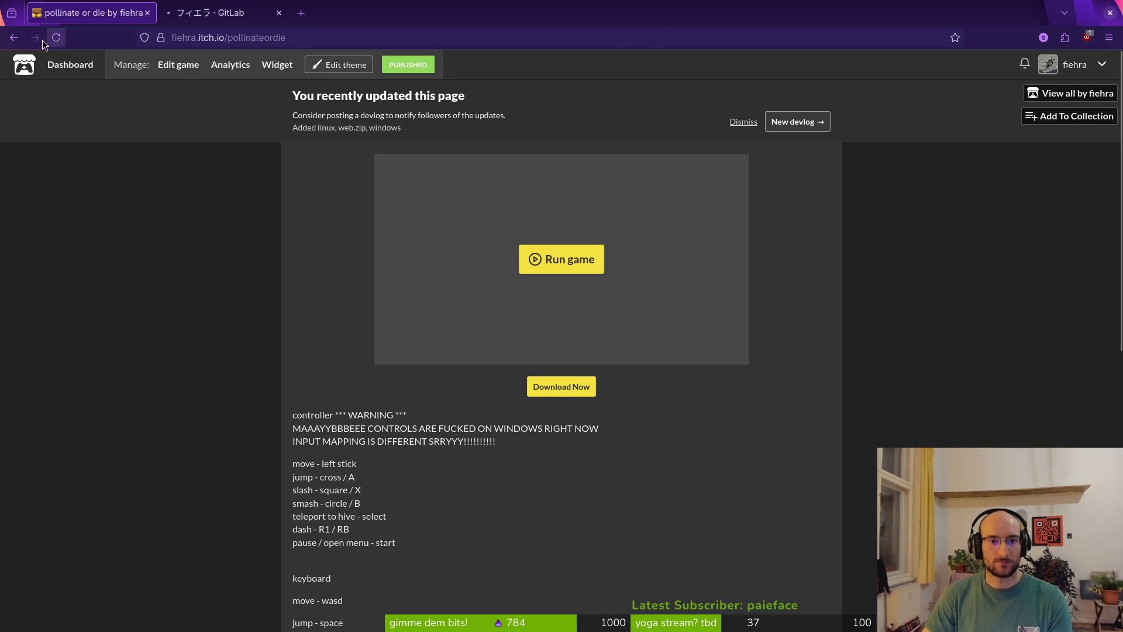
# - Close pollen issue #355 on doublejump direction changes and open a new issue form
pyautogui.hotkey('ctrl', 'w')
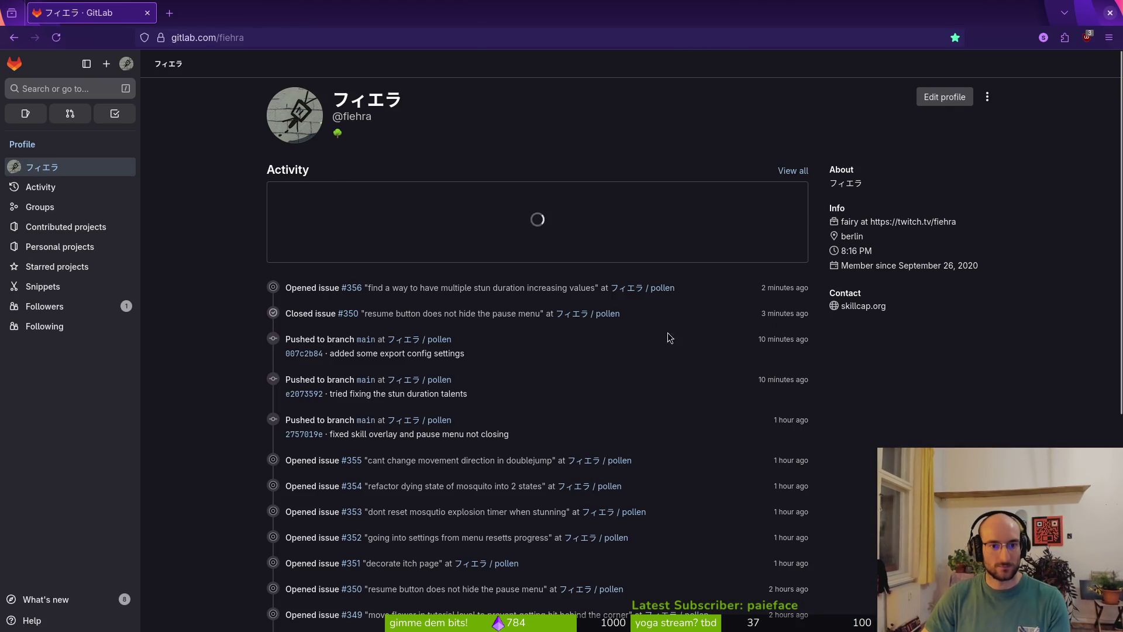
pyautogui.click(637, 291)
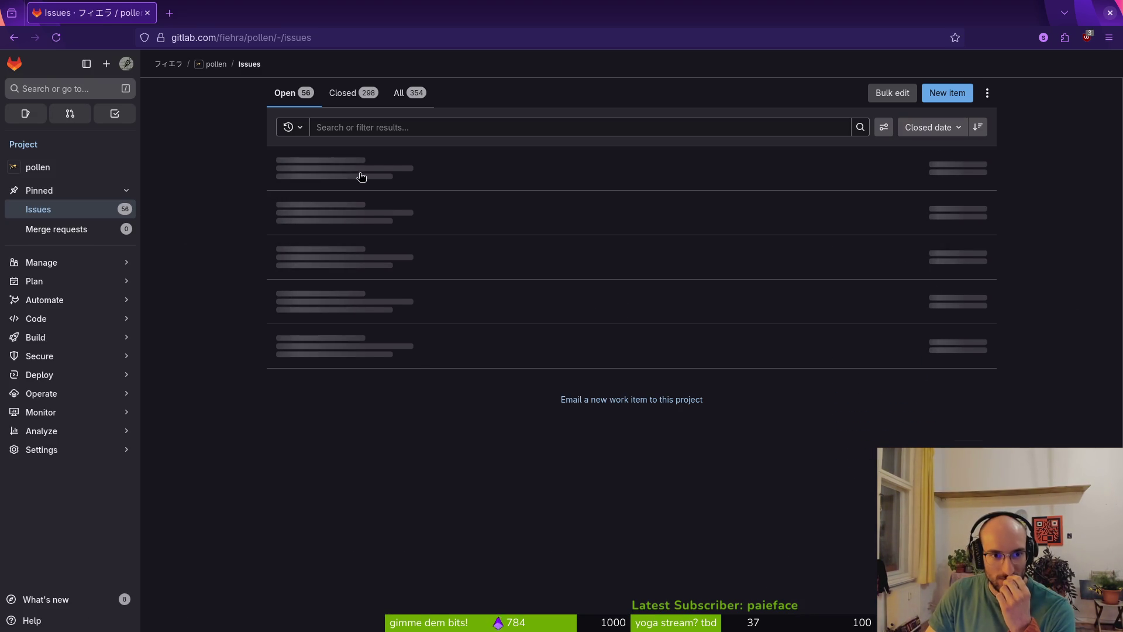
pyautogui.click(389, 208)
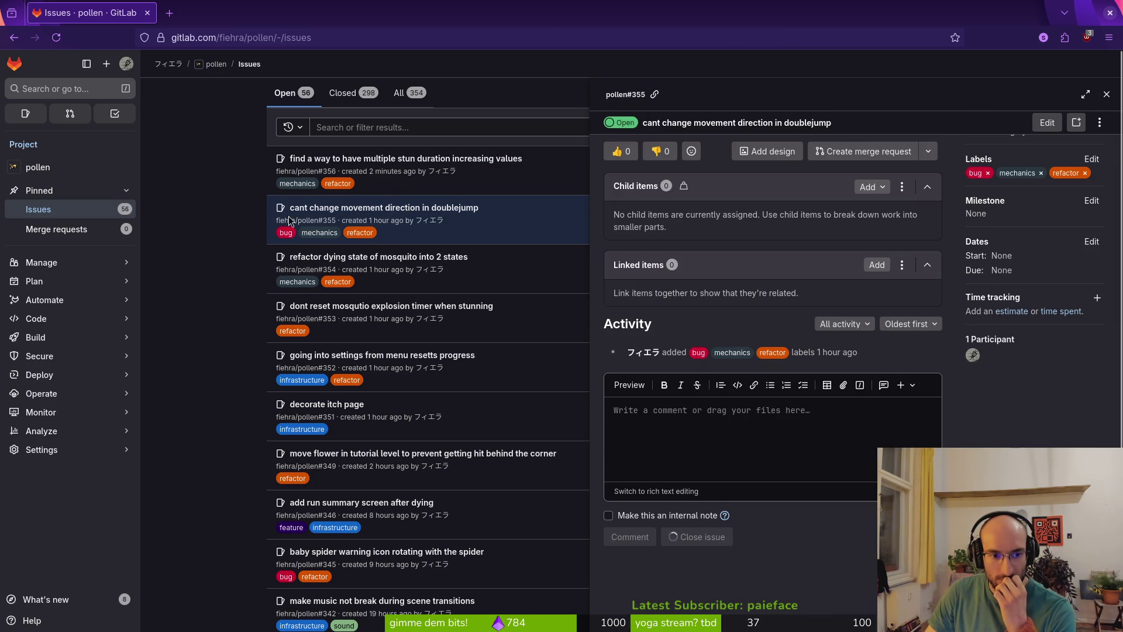
pyautogui.click(948, 94)
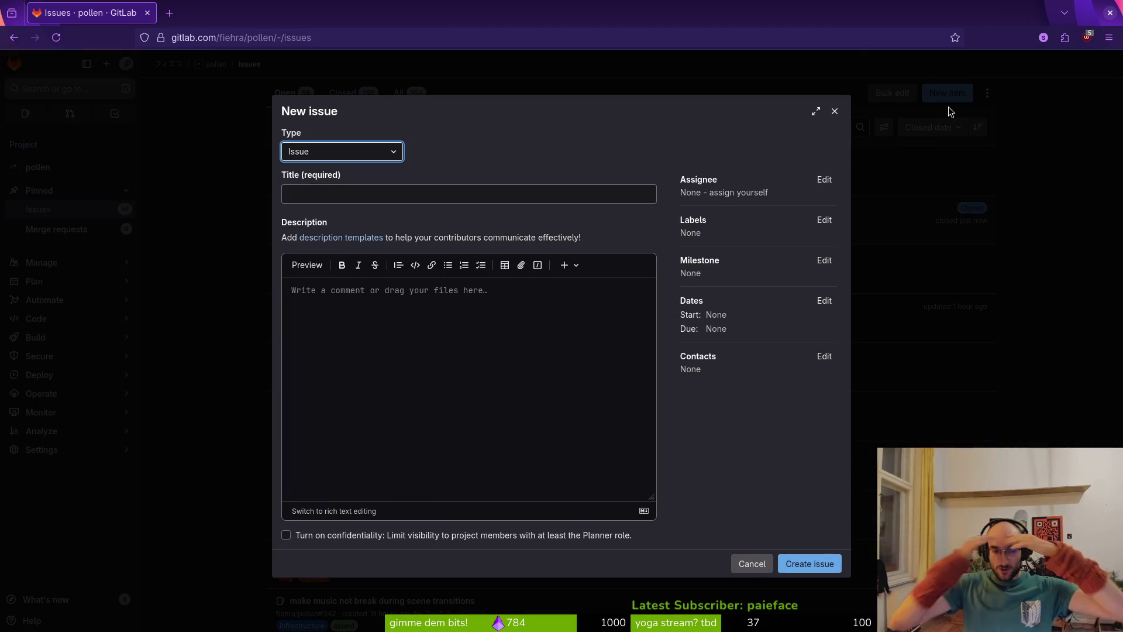
# - Enter the title 'refactor level switching' and a root-scene description about constant music playback
pyautogui.click(408, 193)
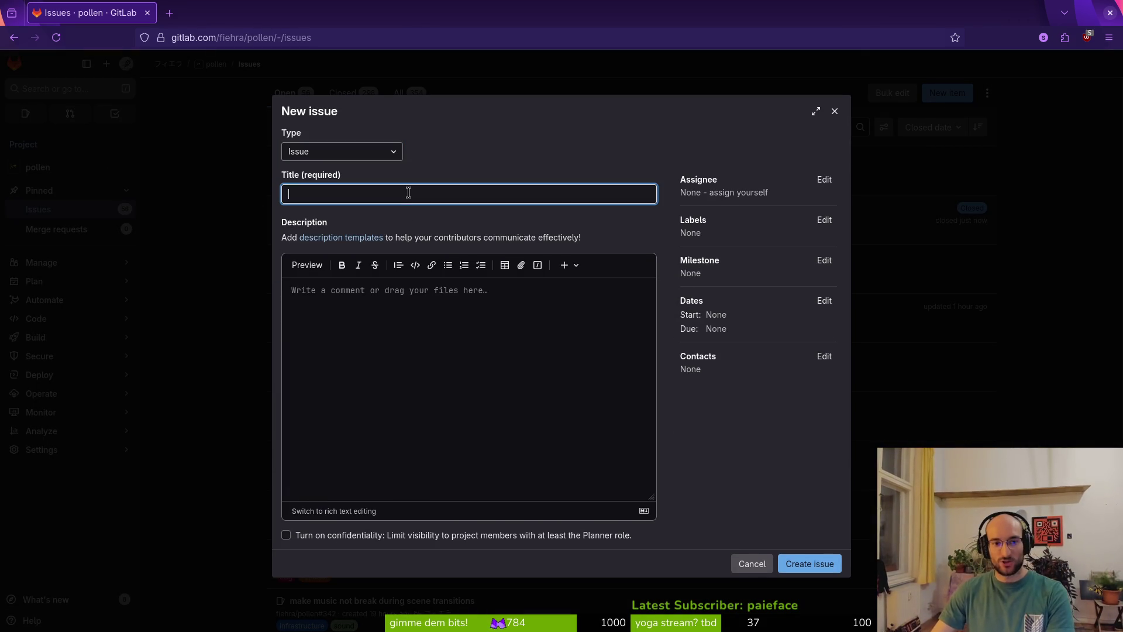
pyautogui.write('refactor level switch')
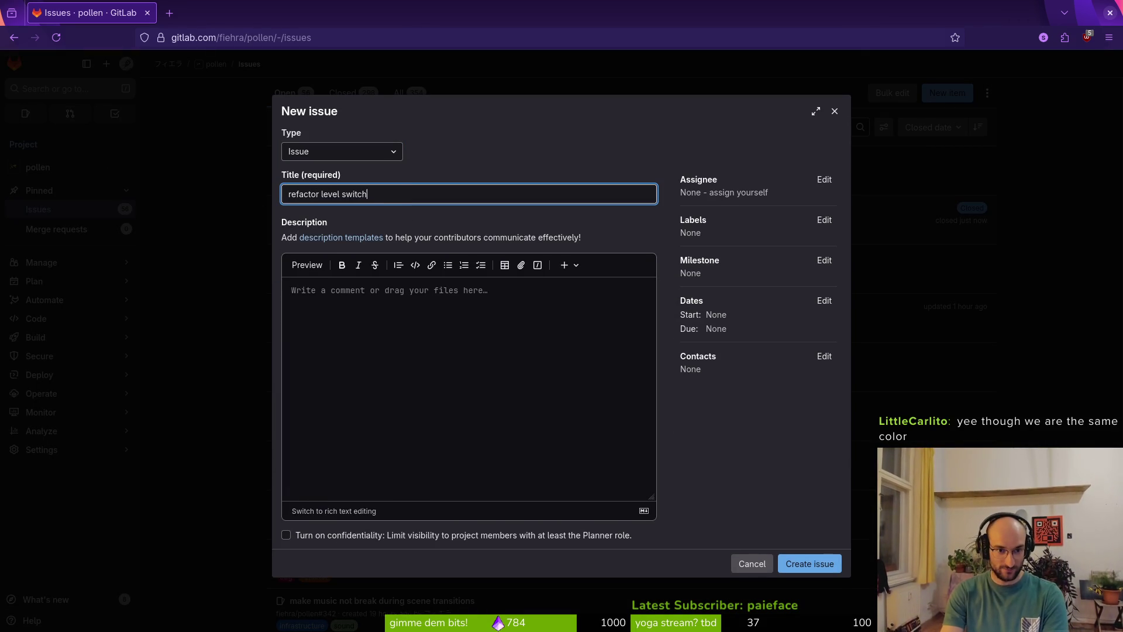
pyautogui.write('refactor')
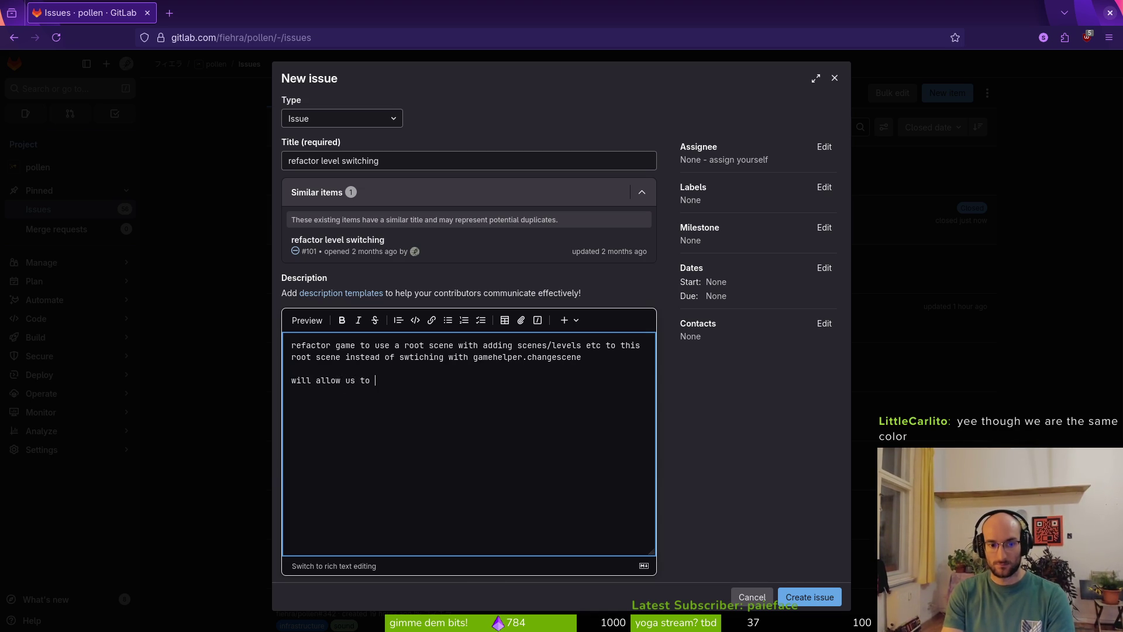
pyautogui.hotkey('ctrl', 'a')
pyautogui.press('Right')
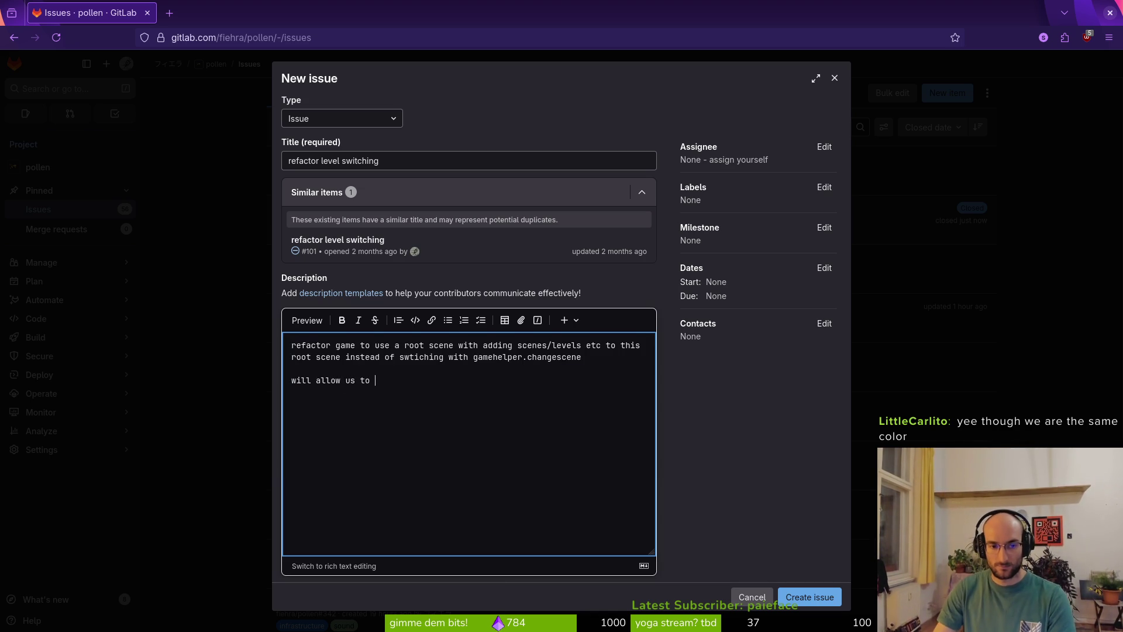
pyautogui.hotkey('ctrl', 'shift', 'Left')
pyautogui.hotkey('ctrl', 'shift', 'Left')
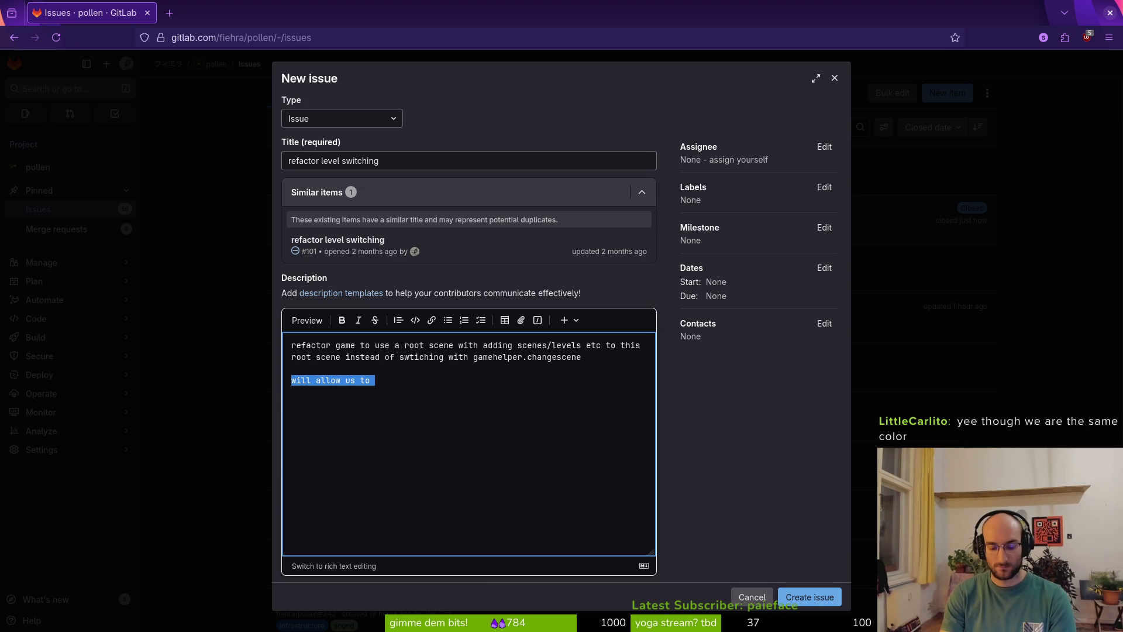
pyautogui.write('e')
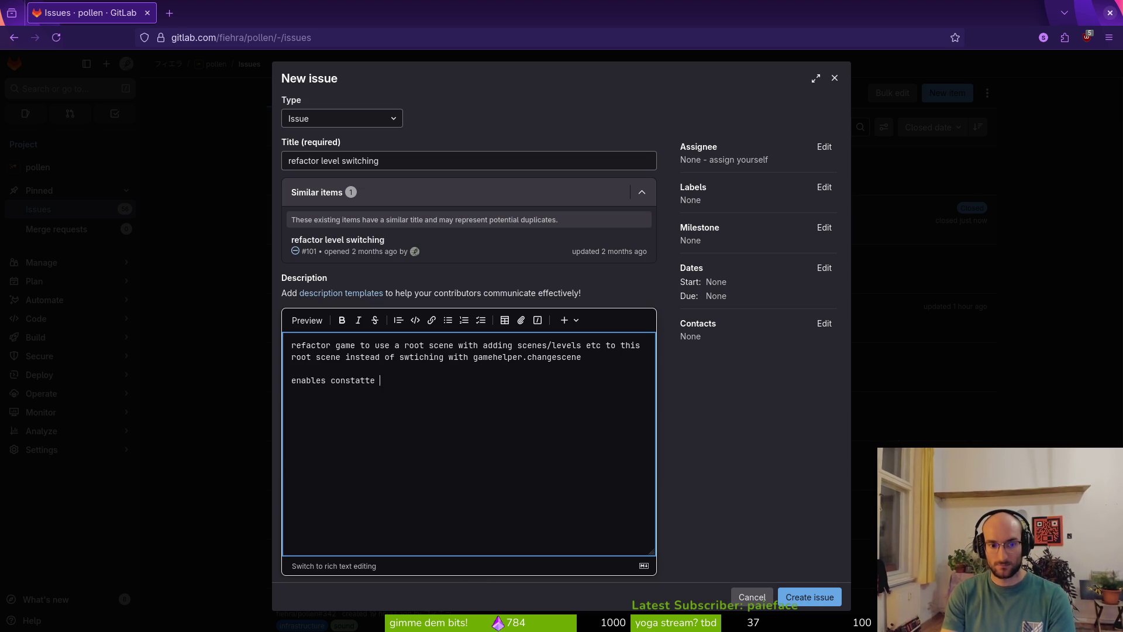
pyautogui.write('nables constant music playing without restart after level switch')
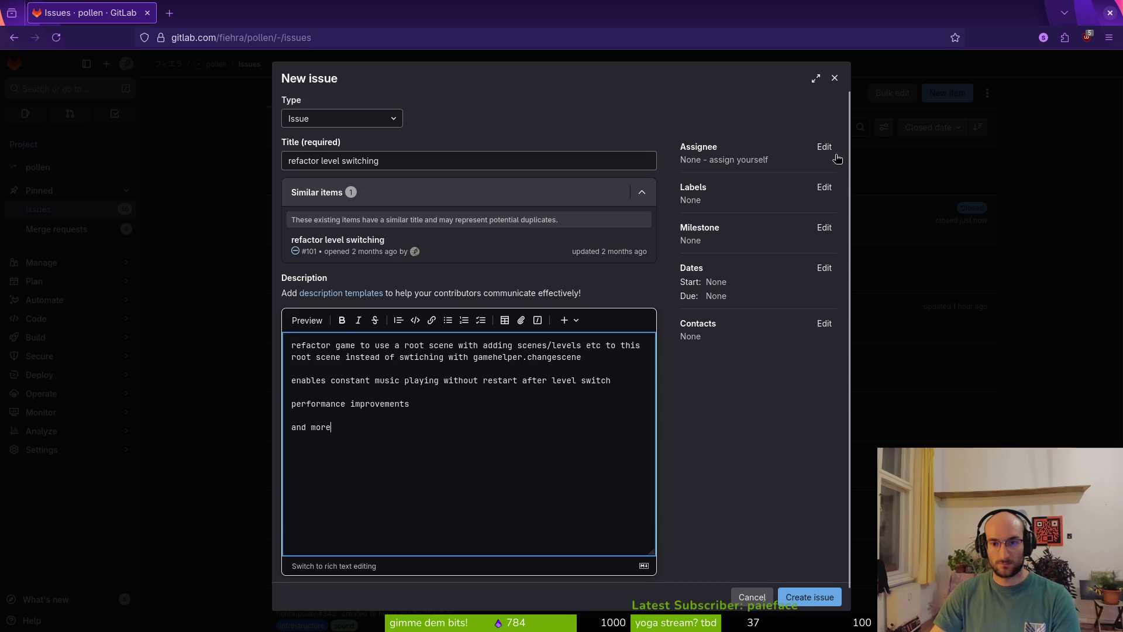
# - Add the infrastructure and refactor labels to the issue
pyautogui.click(824, 187)
pyautogui.click(737, 336)
pyautogui.scroll(-3, 760, 310)
pyautogui.click(755, 283)
pyautogui.click(795, 431)
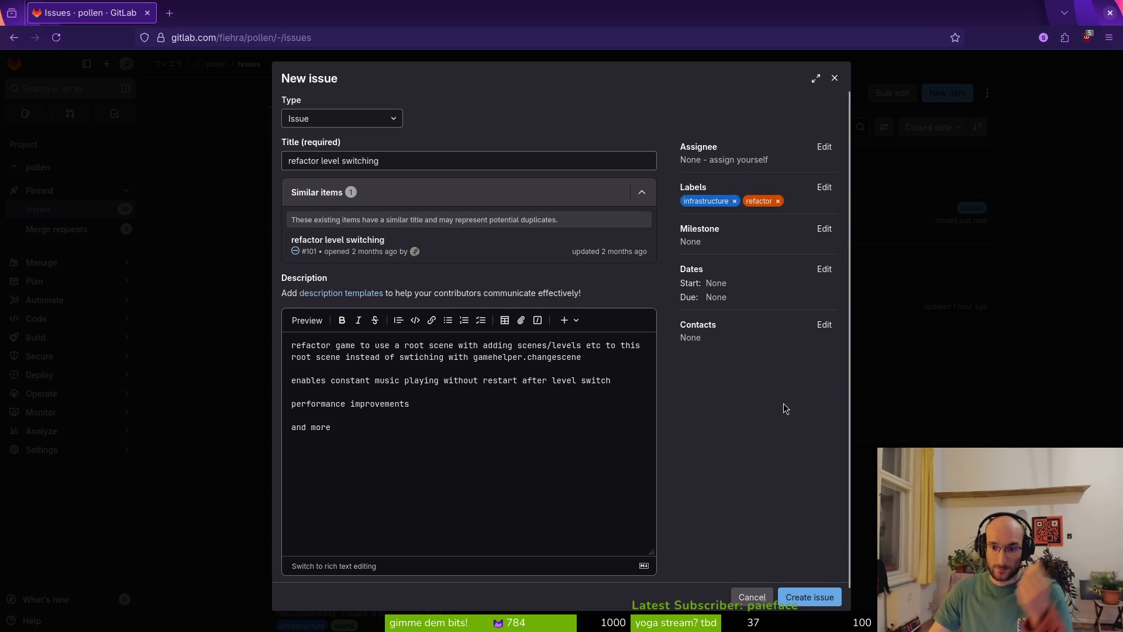
# - Create the issue as #357, then open issue #349 about the tutorial level flower
pyautogui.click(801, 597)
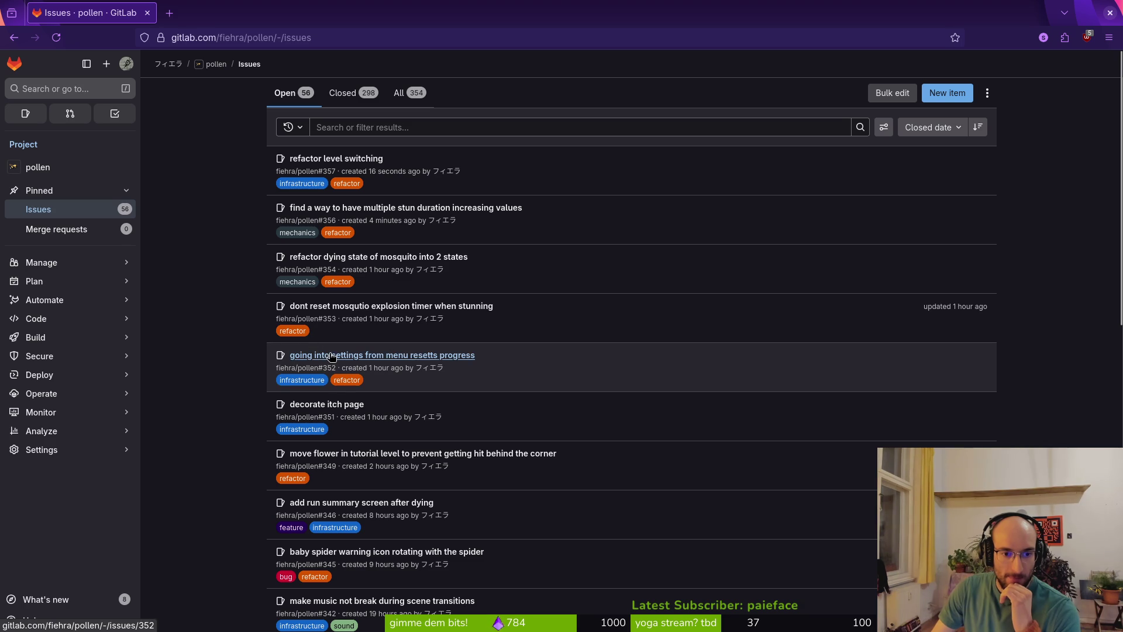
pyautogui.click(464, 454)
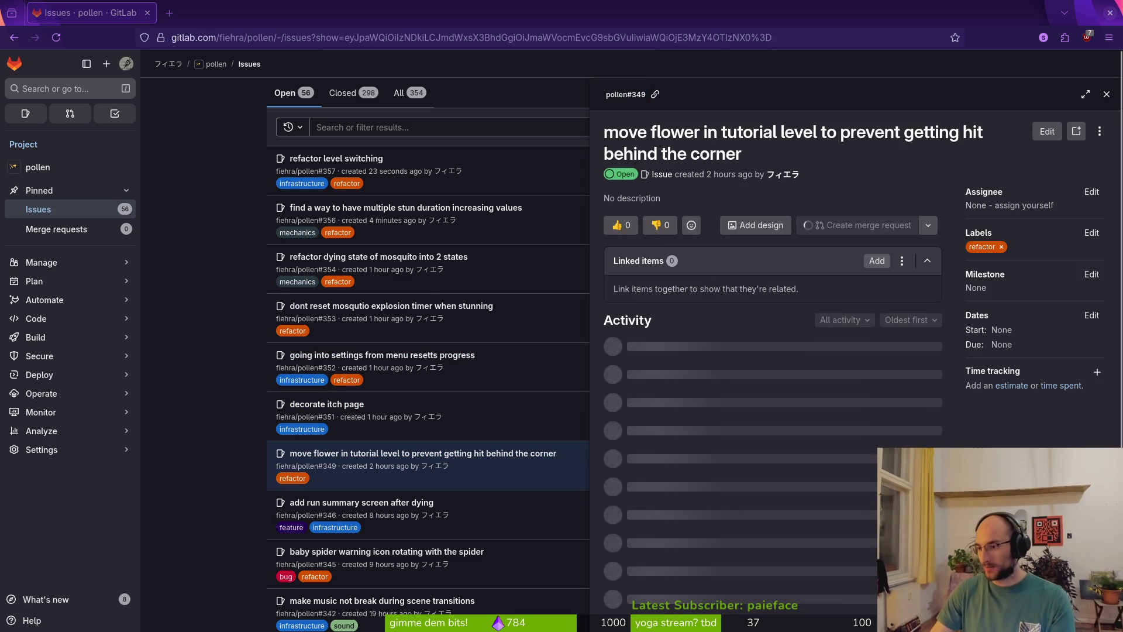
pyautogui.hotkey('alt', 'Tab')
pyautogui.hotkey('shift', 'alt', 'o')
# - Open the tutorial_3 scene by searching 'tut3t'
pyautogui.write('tut3t')
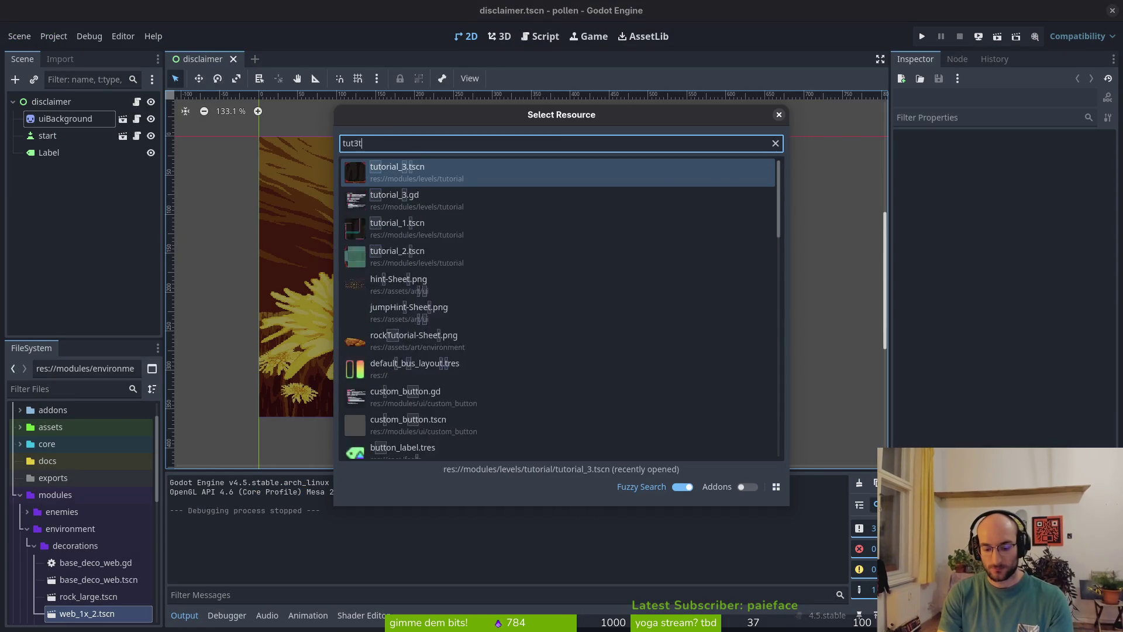
pyautogui.press('Return')
pyautogui.scroll(14, 620, 188)
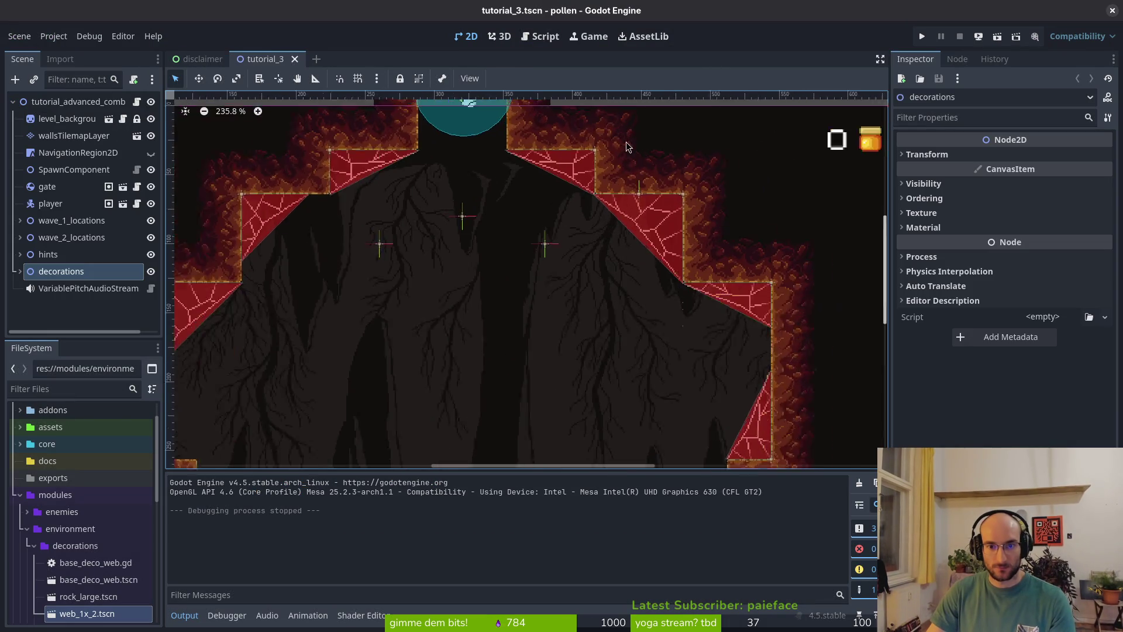
# - Move flower spawn Marker2D3 onto the wall corner at 479, 65 and launch the game
pyautogui.click(671, 263)
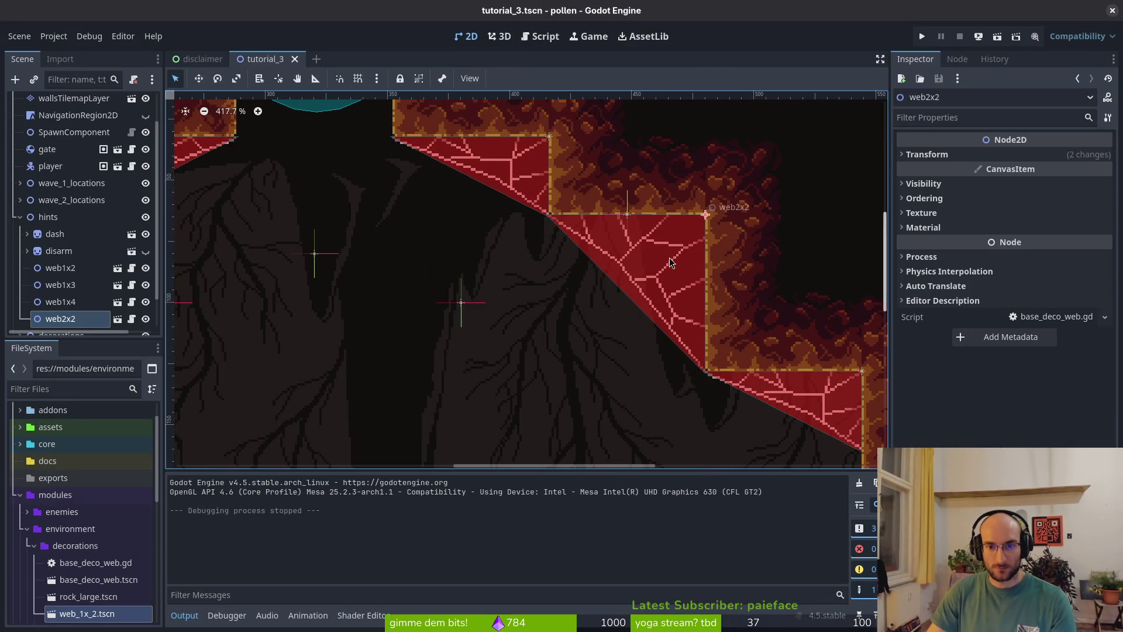
pyautogui.click(626, 214)
pyautogui.moveTo(626, 215)
pyautogui.mouseDown()
pyautogui.moveTo(694, 242)
pyautogui.moveTo(705, 220)
pyautogui.mouseUp()
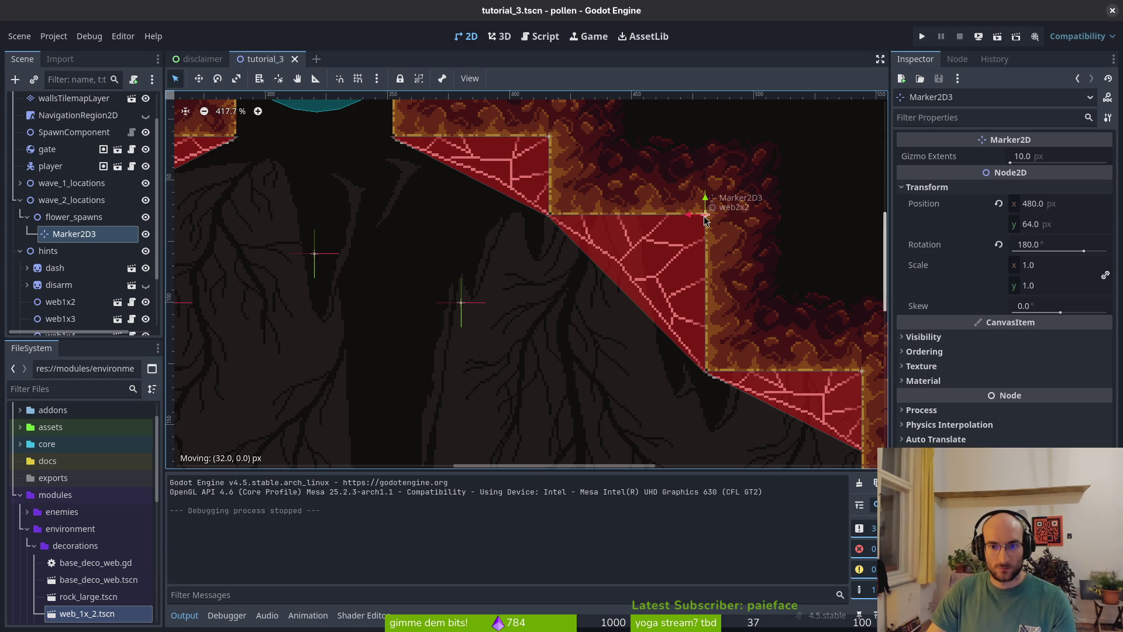
pyautogui.moveTo(704, 221); pyautogui.dragTo(701, 223)
pyautogui.press('F5')
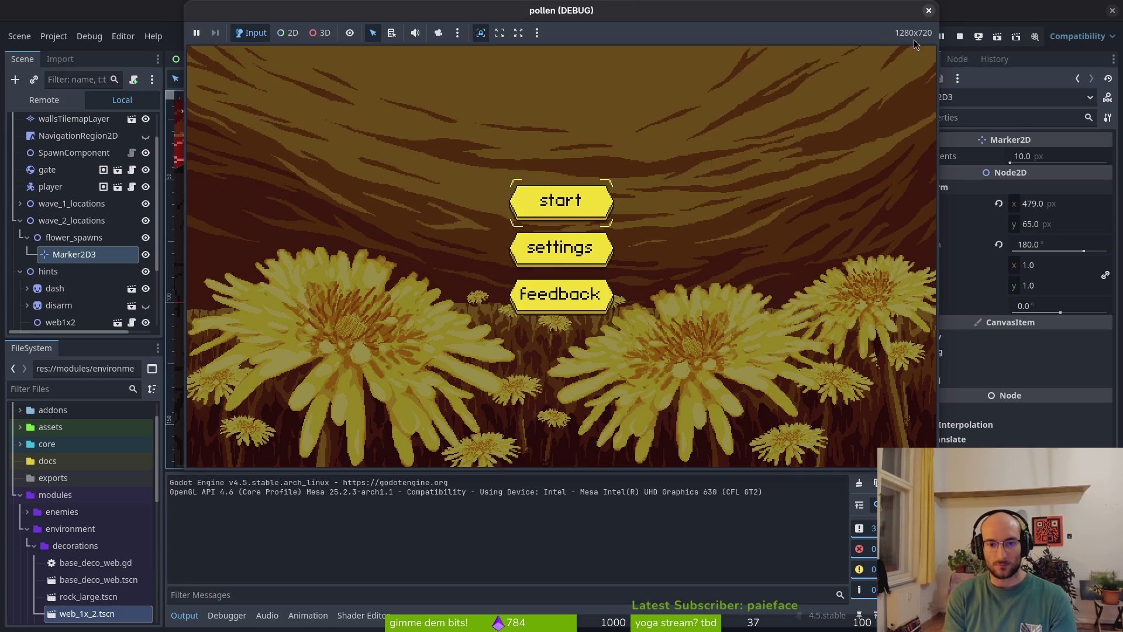
# - Restart the game, dismiss the intro and fly the bee up the branches to the right rock ledge
pyautogui.press('Return')
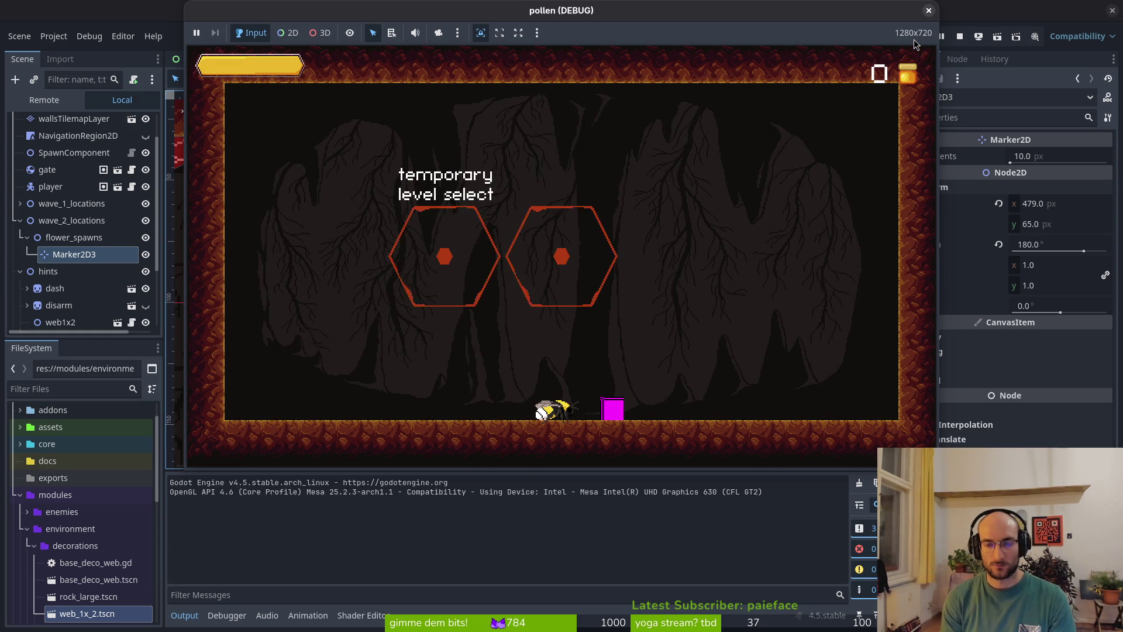
pyautogui.click(953, 28)
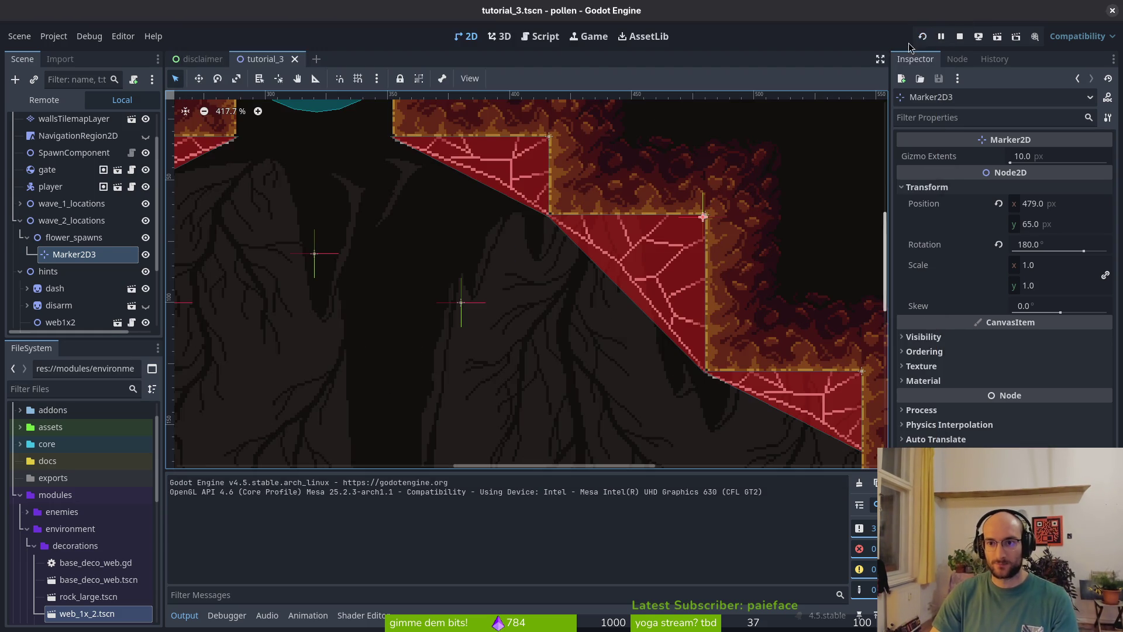
pyautogui.click(923, 37)
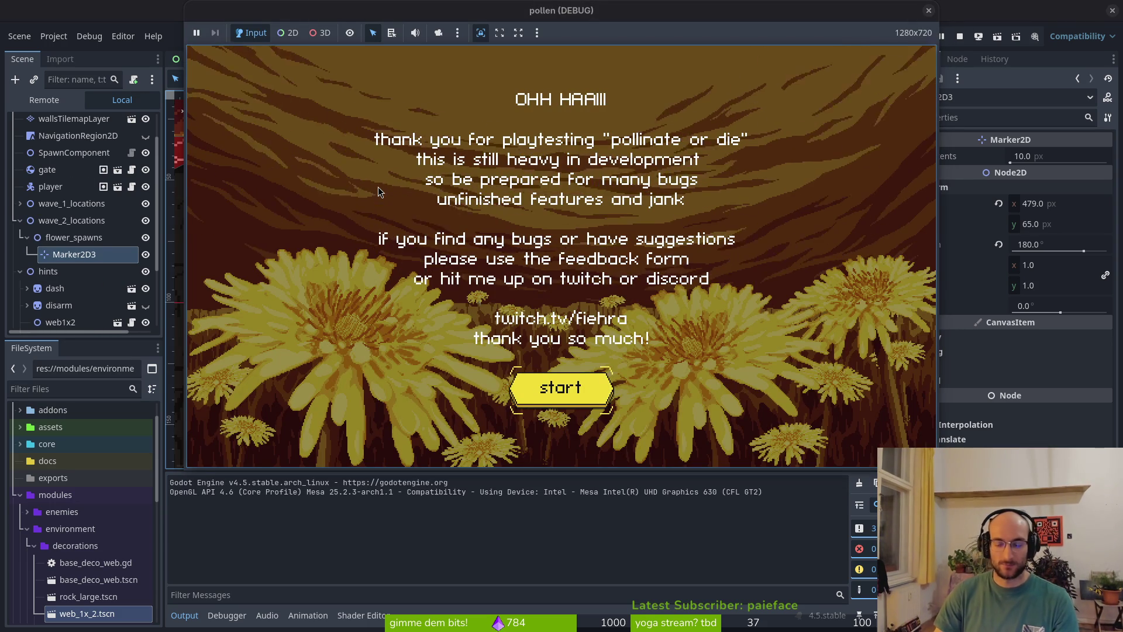
pyautogui.press('space')
pyautogui.press('space')
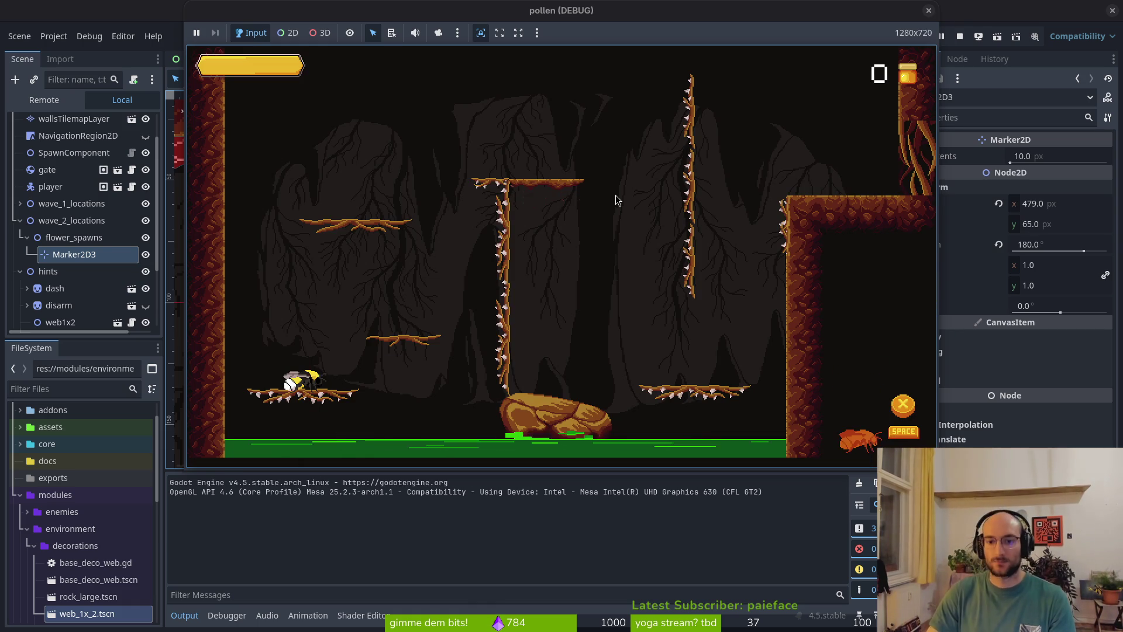
pyautogui.press('space')
pyautogui.press('Right')
pyautogui.press('space')
pyautogui.press('Right')
pyautogui.press('space')
pyautogui.press('Right')
pyautogui.press('space')
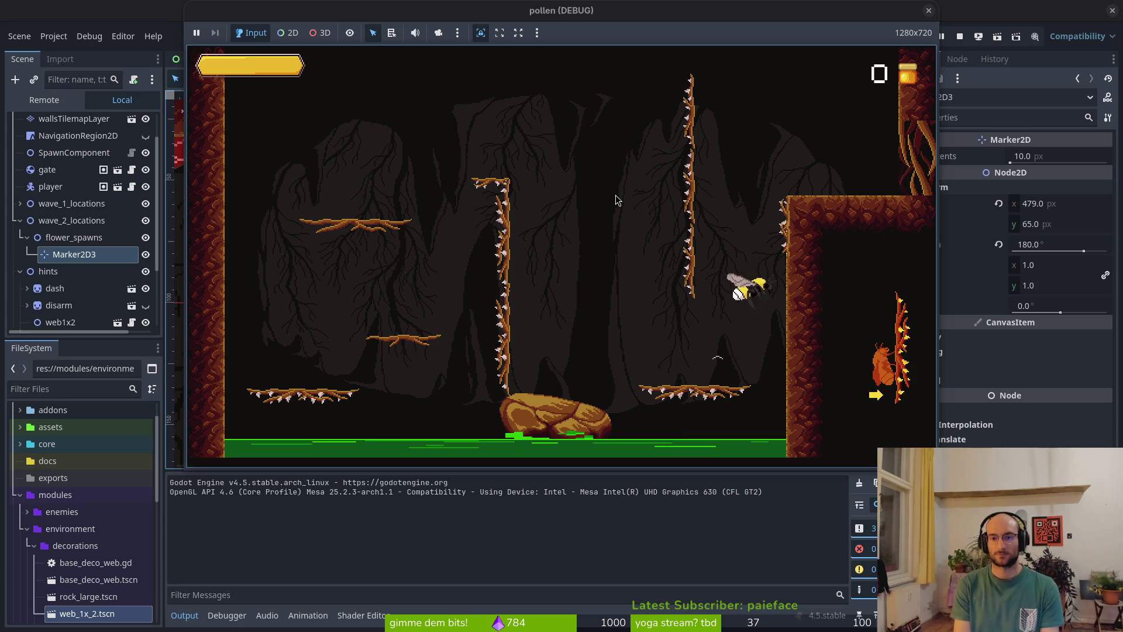
pyautogui.press('space')
pyautogui.press('Right')
pyautogui.press('Right')
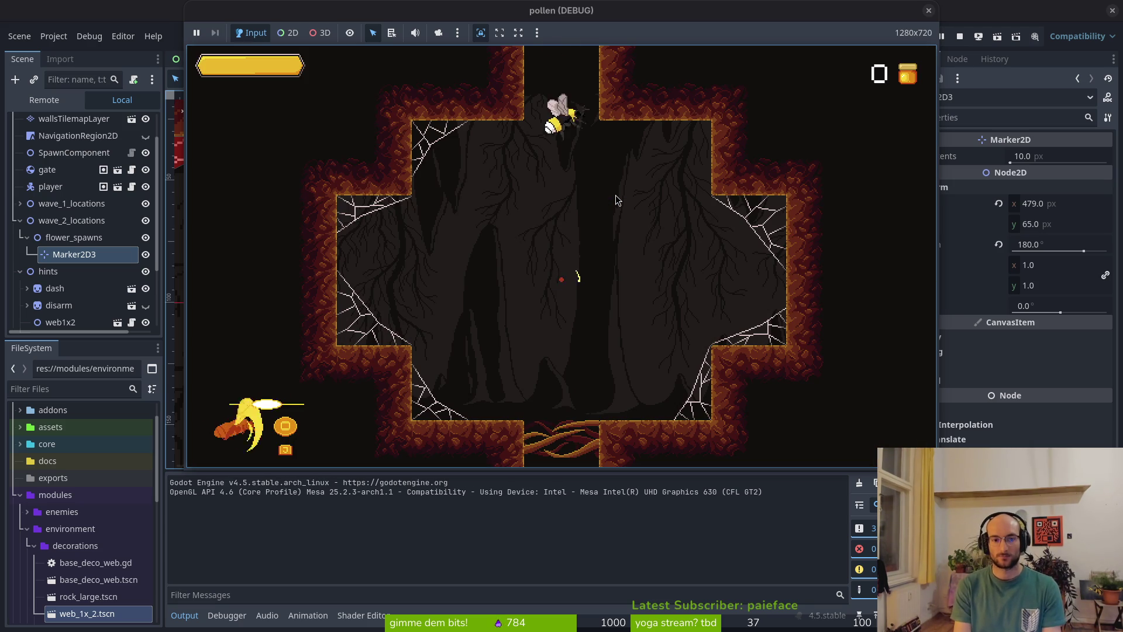
# - Drop into the web-lined room, collect flower pollen, slash the moth and exit through the bottom
pyautogui.press('Left')
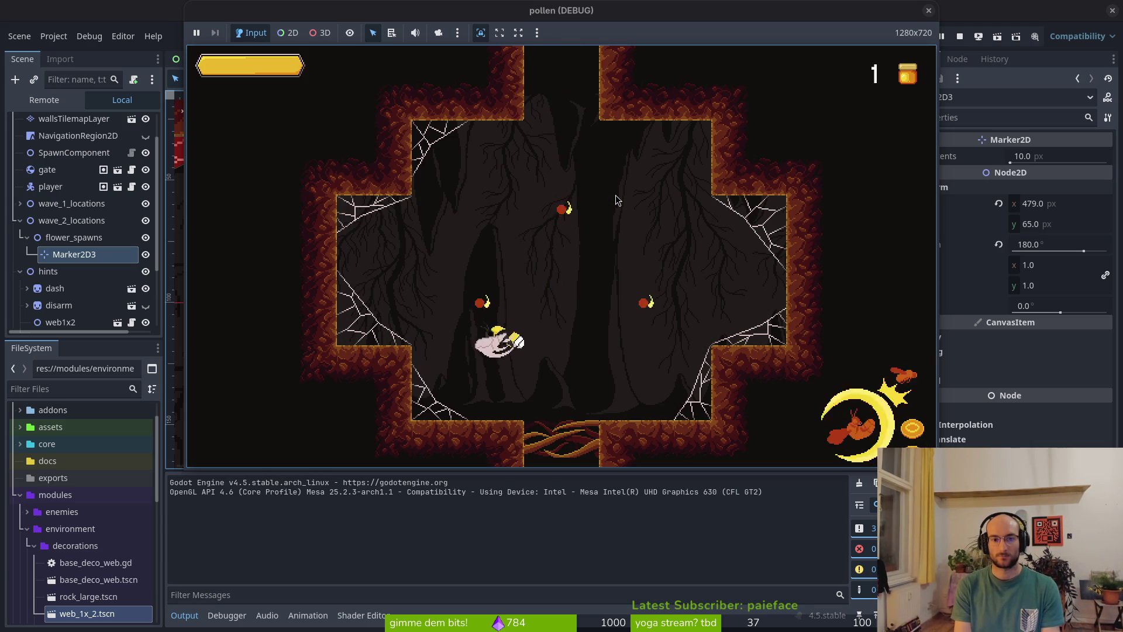
pyautogui.press('Right')
pyautogui.press('space')
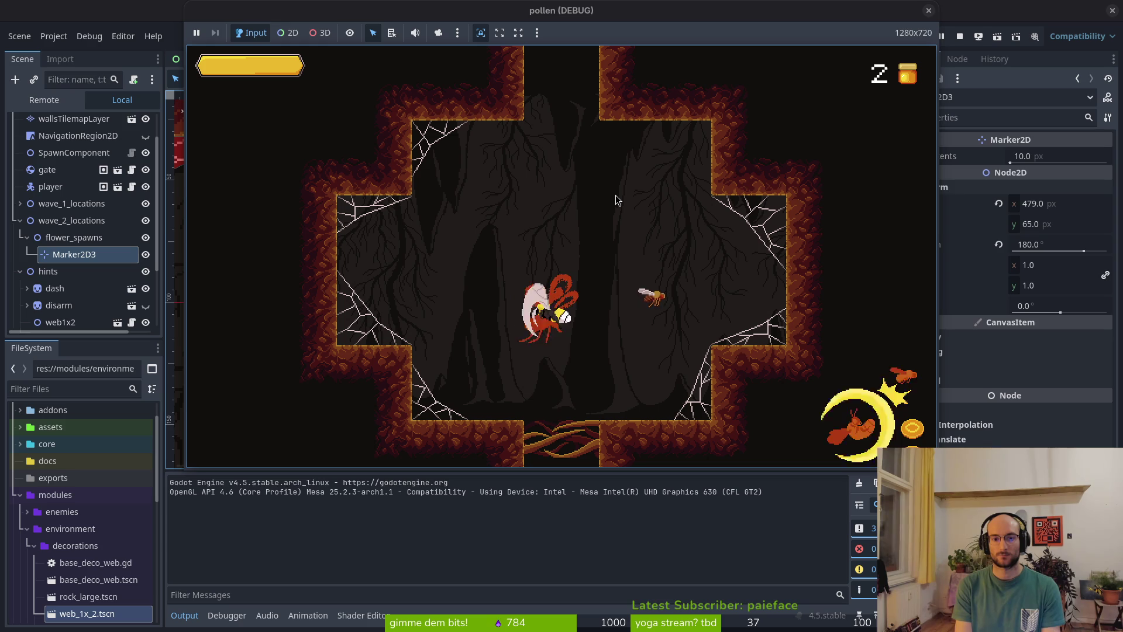
pyautogui.press('Right')
pyautogui.press('space')
pyautogui.press('Down')
pyautogui.press('Down')
# - Chase and slash the moth, reach the upper-right flower, then stop the game
pyautogui.press('Up')
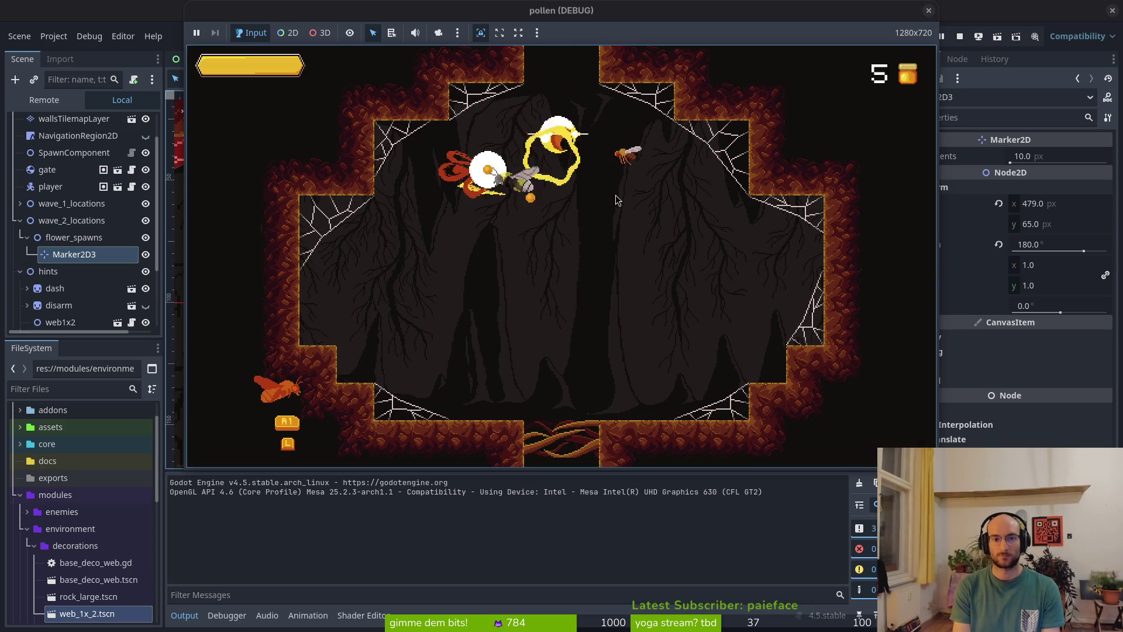
pyautogui.press('Up')
pyautogui.press('Right')
pyautogui.press('space')
pyautogui.press('Up')
pyautogui.press('Right')
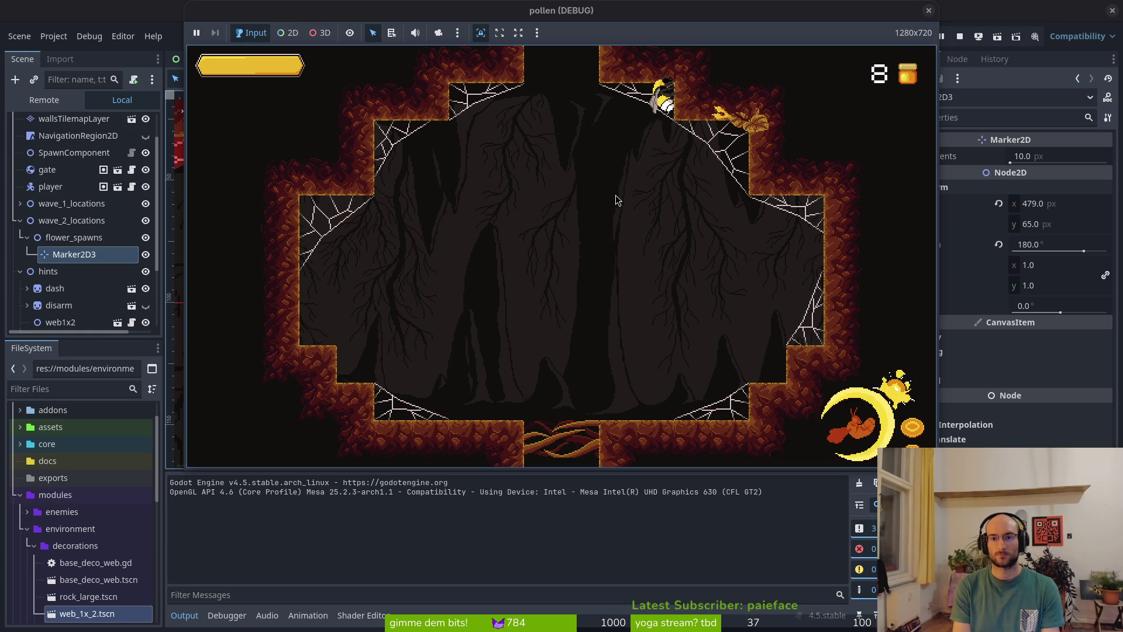
pyautogui.press('Down')
pyautogui.press('Right')
pyautogui.press('space')
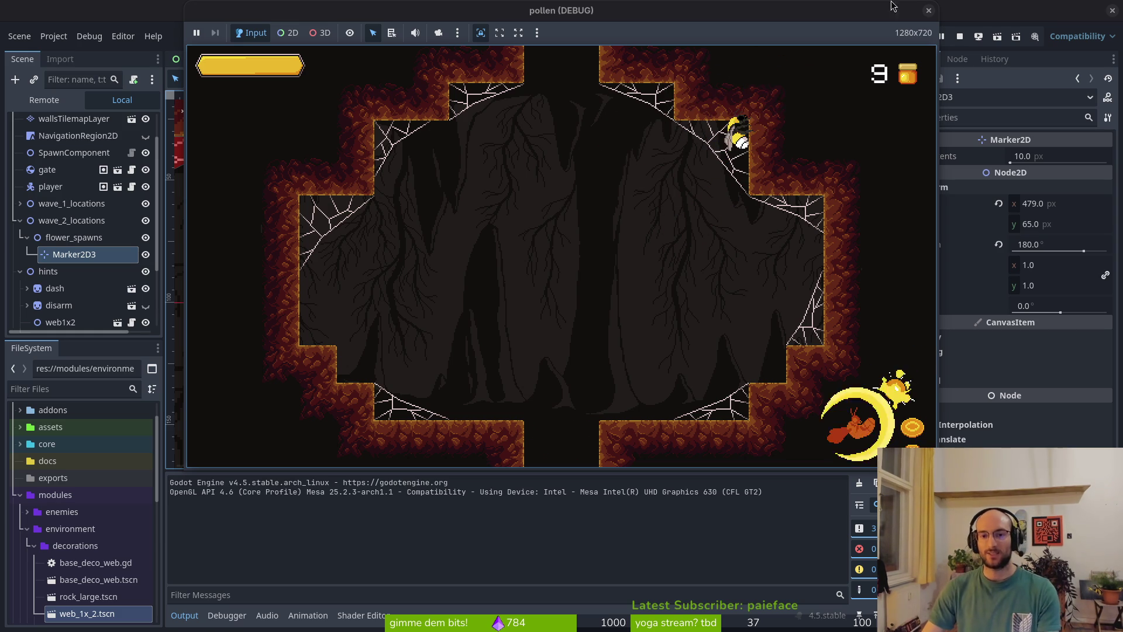
pyautogui.click(929, 10)
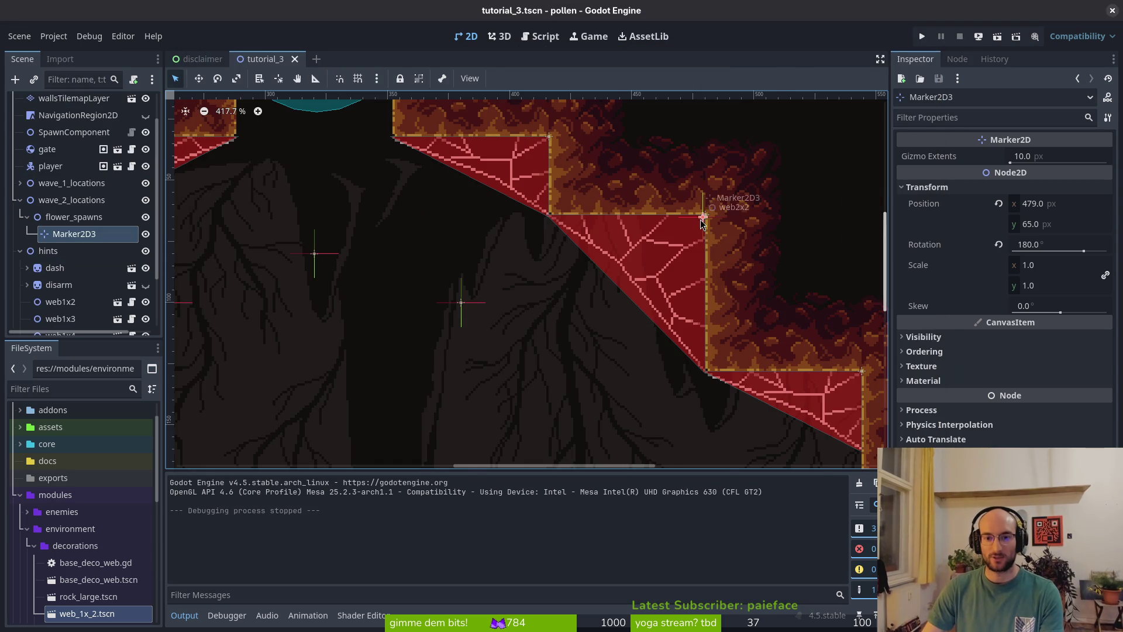
# - Undo an accidental web2x2 move and select Marker2D3 in the Scene dock
pyautogui.scroll(4, 701, 228)
pyautogui.moveTo(703, 228)
pyautogui.mouseDown()
pyautogui.moveTo(688, 251)
pyautogui.moveTo(683, 239)
pyautogui.mouseUp()
pyautogui.press('Escape')
pyautogui.hotkey('ctrl', 'z')
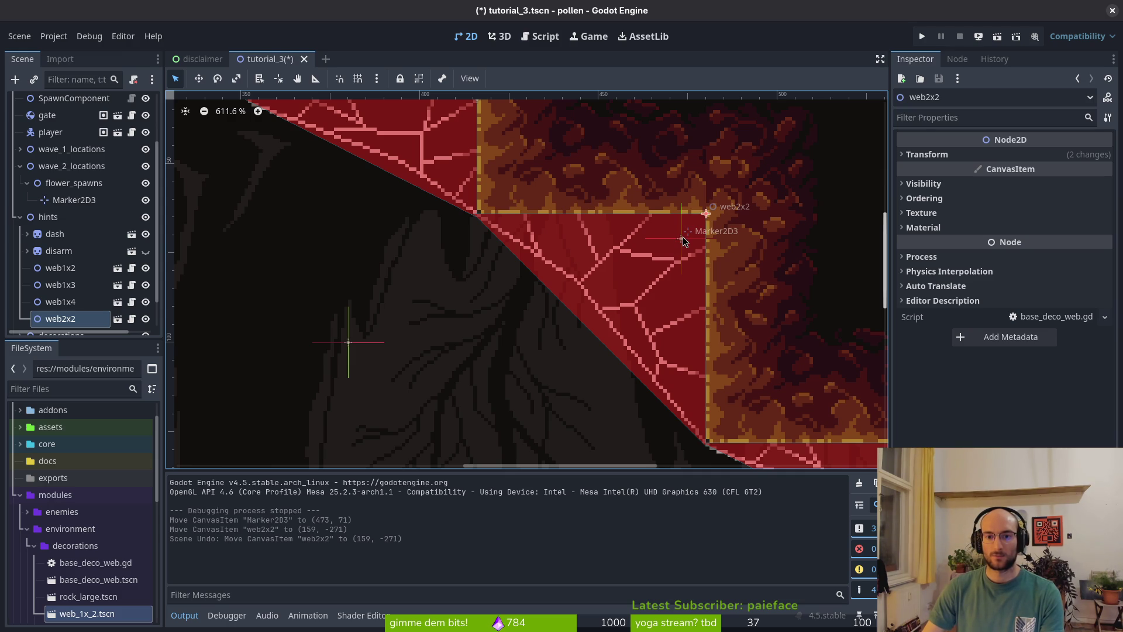
pyautogui.click(20, 217)
pyautogui.click(69, 267)
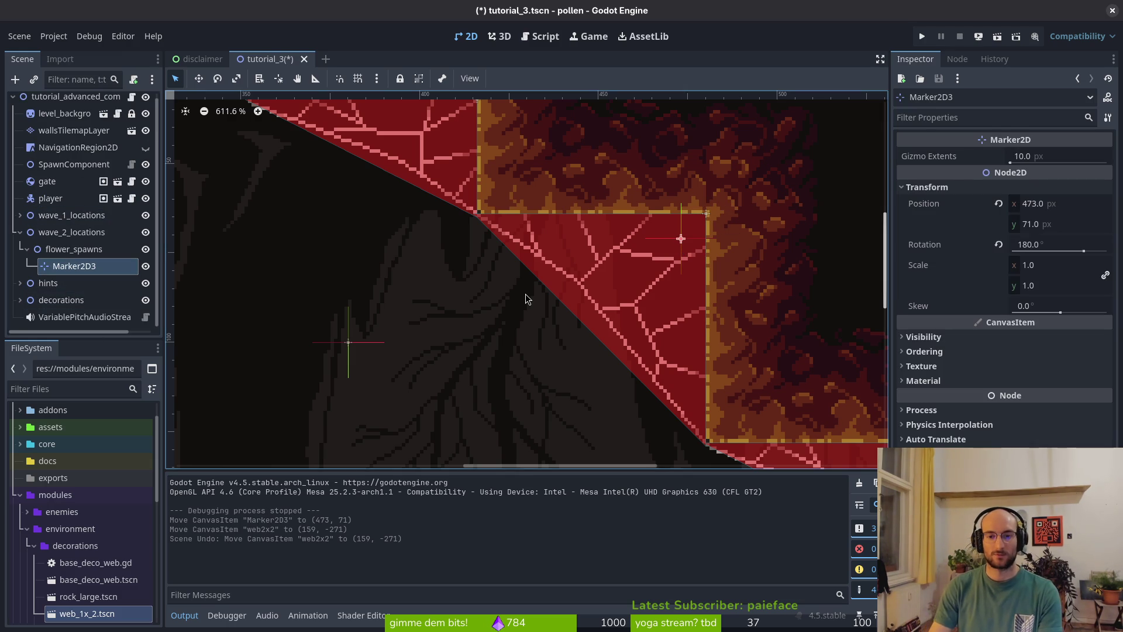
# - Nudge Marker2D3 to 470, 74, save tutorial_3 and run the current scene
pyautogui.press('Left')
pyautogui.press('Down')
pyautogui.press('Left')
pyautogui.press('Right')
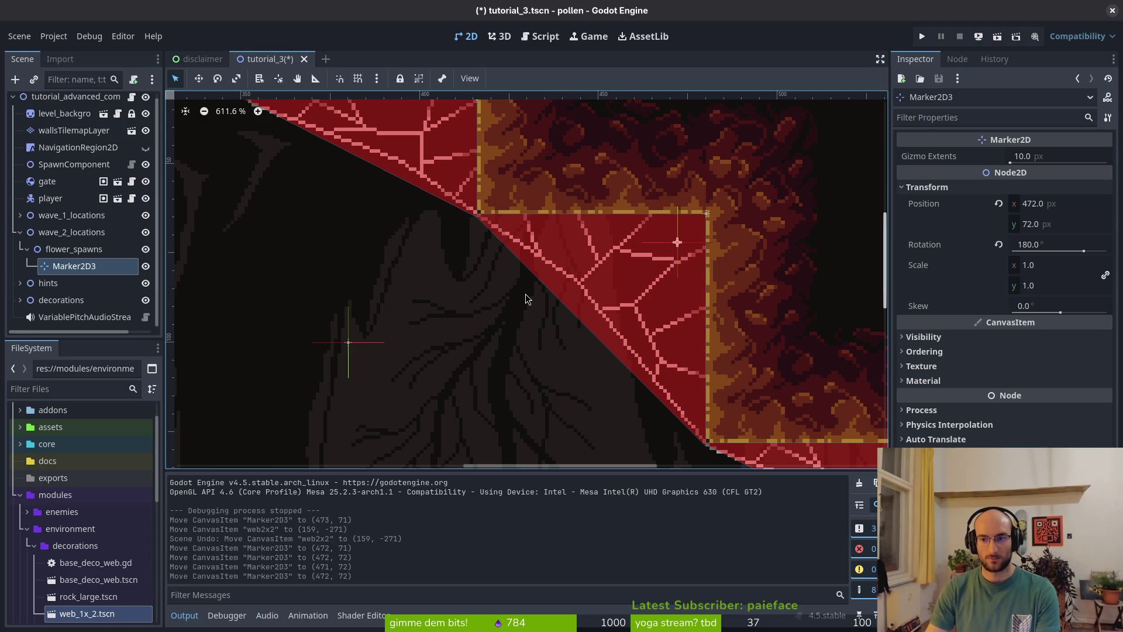
pyautogui.press('Up')
pyautogui.press('Right')
pyautogui.press('Up')
pyautogui.press('Up')
pyautogui.press('Right')
pyautogui.press('Up')
pyautogui.press('Right')
pyautogui.press('Up')
pyautogui.press('Right')
pyautogui.press('Up')
pyautogui.press('Right')
pyautogui.press('Up')
pyautogui.press('Right')
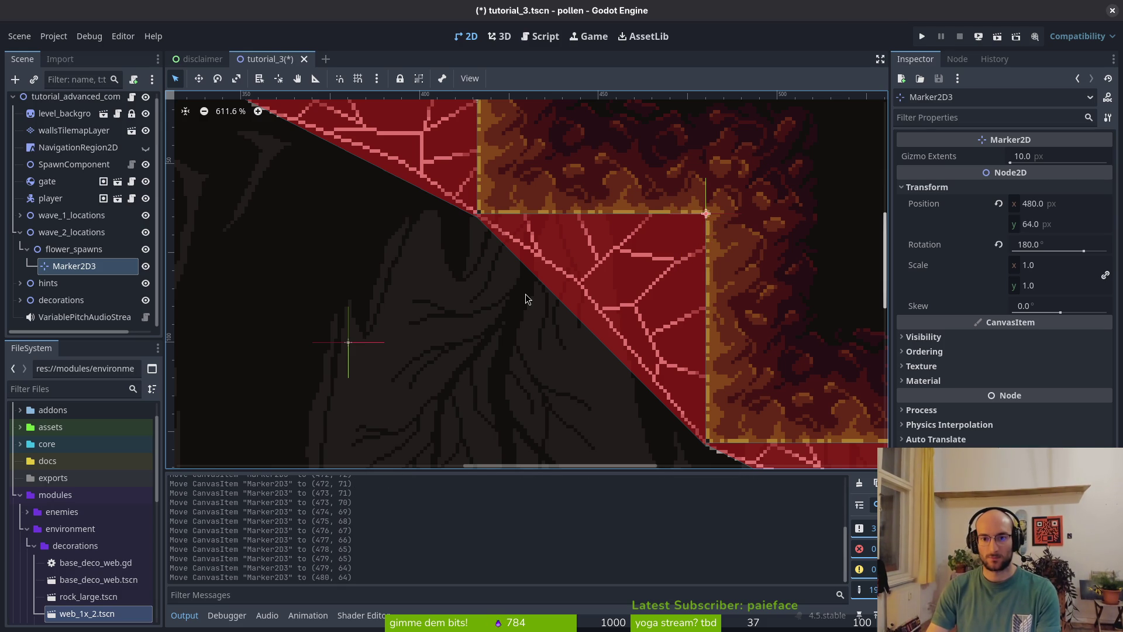
pyautogui.press('Left')
pyautogui.press('Left')
pyautogui.press('Down')
pyautogui.press('Left')
pyautogui.press('Down')
pyautogui.press('Left')
pyautogui.press('Down')
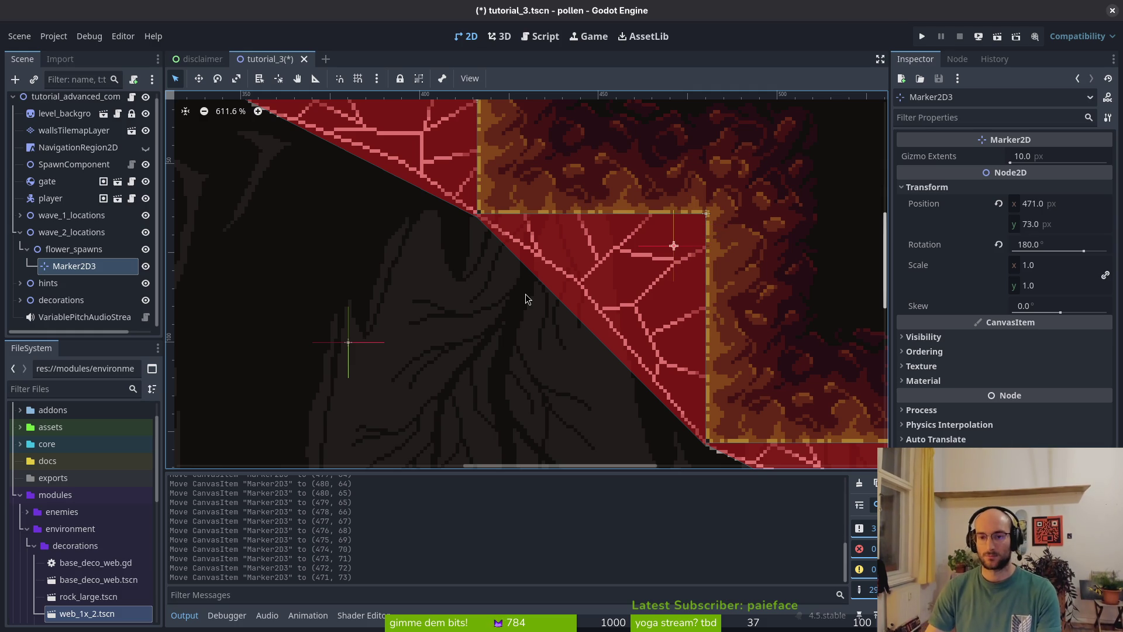
pyautogui.press('Left')
pyautogui.press('Down')
pyautogui.hotkey('ctrl', 's')
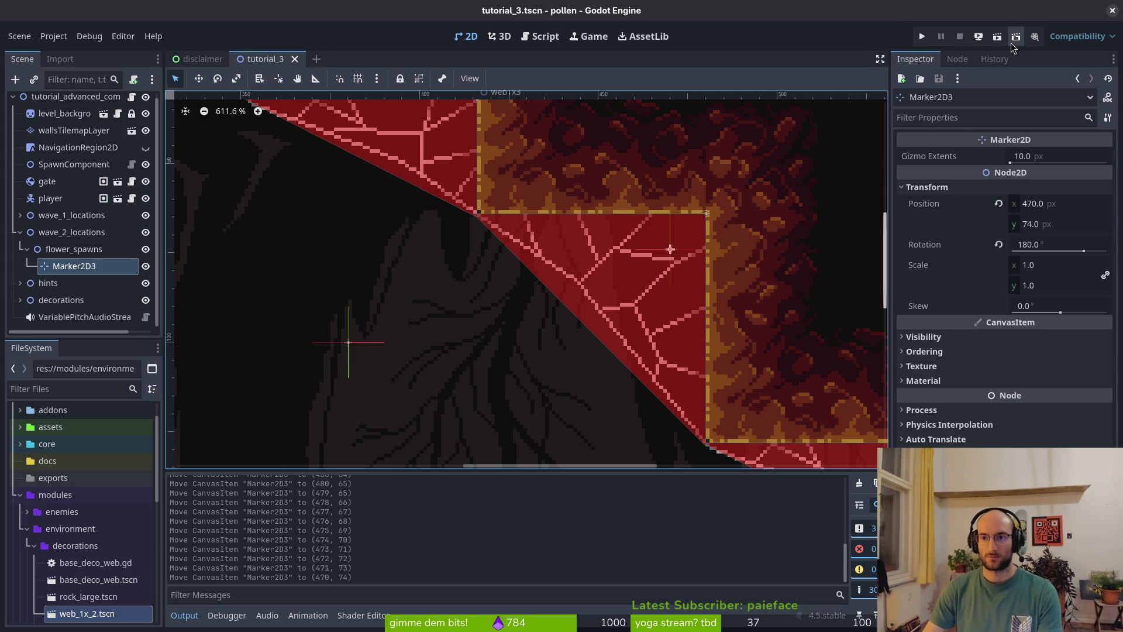
pyautogui.click(1016, 38)
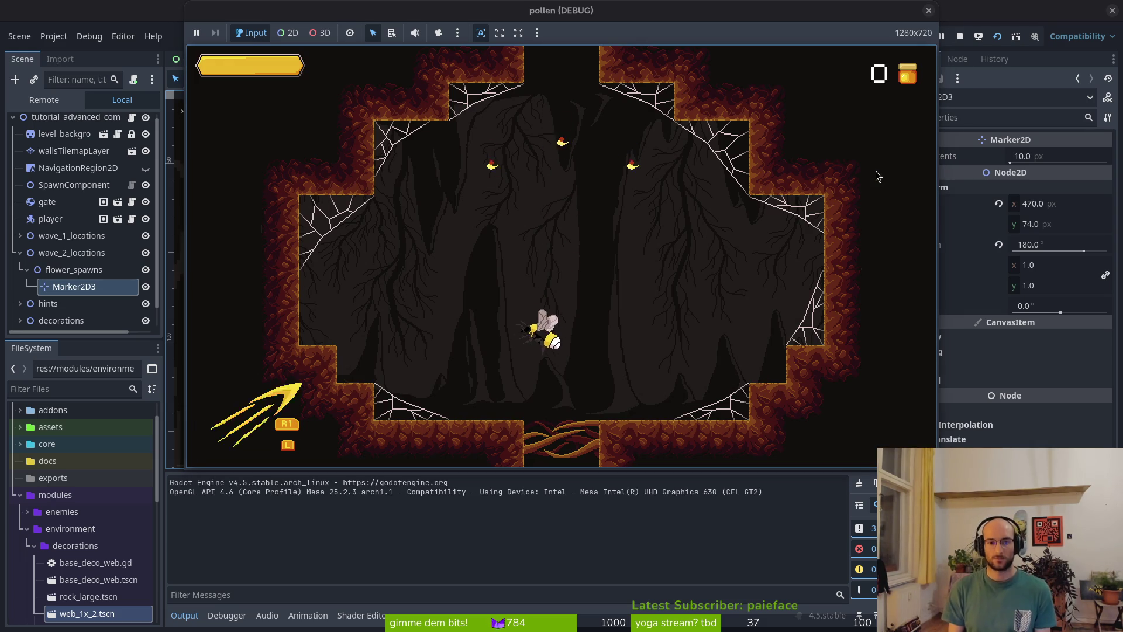
# - Fly the bee to the relocated top-right corner flower, collect it, and stop the game
pyautogui.press('w')
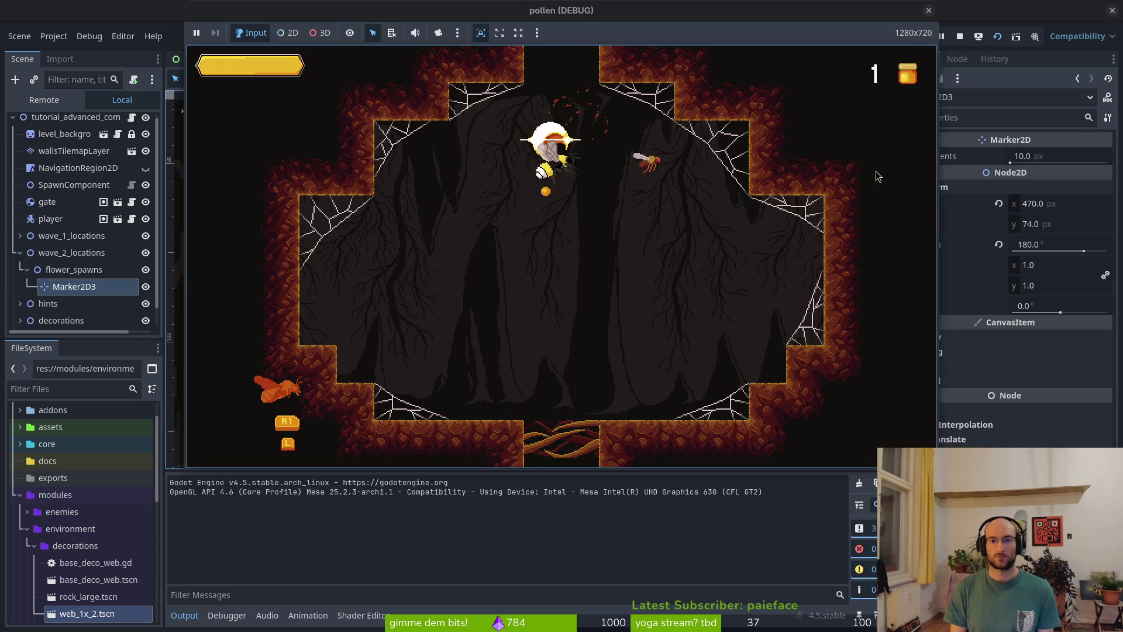
pyautogui.press('d')
pyautogui.press('s')
pyautogui.press('a')
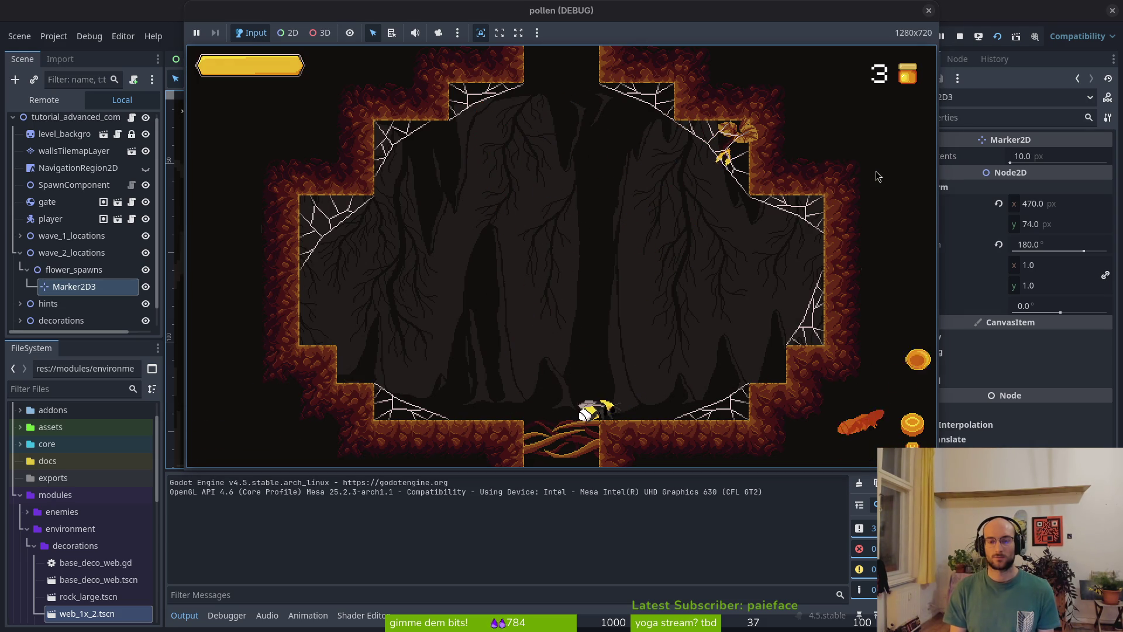
pyautogui.press('w')
pyautogui.press('d')
pyautogui.press('space')
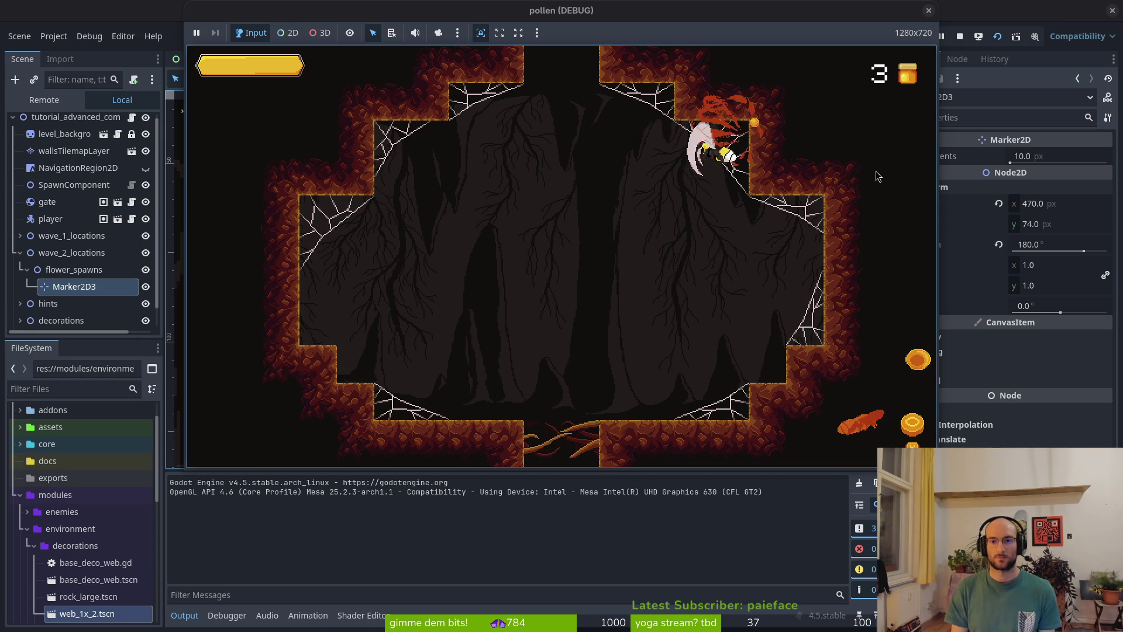
pyautogui.press('s')
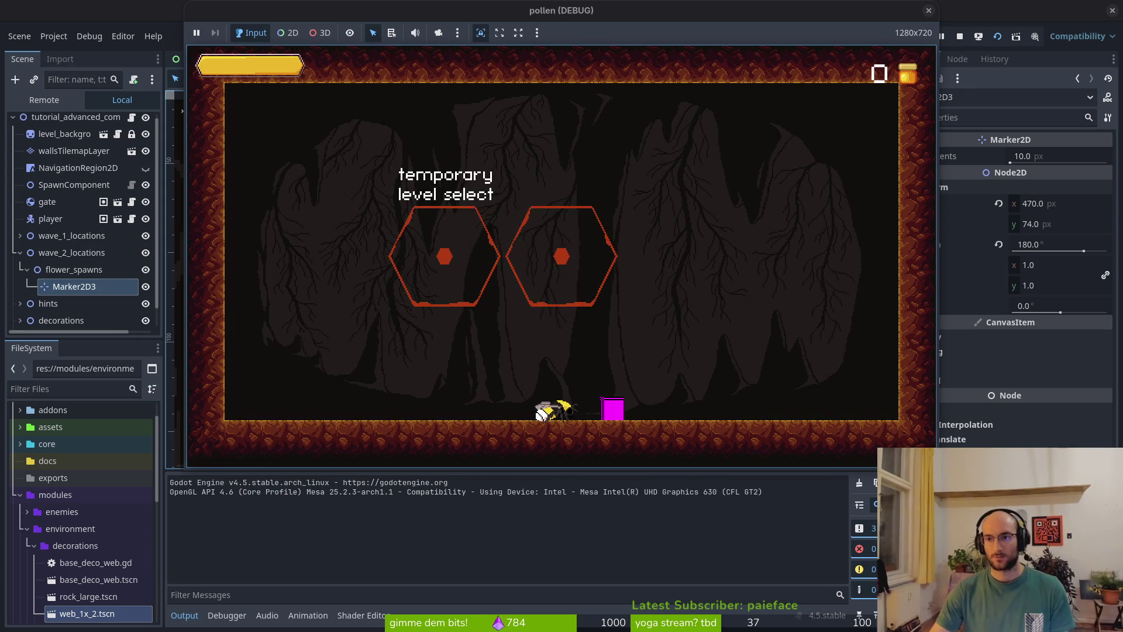
pyautogui.click(997, 39)
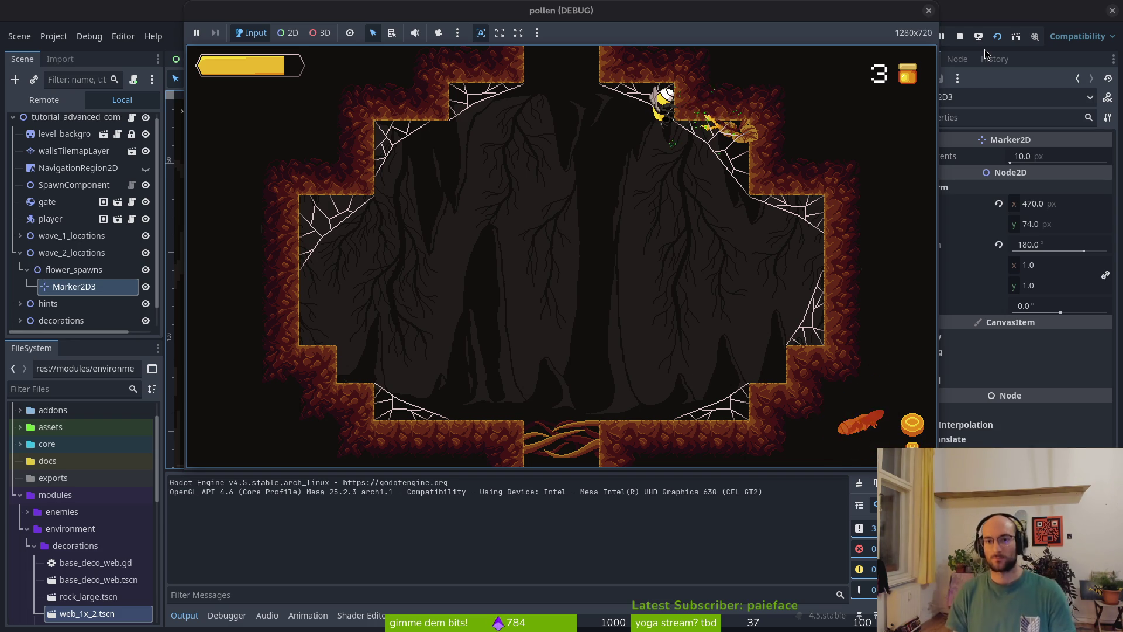
# - Close the game and close GitLab issue pollen#349 about the flower placement
pyautogui.press('Down')
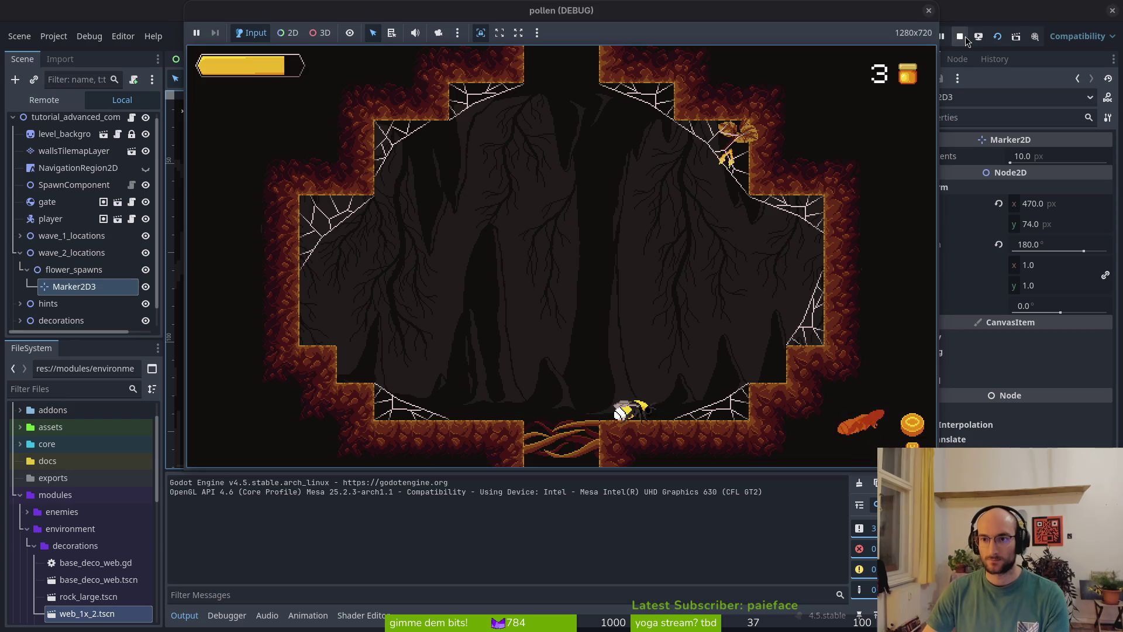
pyautogui.press('F8')
pyautogui.hotkey('alt', 'Tab')
pyautogui.click(727, 608)
# - Read back through Discord's #feedback-bugreport, then close the 'refactor level switching' browser tab
pyautogui.click(214, 182)
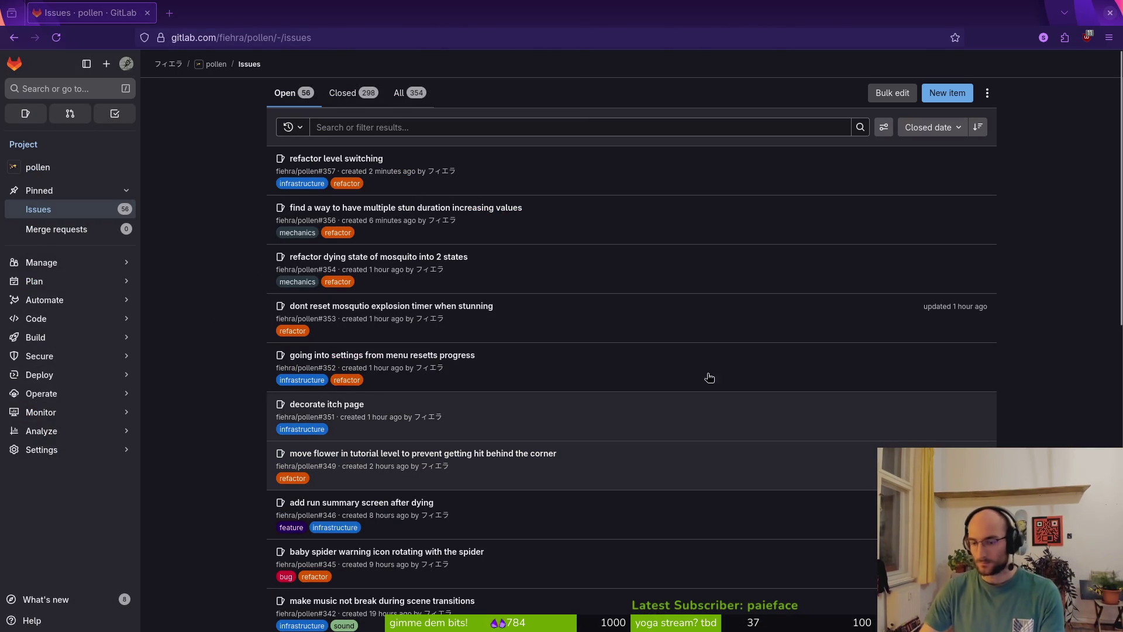
pyautogui.press('super+d')
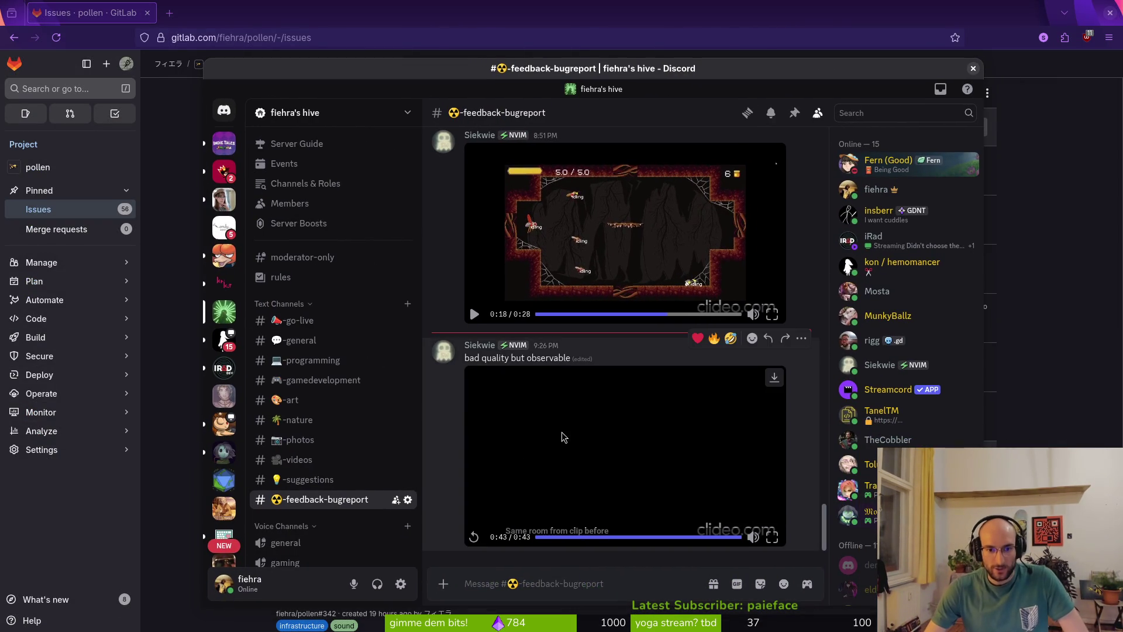
pyautogui.scroll(3, 623, 473)
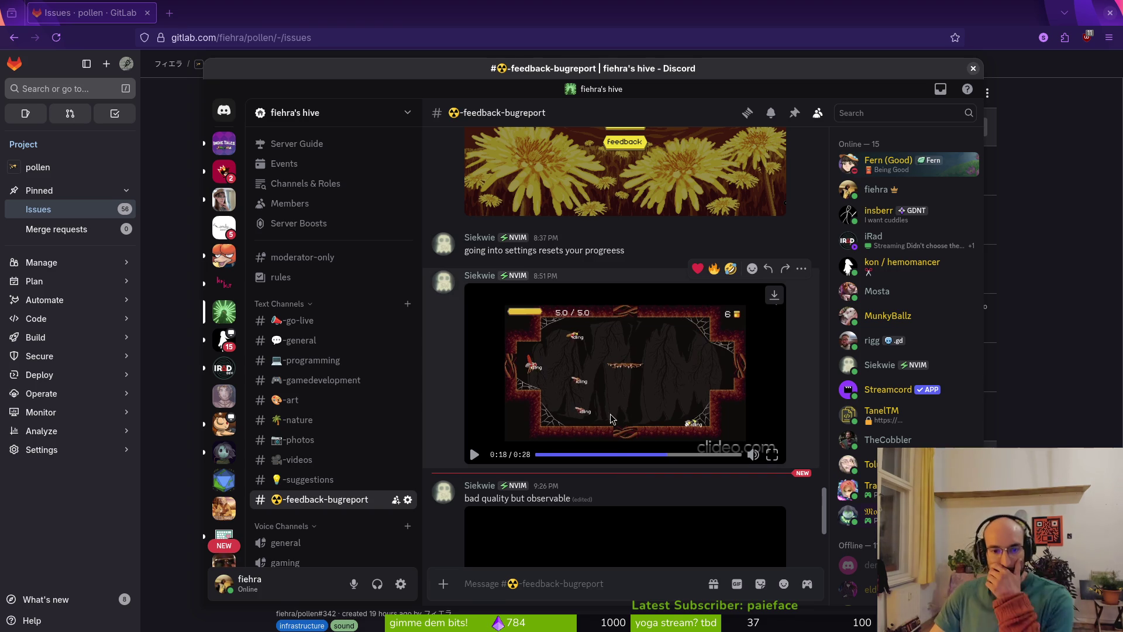
pyautogui.scroll(4, 625, 272)
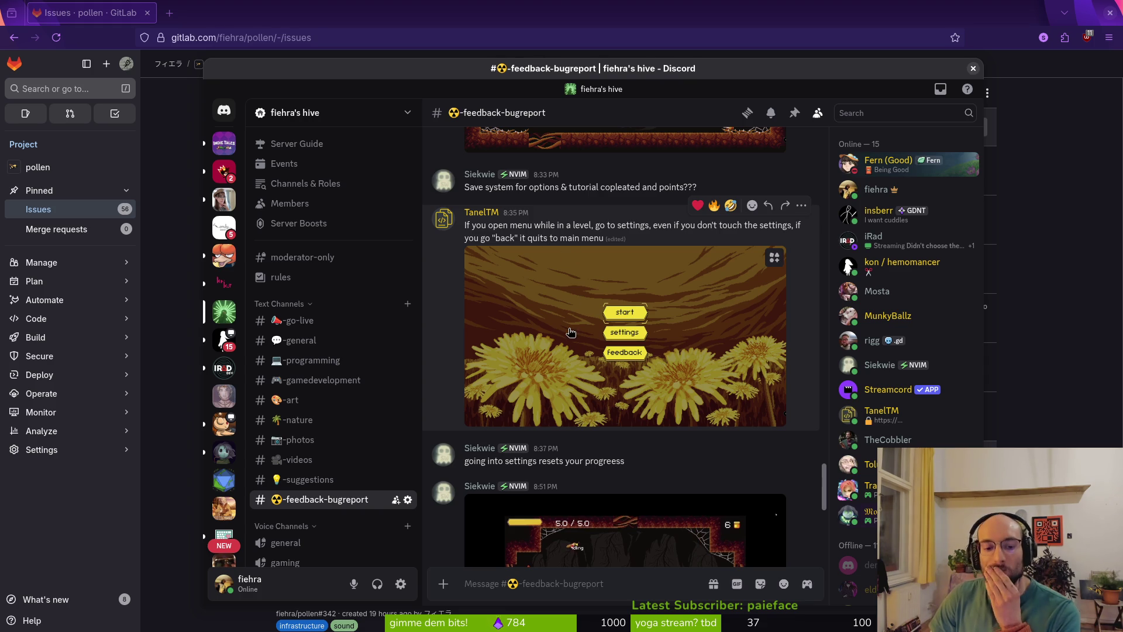
pyautogui.scroll(3, 572, 331)
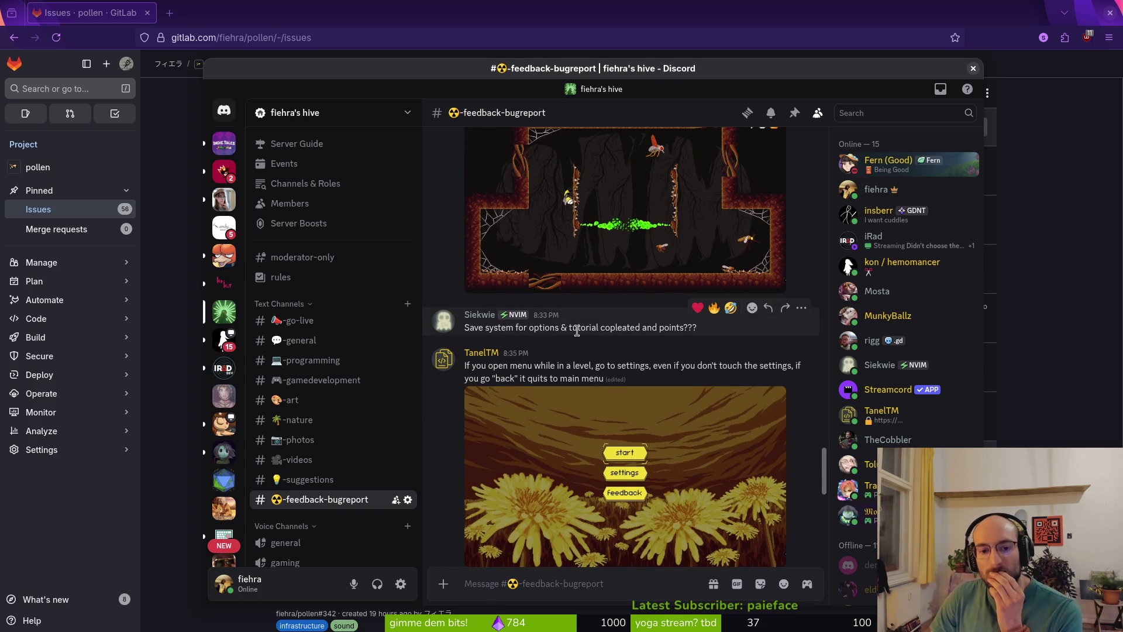
pyautogui.scroll(2, 643, 343)
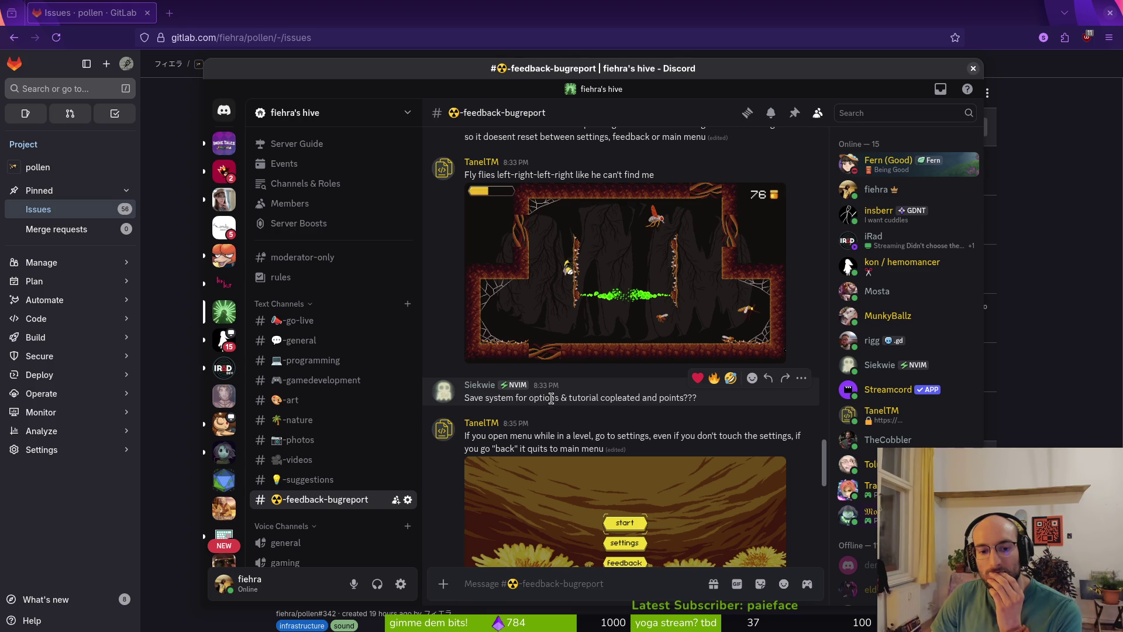
pyautogui.scroll(3, 588, 410)
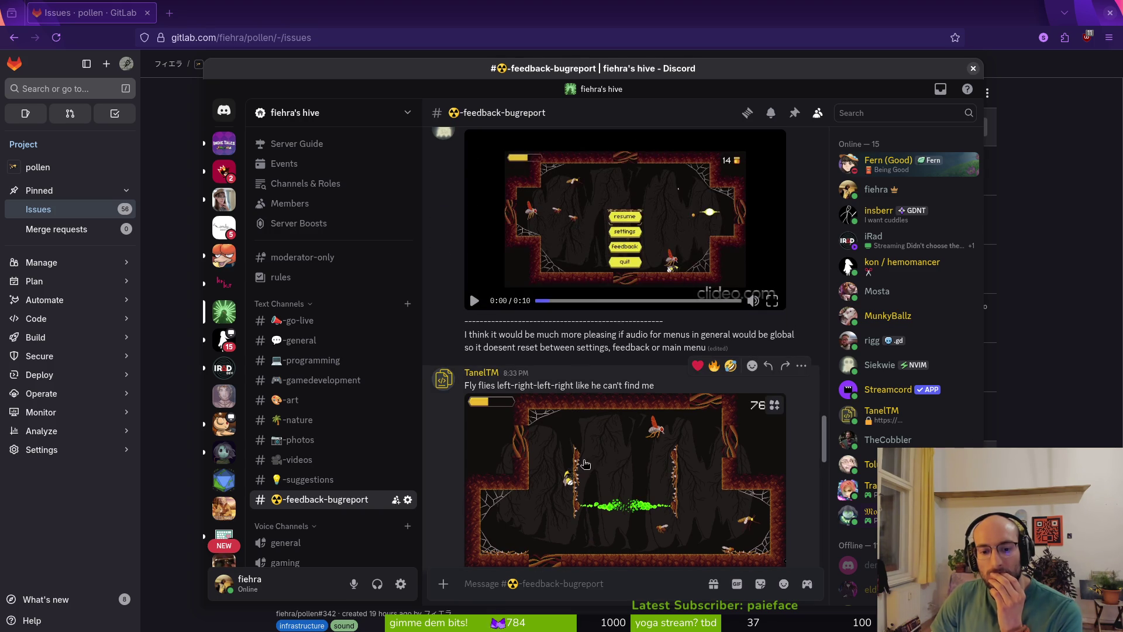
pyautogui.scroll(-3, 661, 468)
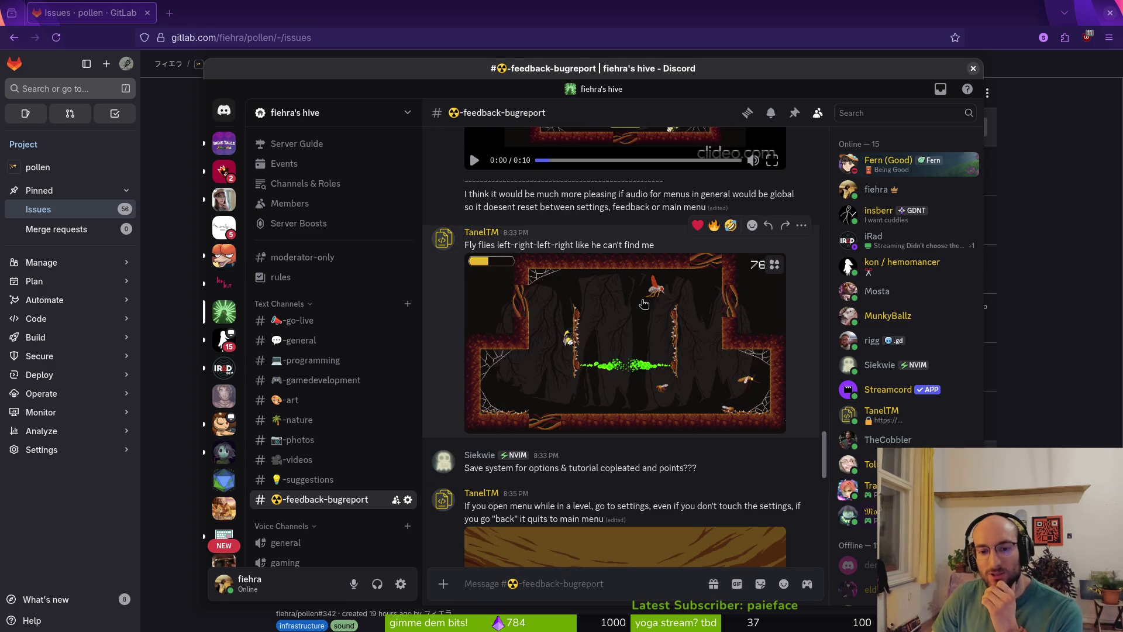
pyautogui.scroll(3, 656, 300)
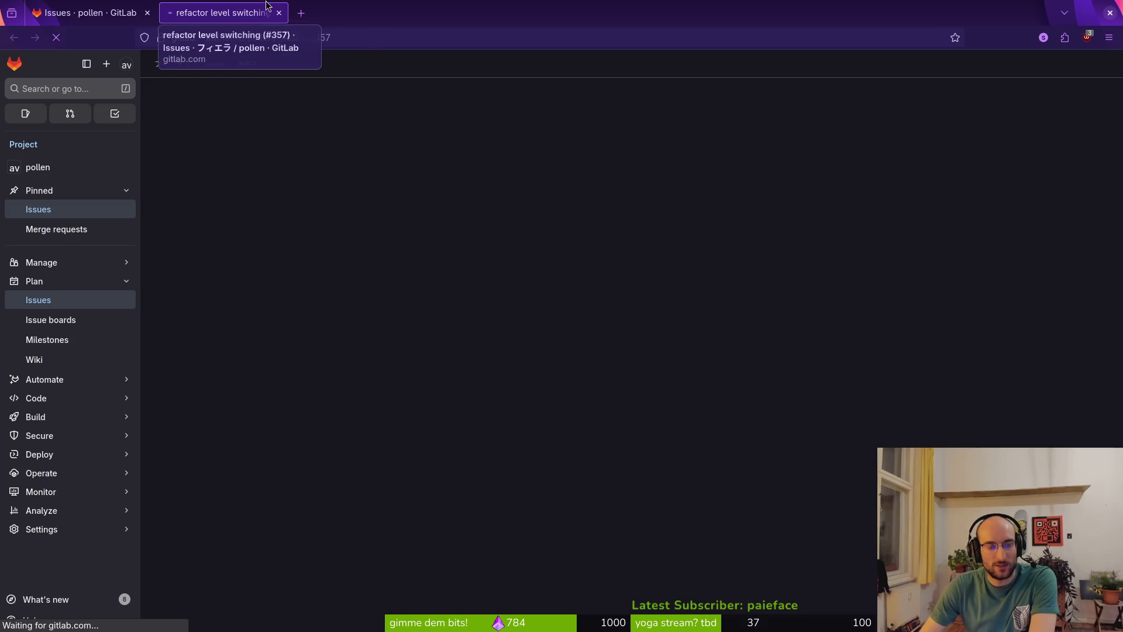
pyautogui.click(278, 13)
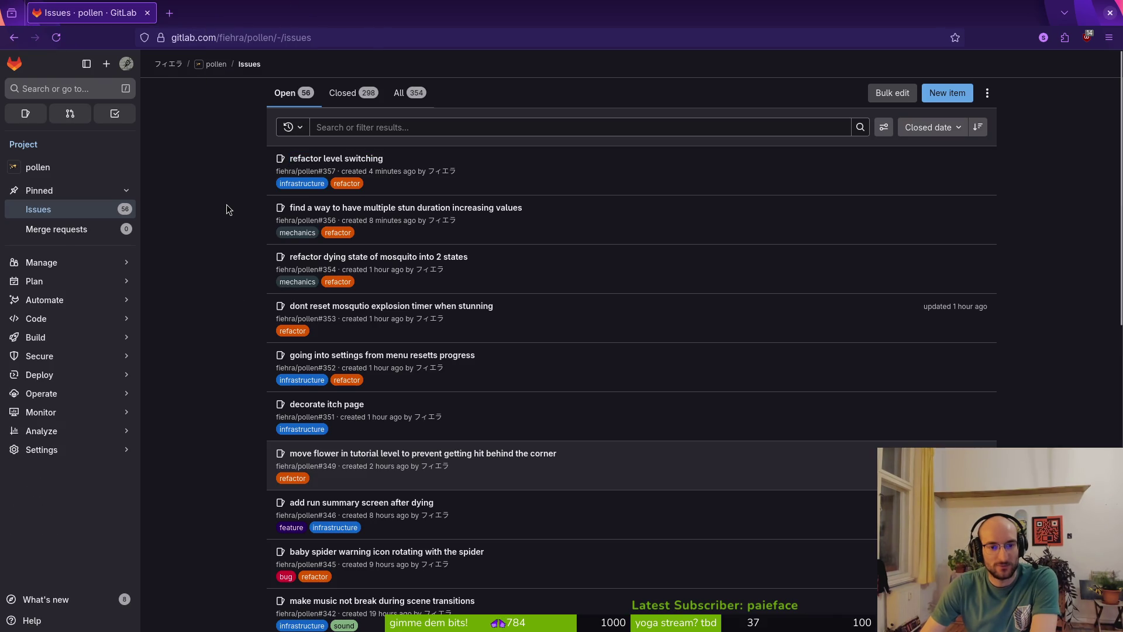
pyautogui.hotkey('alt', 'Tab')
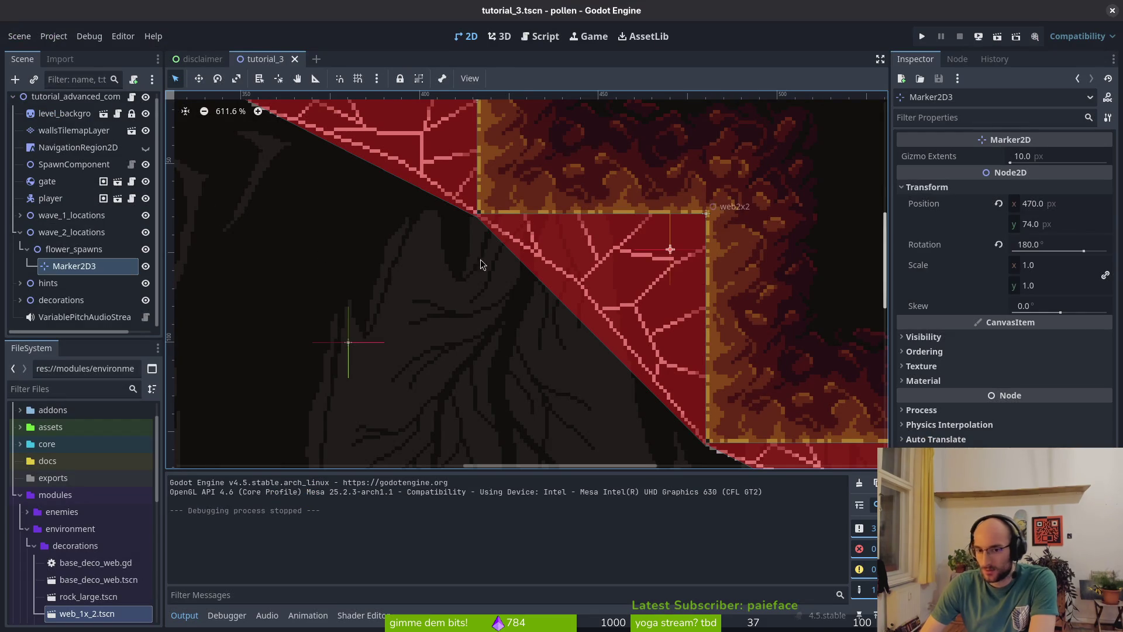
# - Deselect the marker and collapse the flower_spawns and wave_2_locations groups
pyautogui.click(474, 273)
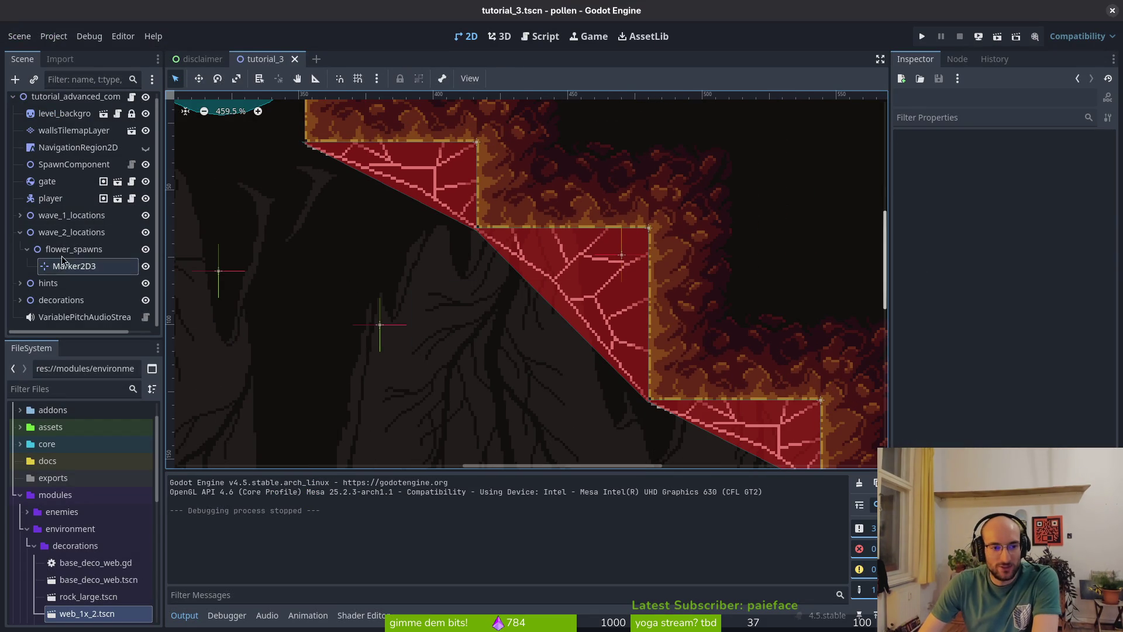
pyautogui.click(27, 249)
pyautogui.click(20, 238)
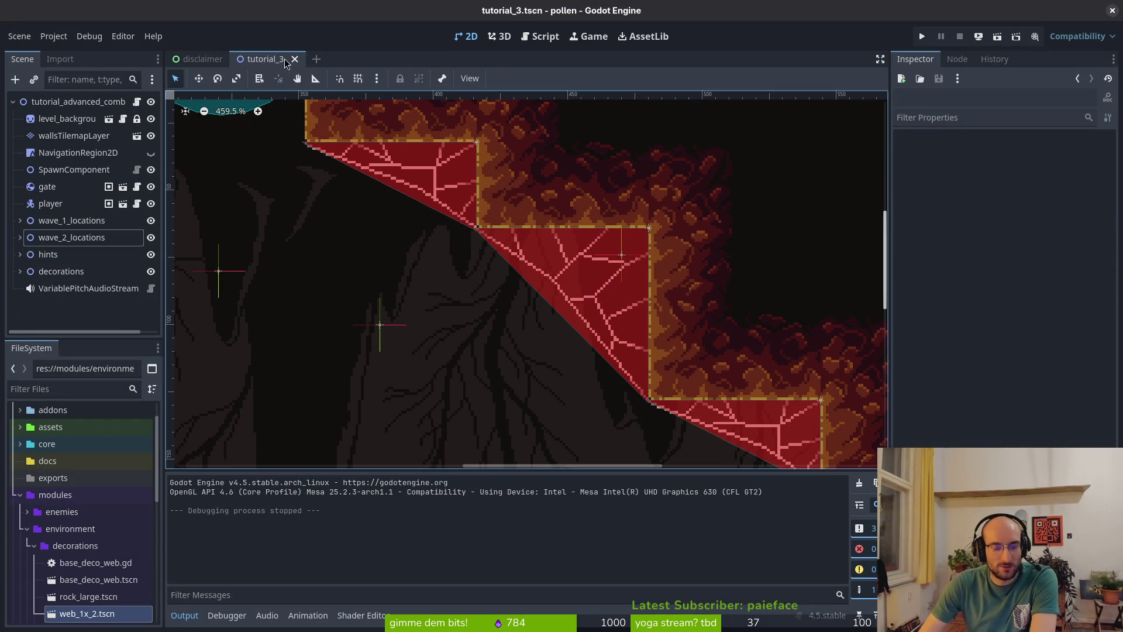
# - Open variablepitchplayer.gd, then the settings scene, via Quick Open searches 'var' and 'settings'
pyautogui.hotkey('shift', 'alt', 'o')
pyautogui.write('v')
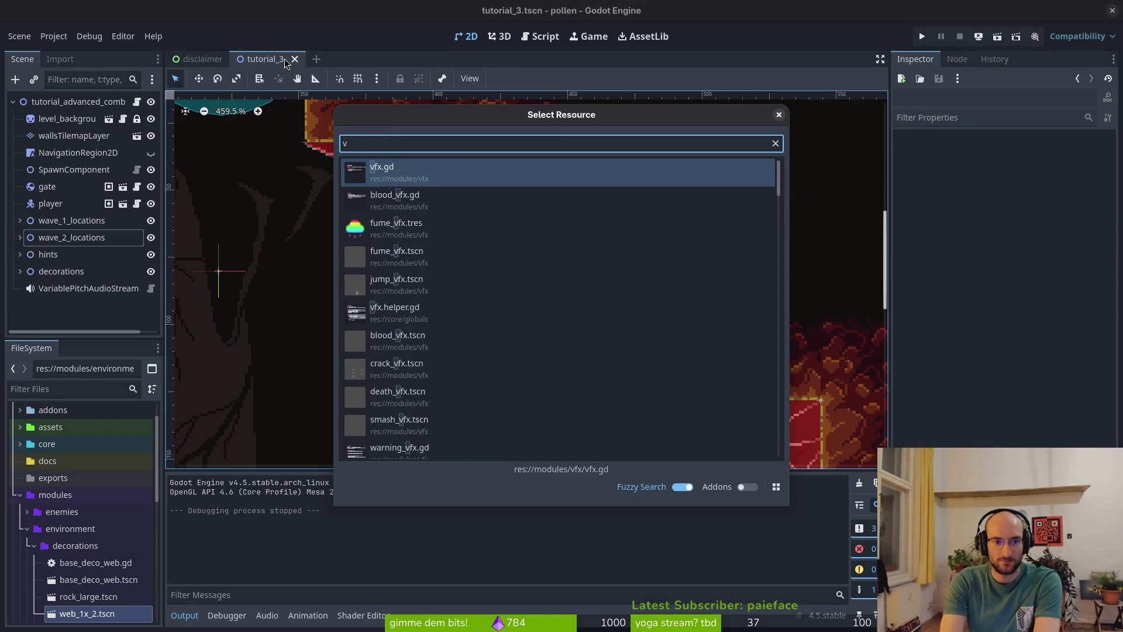
pyautogui.write('ar')
pyautogui.press('Return')
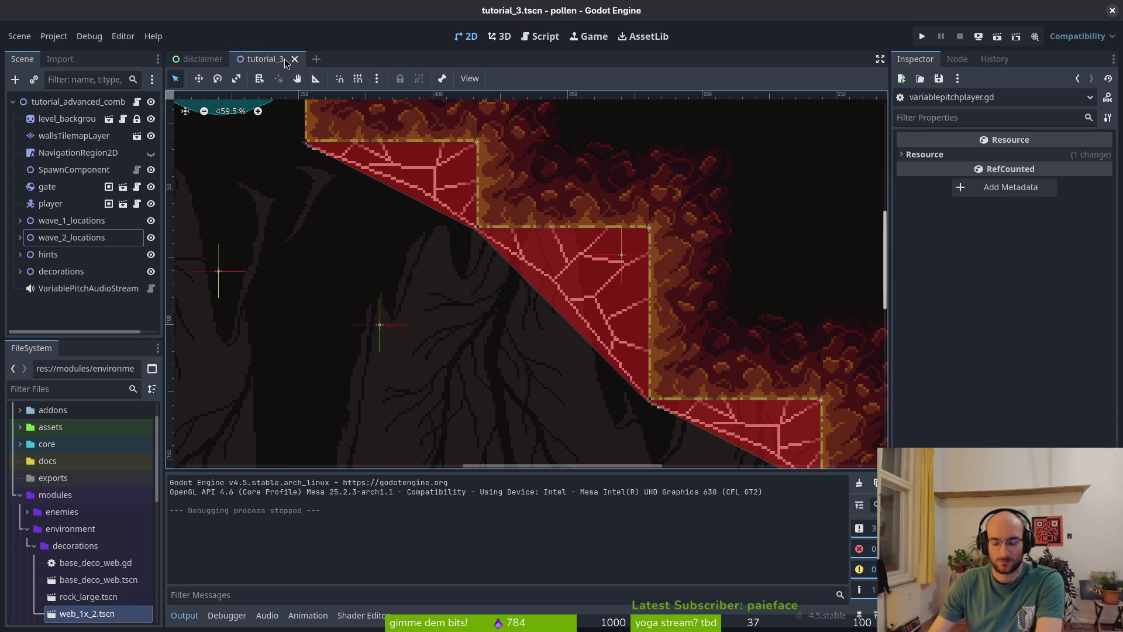
pyautogui.hotkey('shift', 'alt', 'o')
pyautogui.write('s')
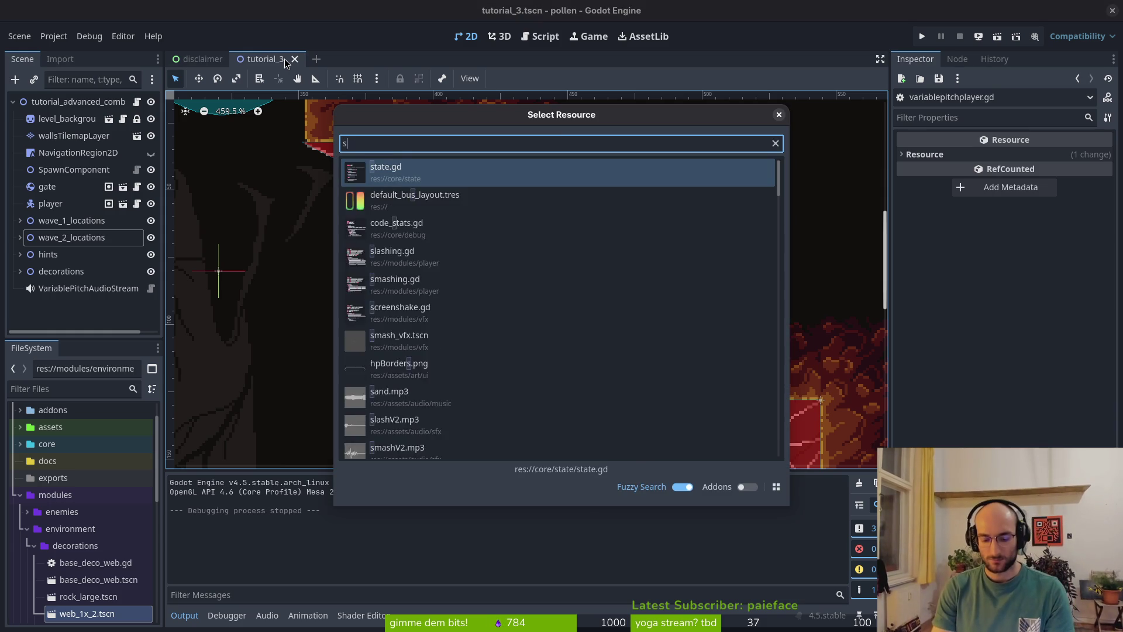
pyautogui.write('ettings')
pyautogui.press('Return')
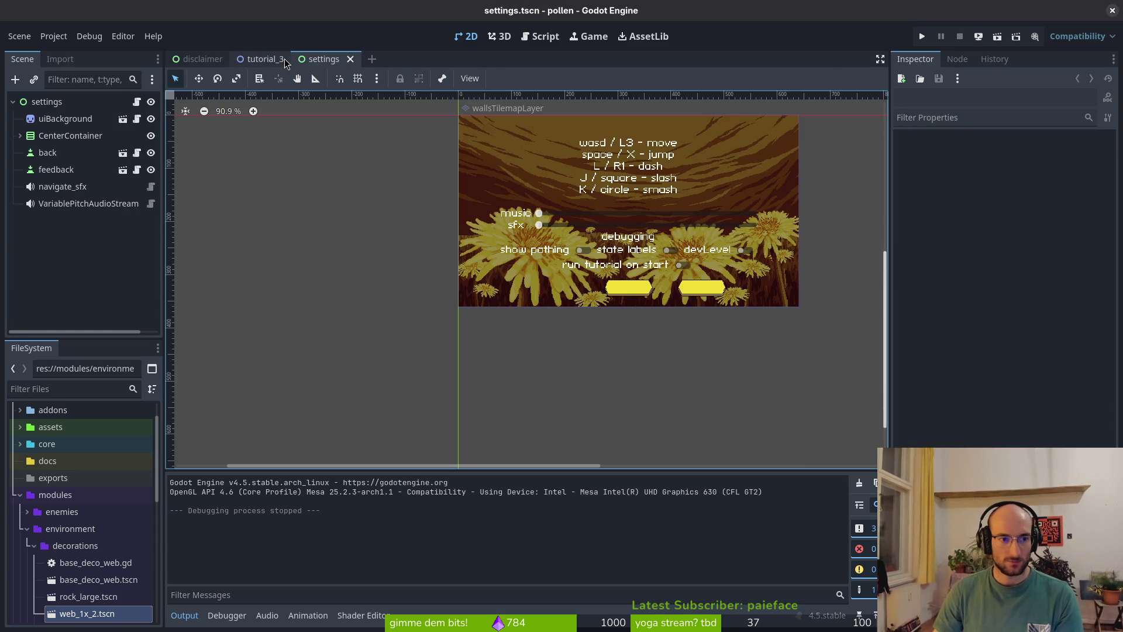
# - Check VariablePitchAudioStream's Playback Type options, leaving it at Default
pyautogui.click(87, 203)
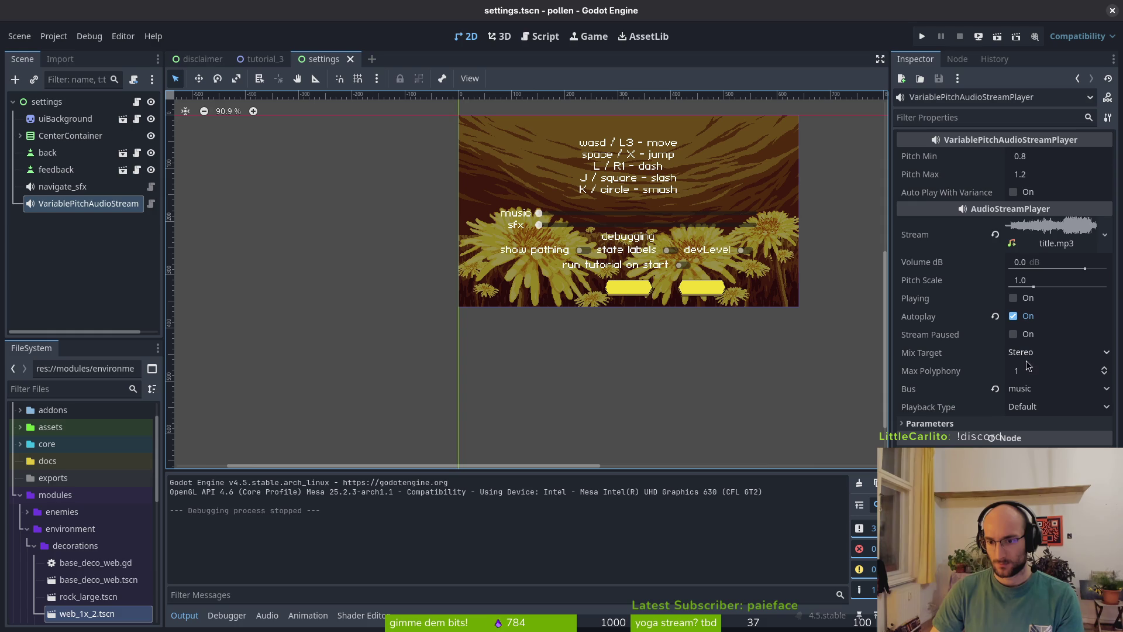
pyautogui.click(1034, 408)
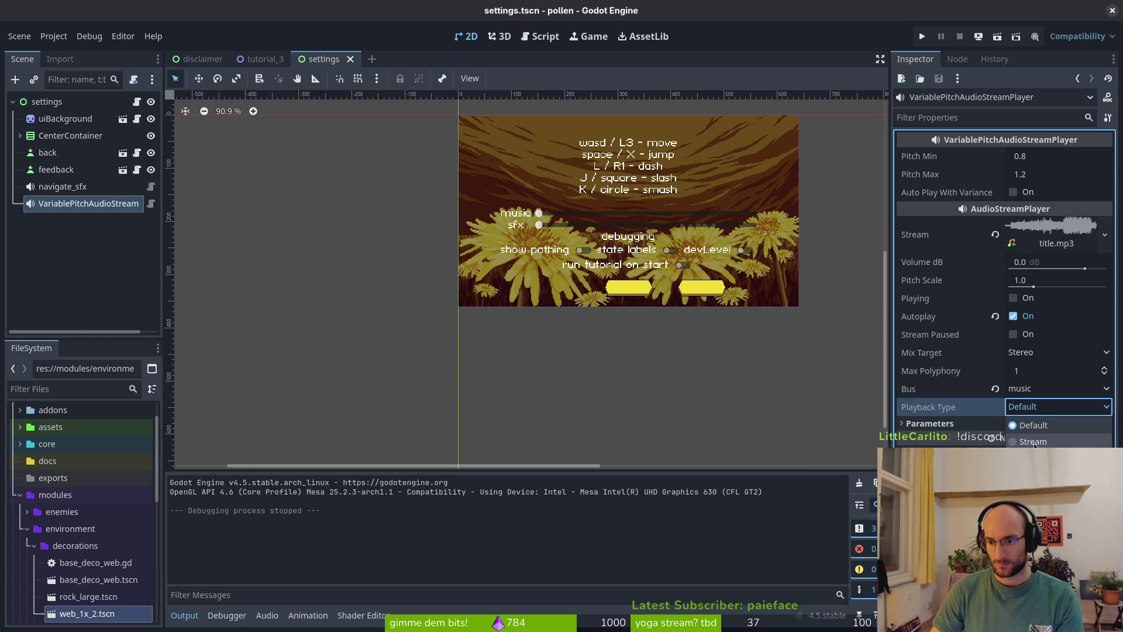
pyautogui.click(1033, 411)
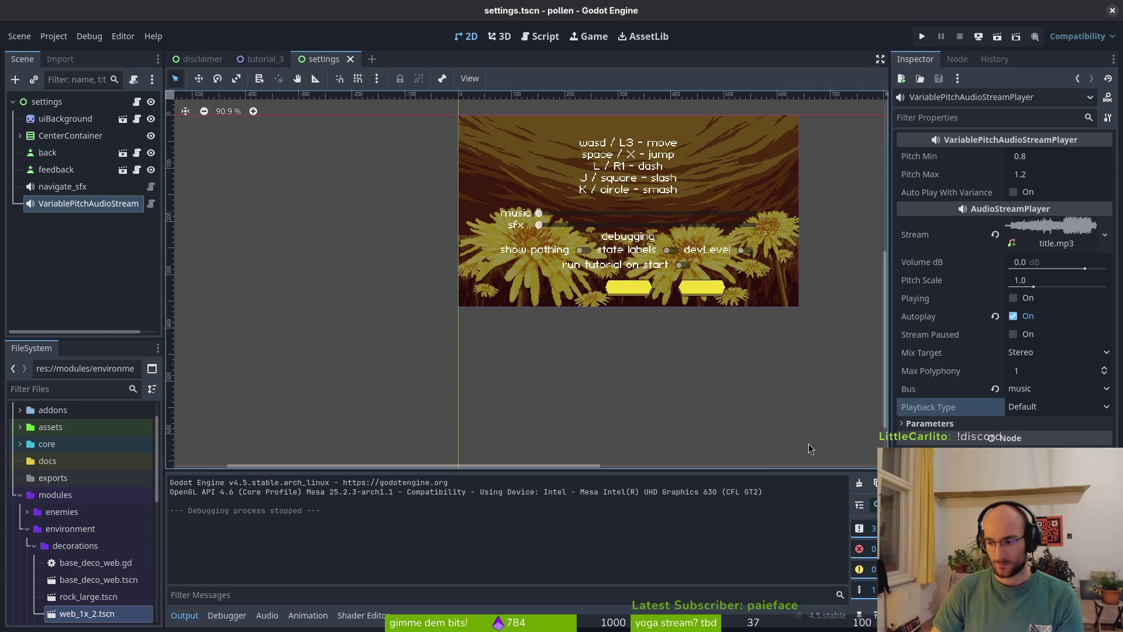
pyautogui.hotkey('alt', 'Tab')
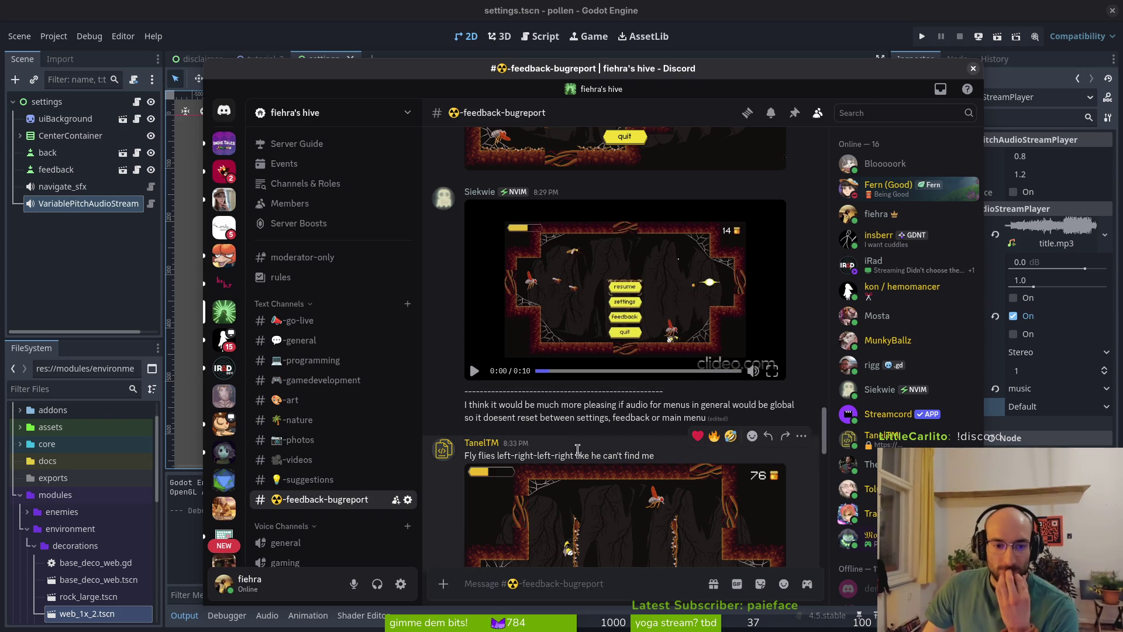
# - Scroll #feedback-bugreport and highlight the message asking about a save system
pyautogui.scroll(-2, 589, 468)
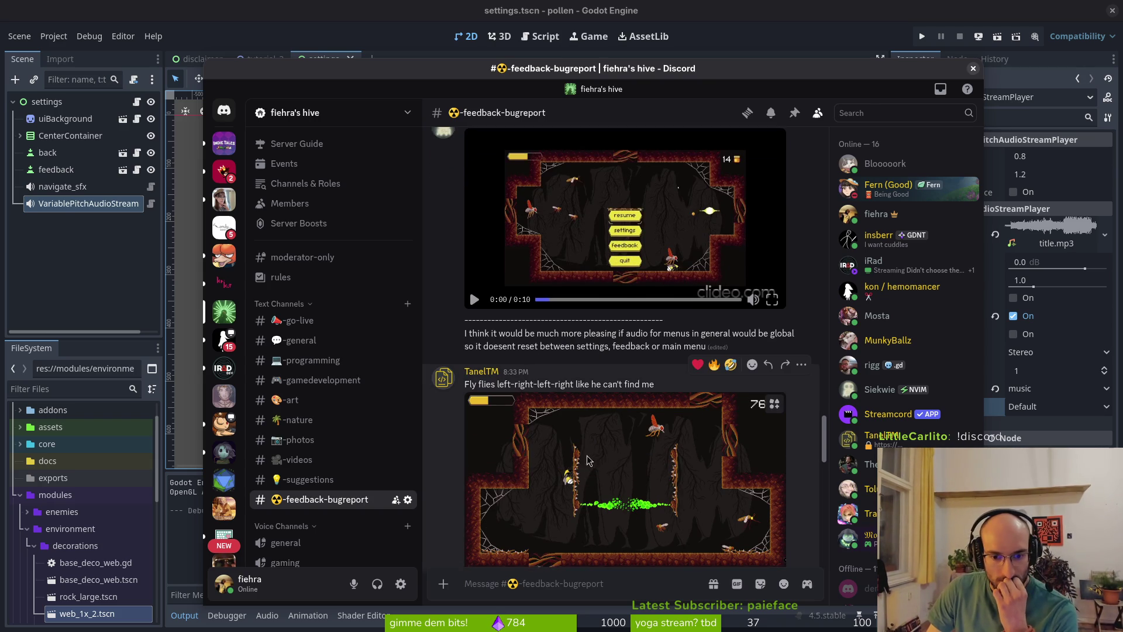
pyautogui.scroll(-2, 596, 459)
pyautogui.scroll(-2, 596, 460)
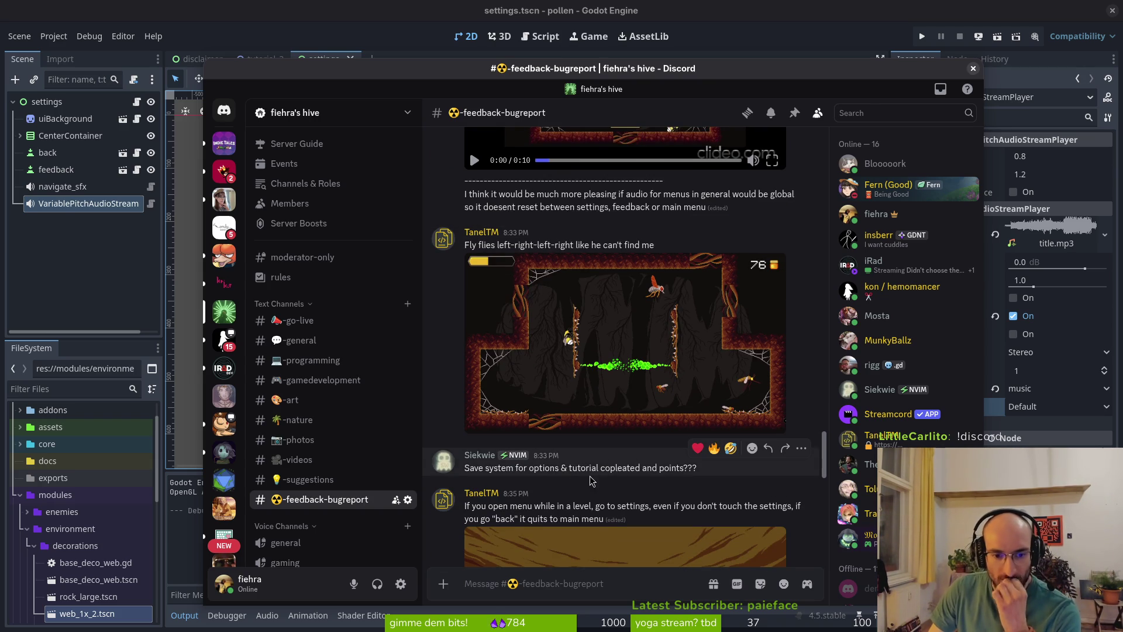
pyautogui.moveTo(466, 468); pyautogui.dragTo(701, 472)
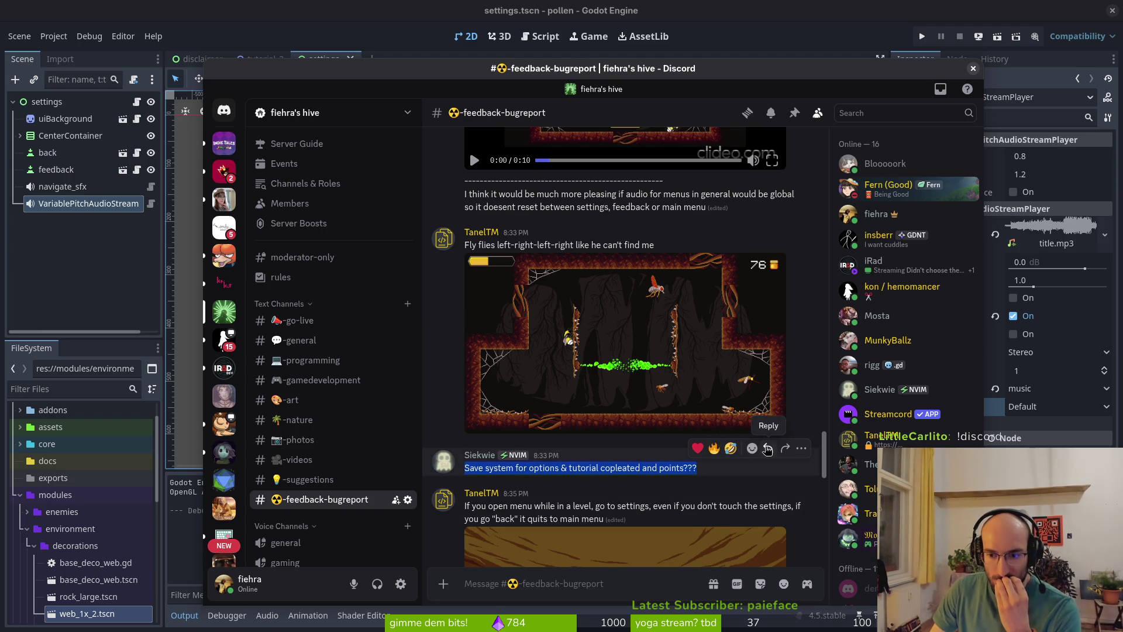
pyautogui.scroll(3, 613, 292)
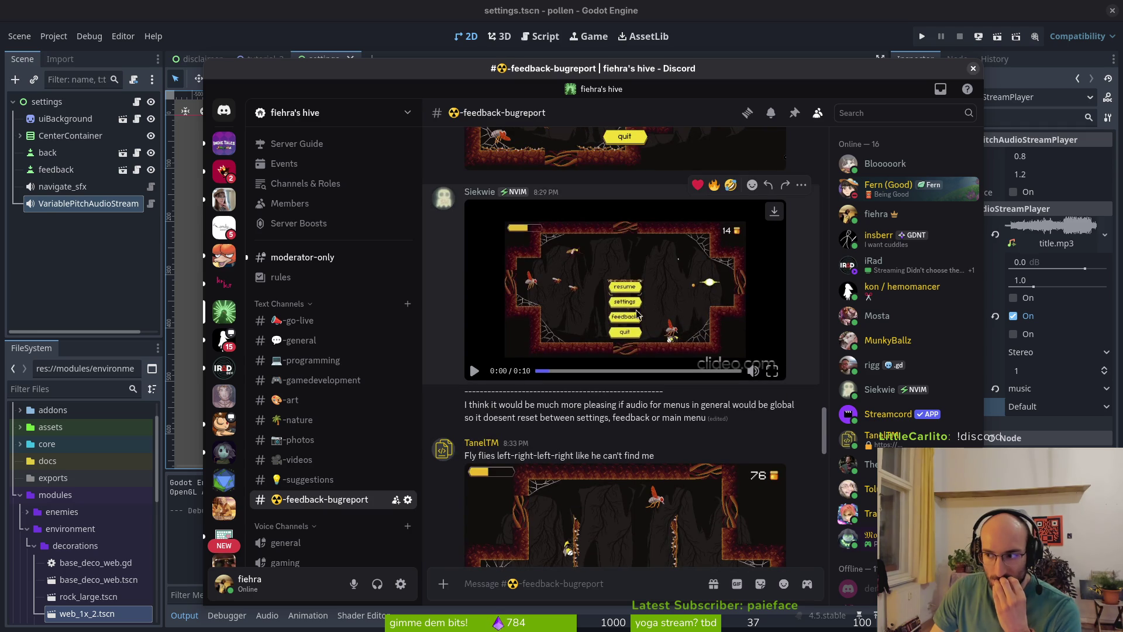
pyautogui.scroll(-5, 637, 314)
# - View a newly joined member's profile and roles in #moderator-only
pyautogui.click(283, 257)
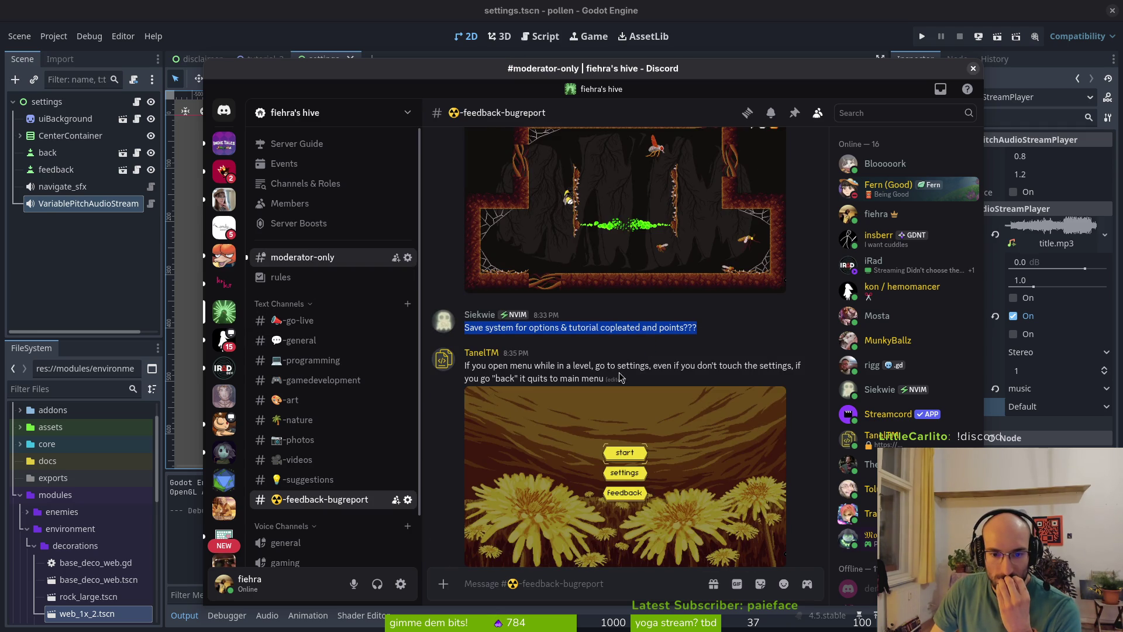
pyautogui.click(503, 542)
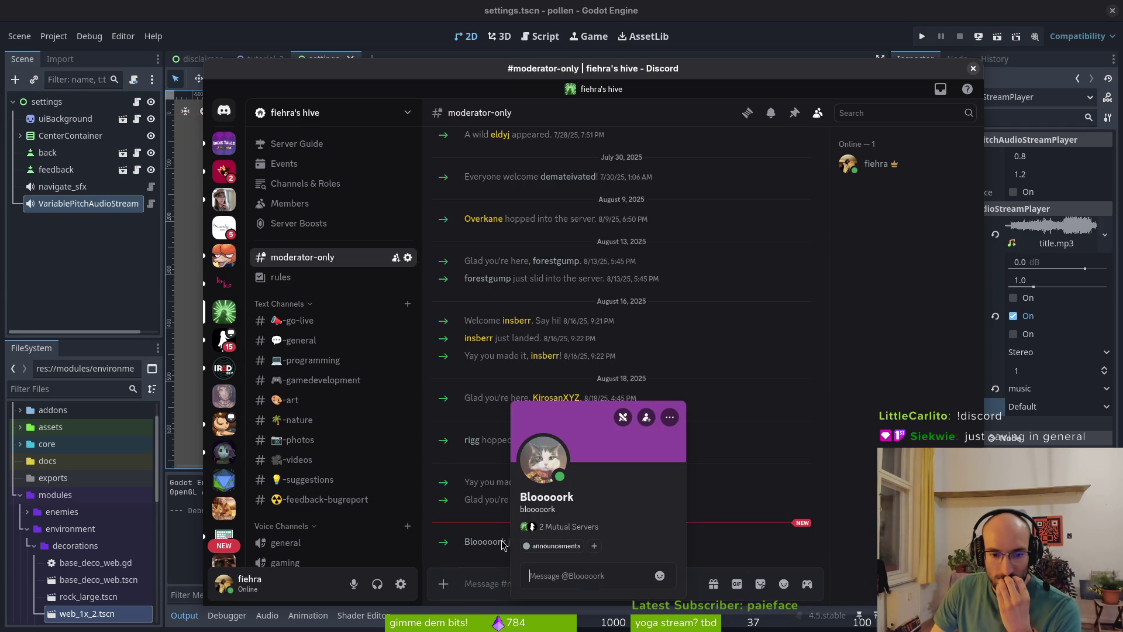
pyautogui.click(595, 548)
pyautogui.press('Escape')
pyautogui.press('Escape')
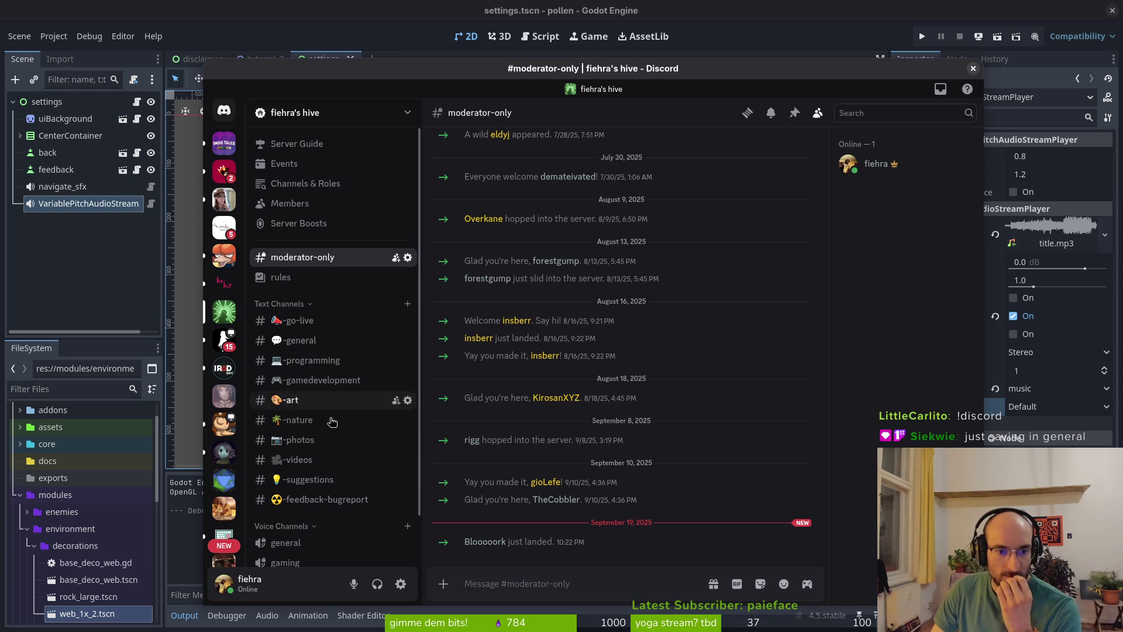
# - Back in #feedback-bugreport, highlight the report about falling onto spikes
pyautogui.click(322, 501)
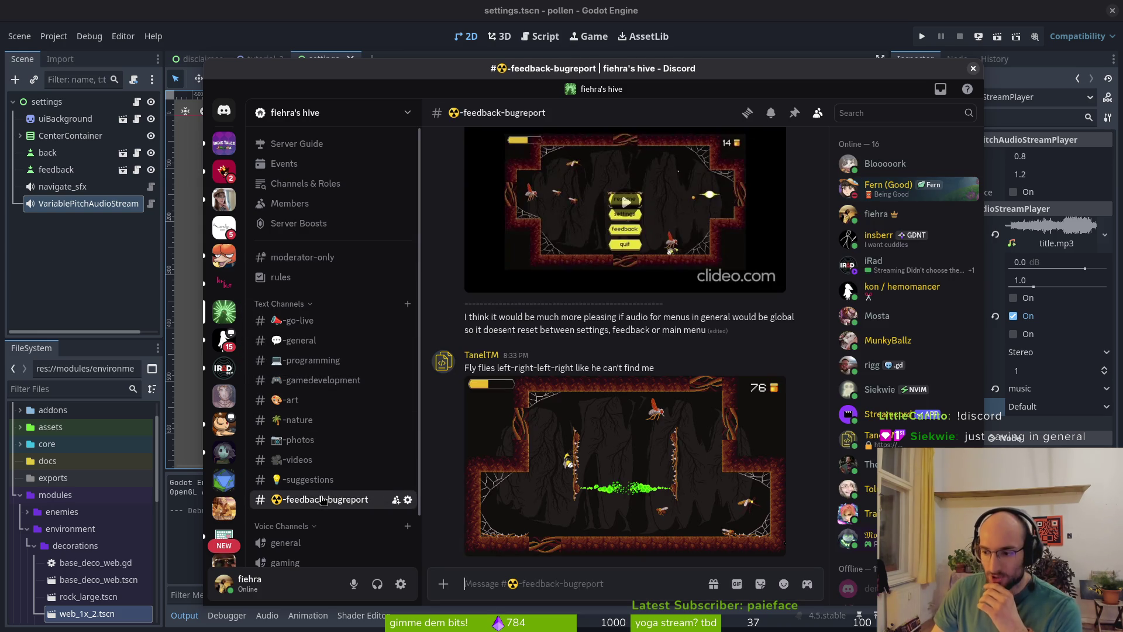
pyautogui.scroll(5, 594, 330)
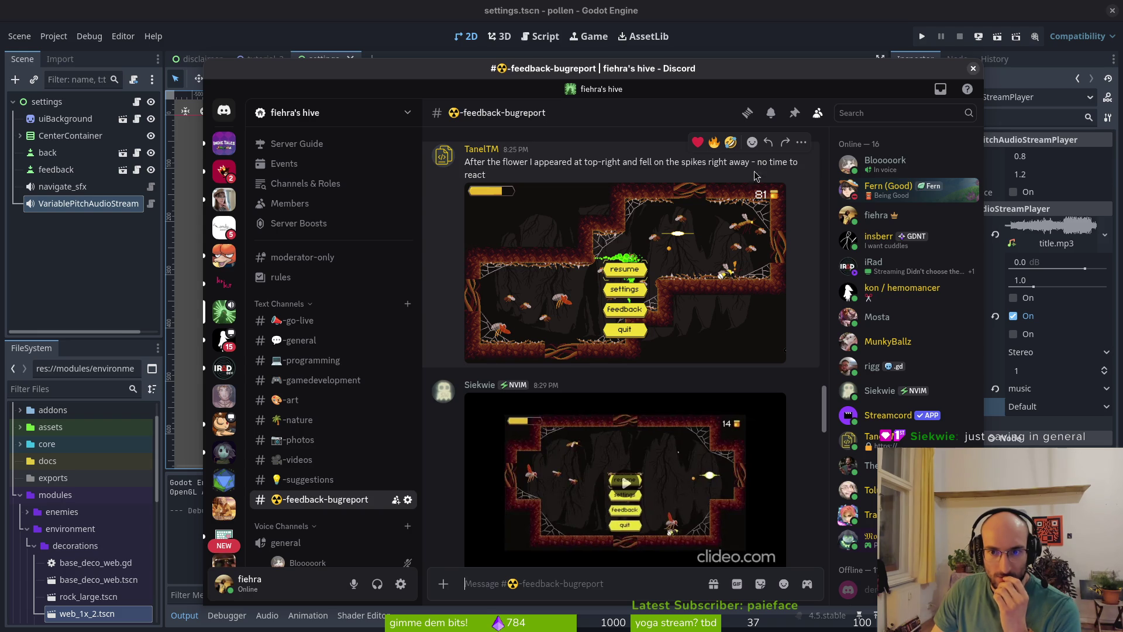
pyautogui.moveTo(478, 162); pyautogui.dragTo(486, 175)
pyautogui.hotkey('alt', 'Tab')
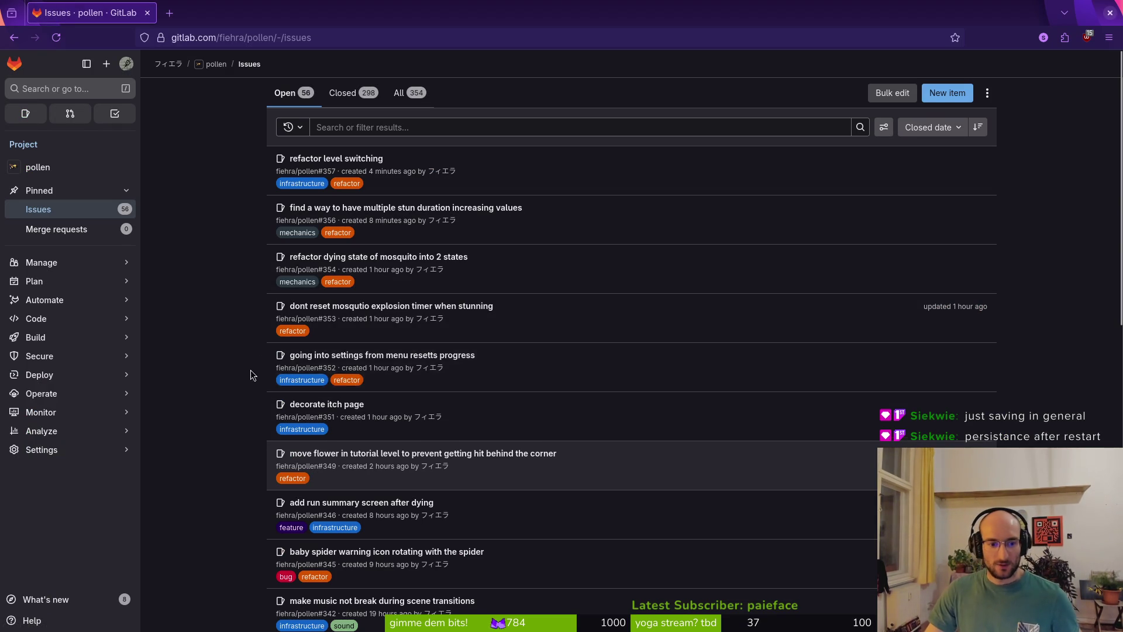
# - Browse the pollen project's open issues and move to the next page
pyautogui.scroll(-5, 258, 346)
pyautogui.scroll(-3, 319, 351)
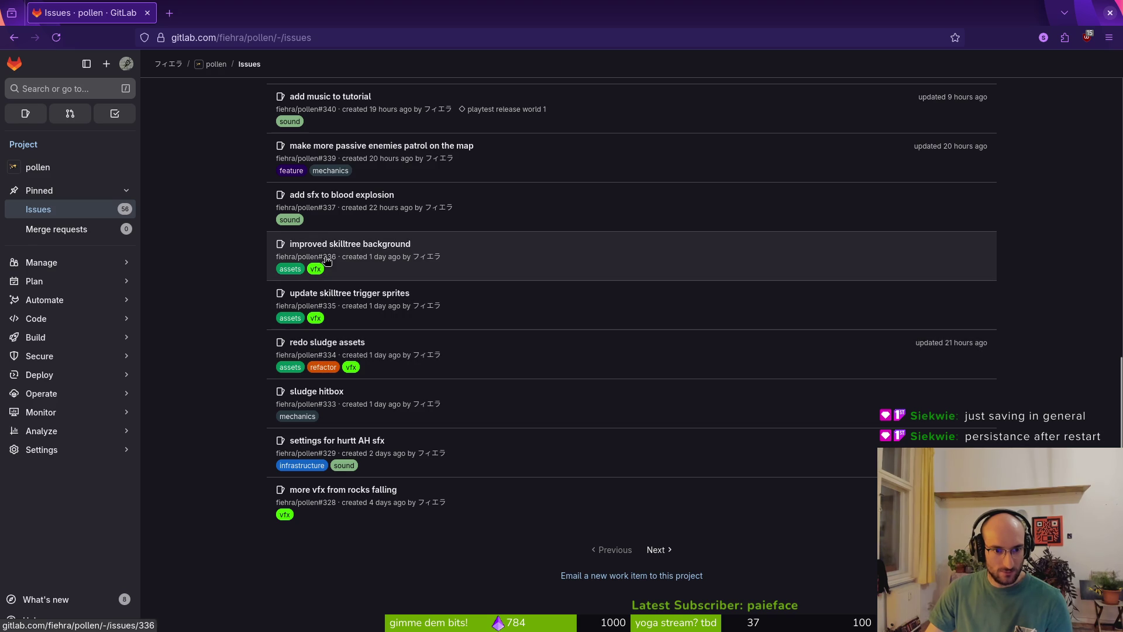
pyautogui.scroll(1, 421, 203)
pyautogui.scroll(1, 421, 204)
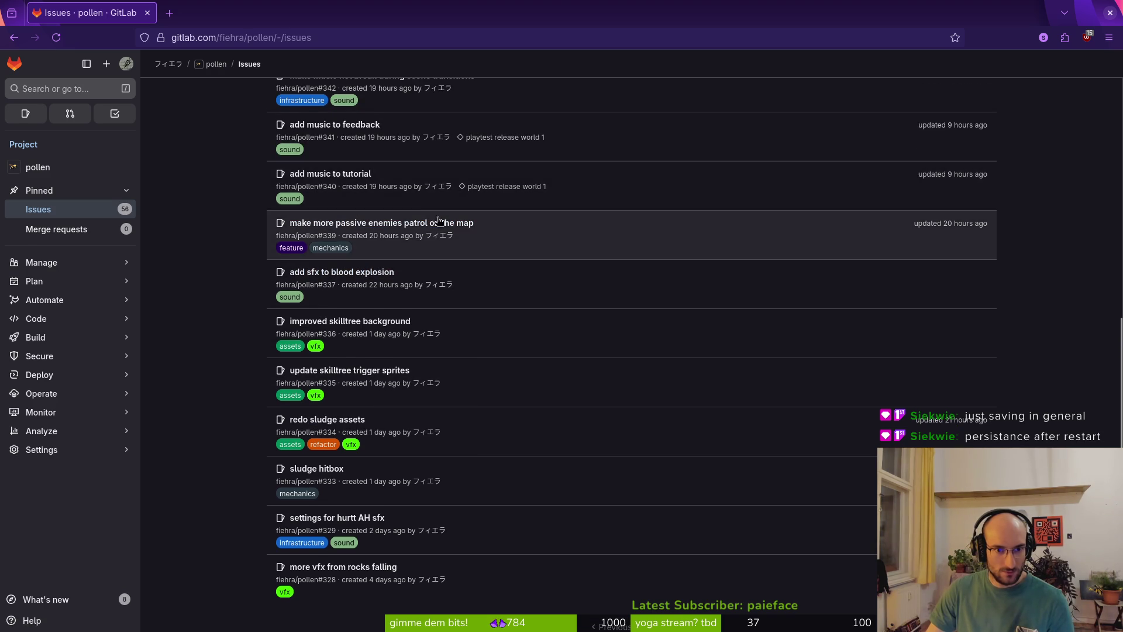
pyautogui.scroll(2, 374, 213)
pyautogui.scroll(5, 410, 234)
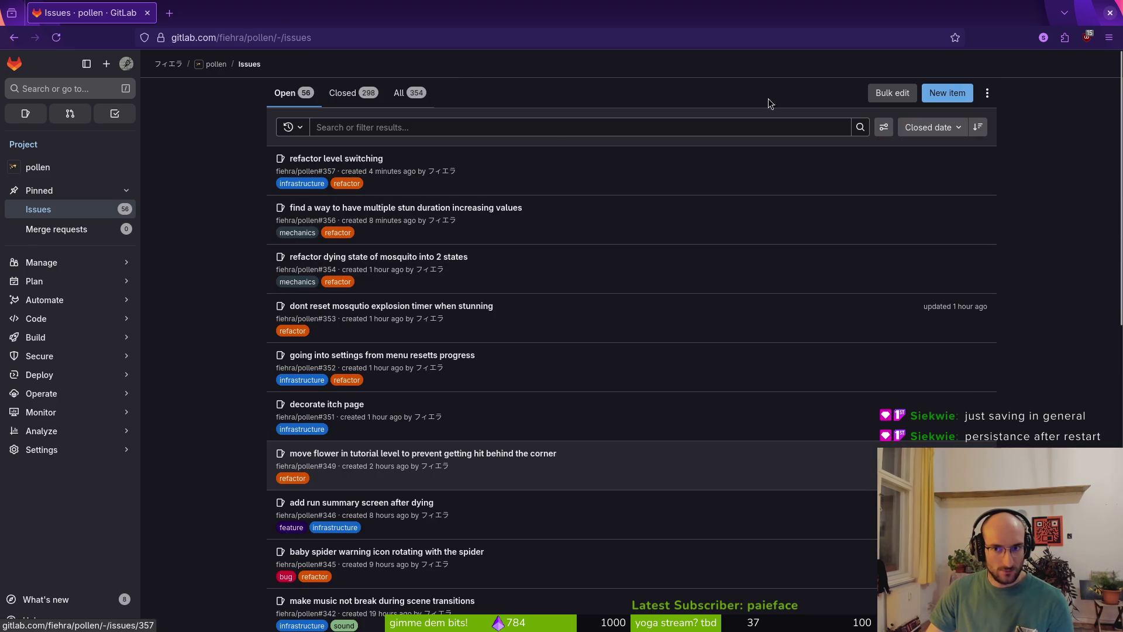
pyautogui.scroll(-5, 216, 243)
pyautogui.scroll(-5, 215, 243)
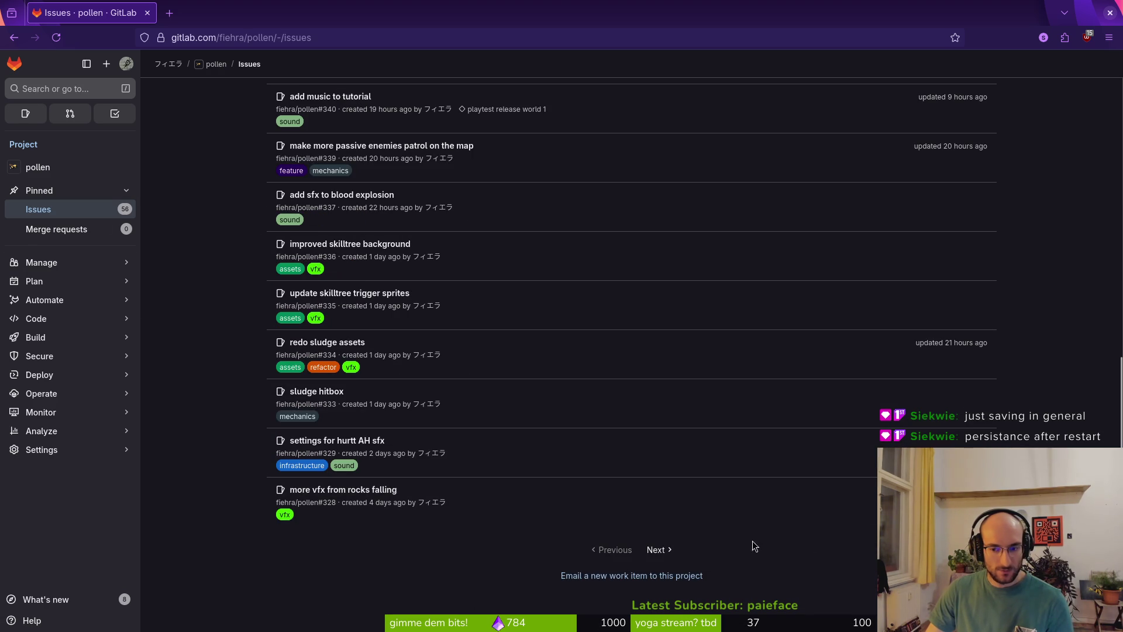
pyautogui.click(657, 548)
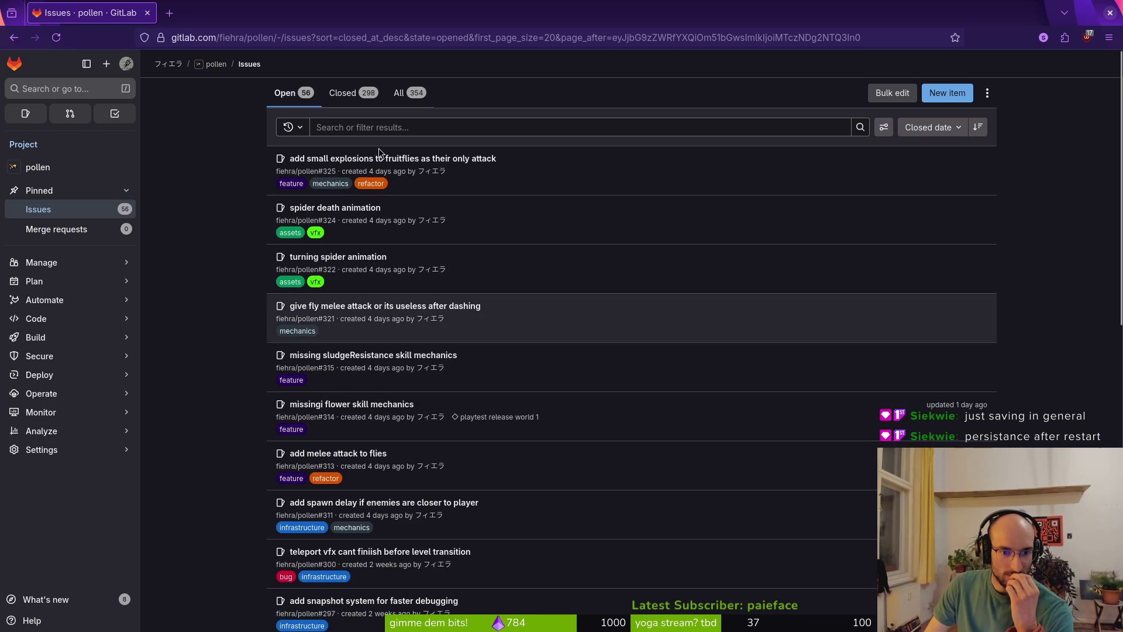
# - Search the issues for 'save', then return to the unfiltered issue list
pyautogui.click(349, 129)
pyautogui.write('save')
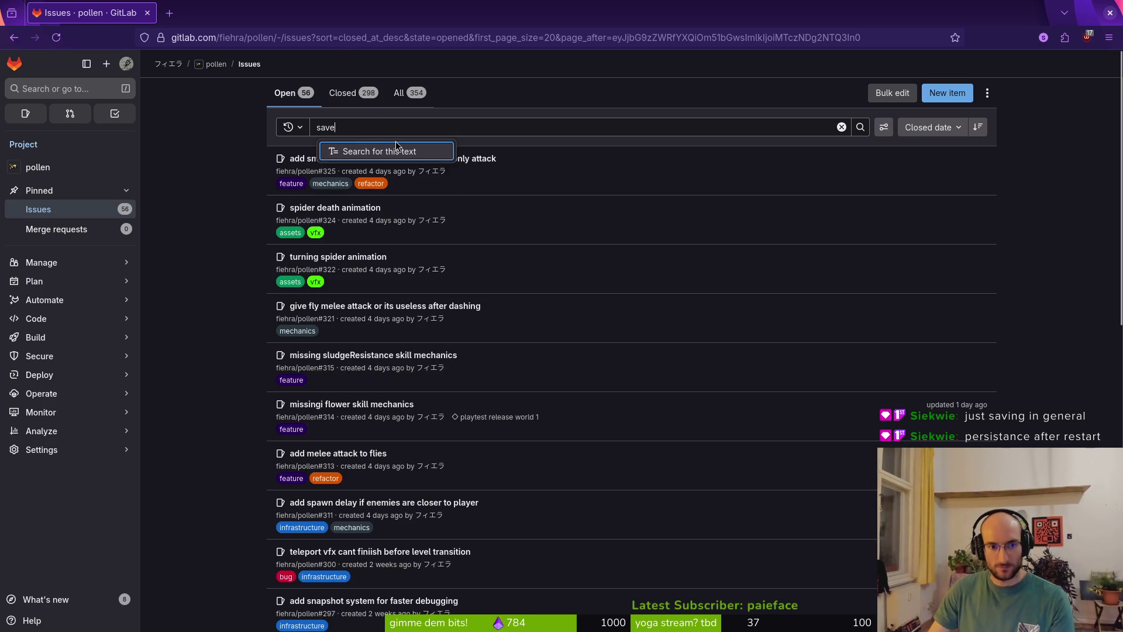
pyautogui.press('Return')
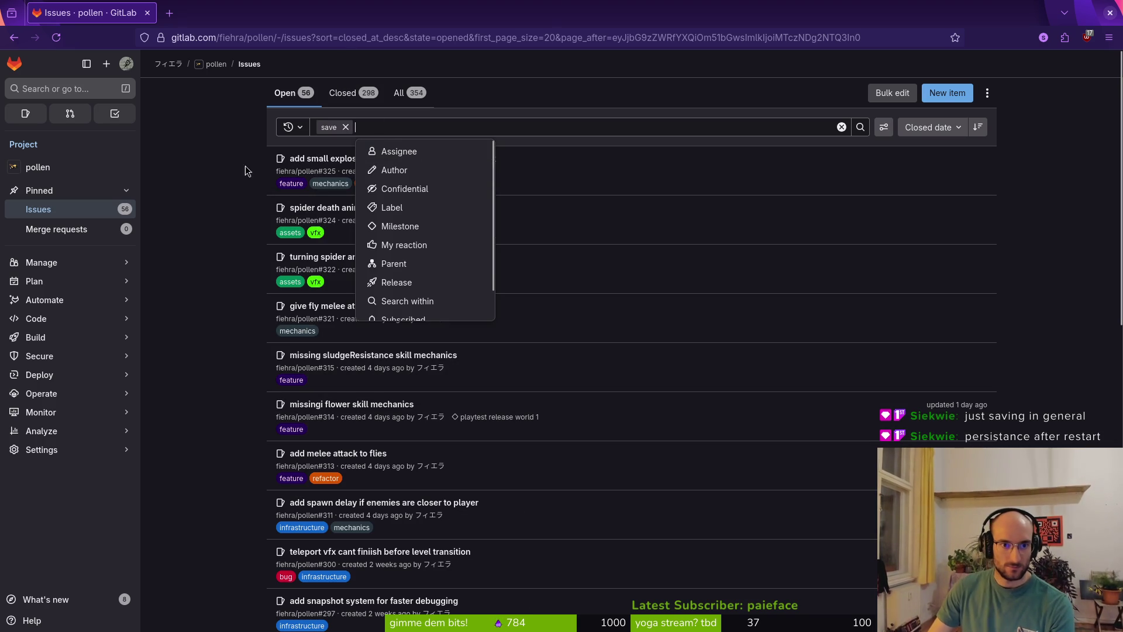
pyautogui.click(860, 127)
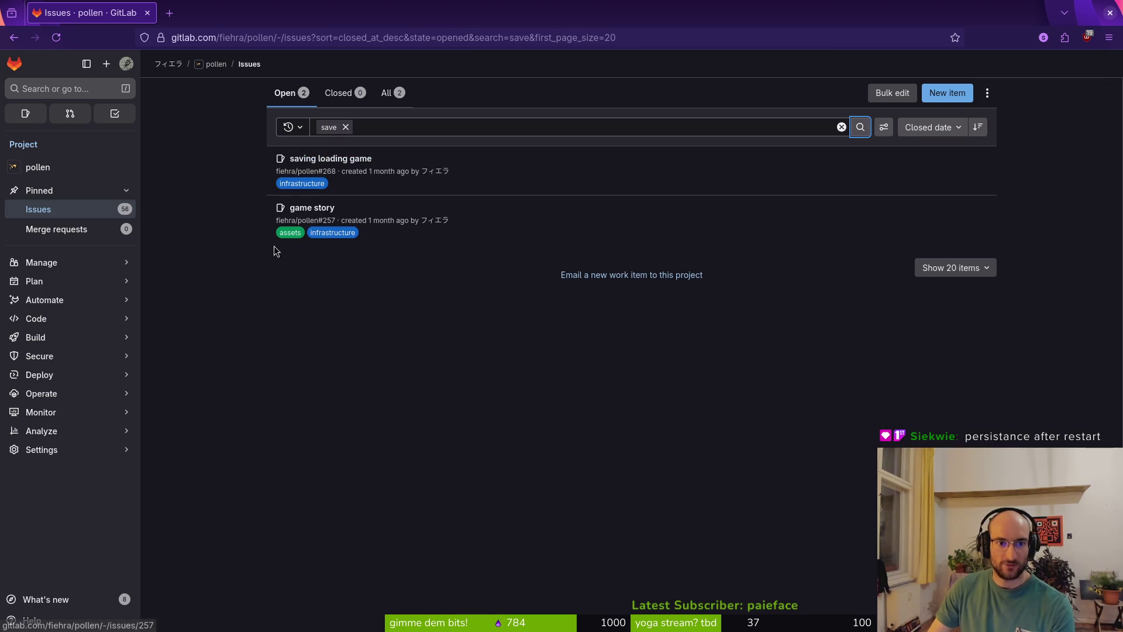
pyautogui.click(73, 218)
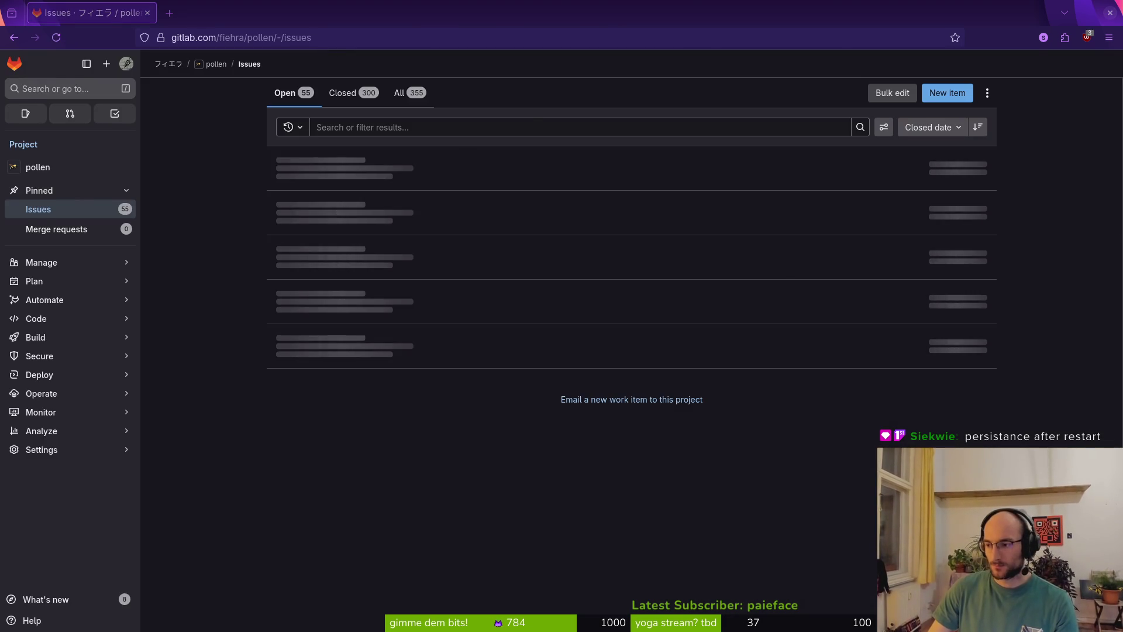
pyautogui.hotkey('alt', 'Tab')
pyautogui.hotkey('shift', 'alt', 'o')
# - Quick-open level_5.tscn and select its wallsTilemapLayer node
pyautogui.press('BackSpace')
pyautogui.write('l5')
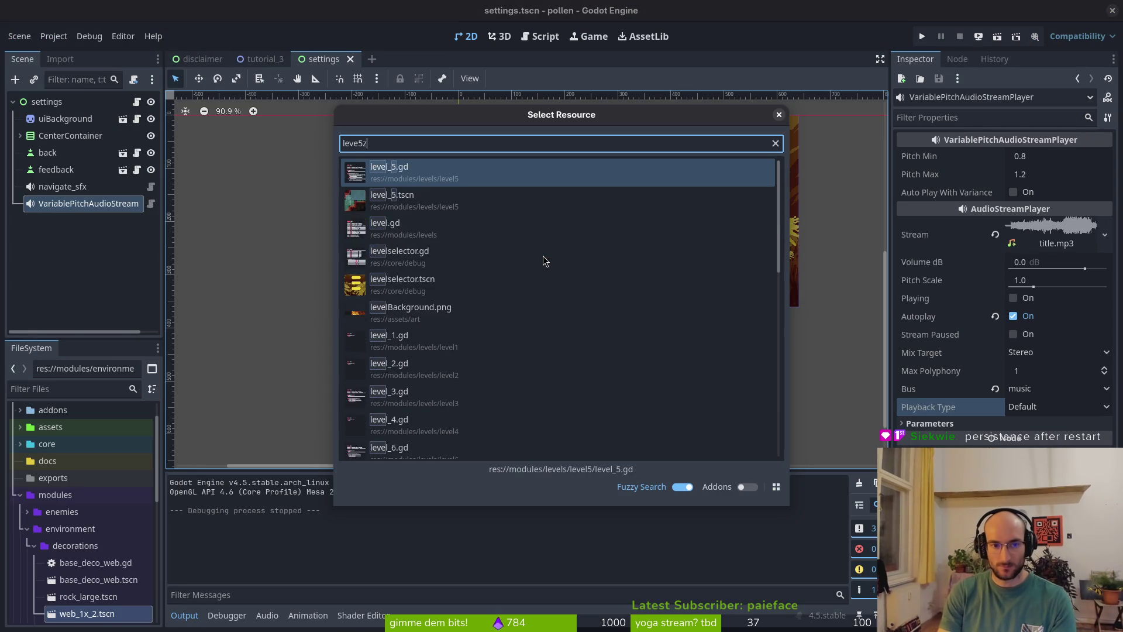
pyautogui.press('Return')
pyautogui.scroll(5, 754, 275)
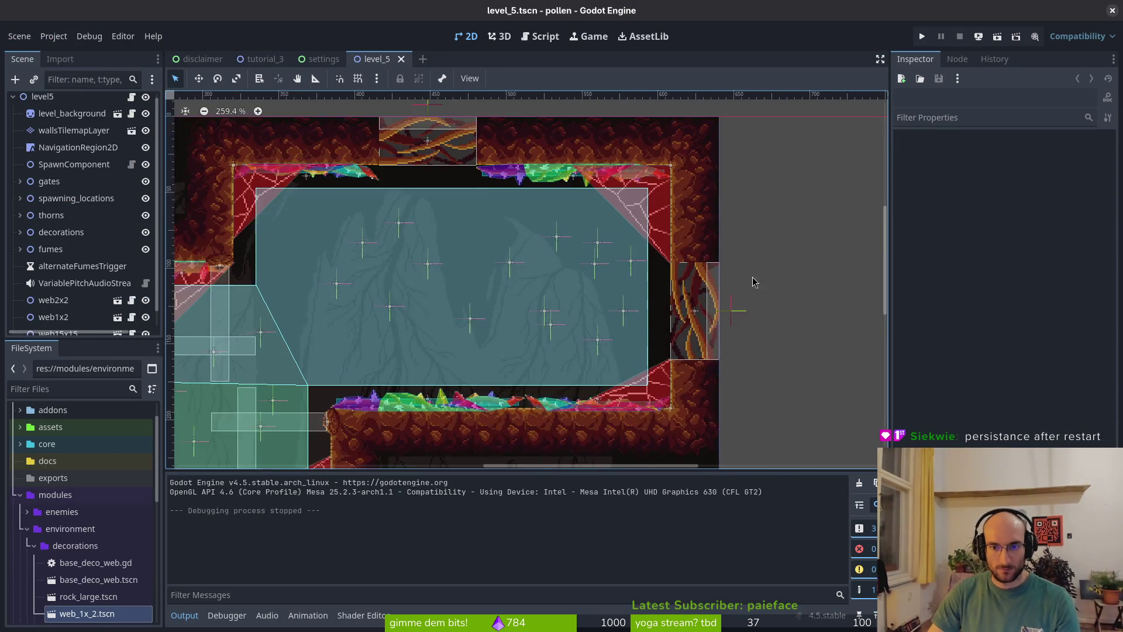
pyautogui.click(669, 185)
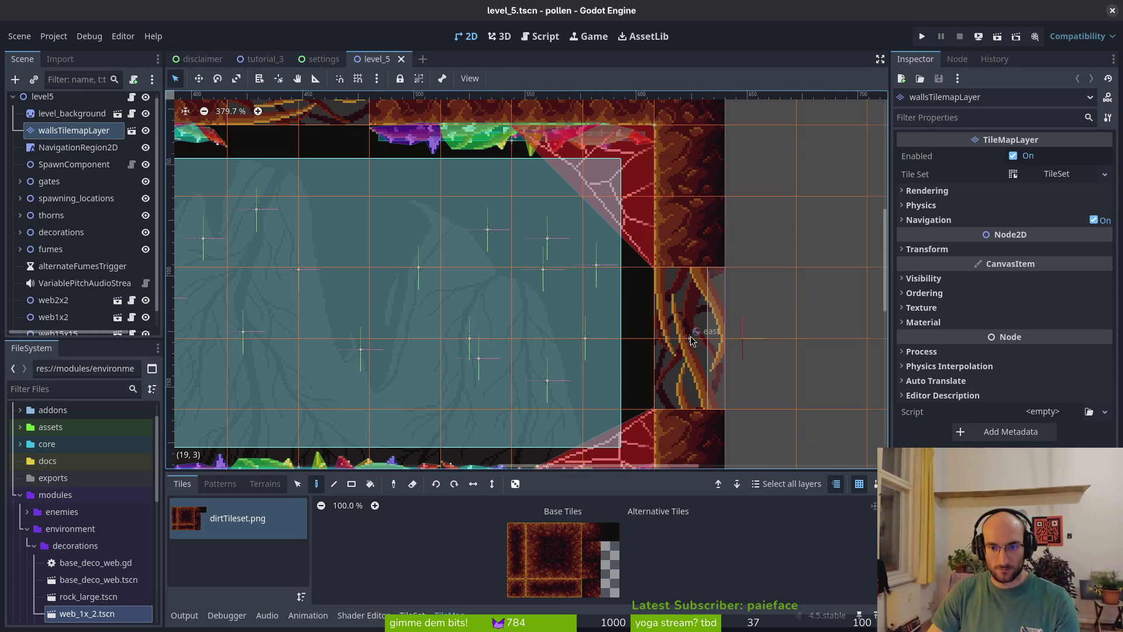
# - Erase the wall tile at cell (19,2) beside the upper room's east gate
pyautogui.scroll(-6, 691, 339)
pyautogui.moveTo(491, 335)
pyautogui.mouseDown()
pyautogui.moveTo(725, 315)
pyautogui.moveTo(392, 253)
pyautogui.moveTo(669, 245)
pyautogui.moveTo(523, 273)
pyautogui.moveTo(652, 212)
pyautogui.moveTo(372, 330)
pyautogui.moveTo(397, 346)
pyautogui.moveTo(317, 348)
pyautogui.mouseUp()
pyautogui.press('e')
pyautogui.click(648, 225)
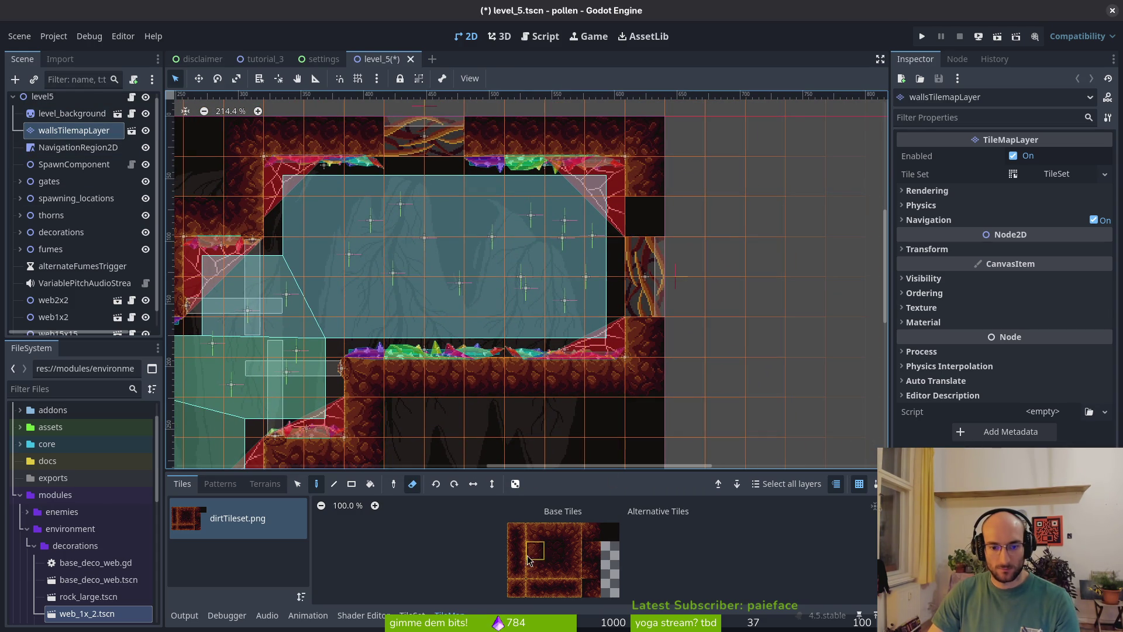
pyautogui.press('f')
pyautogui.scroll(-10, 745, 372)
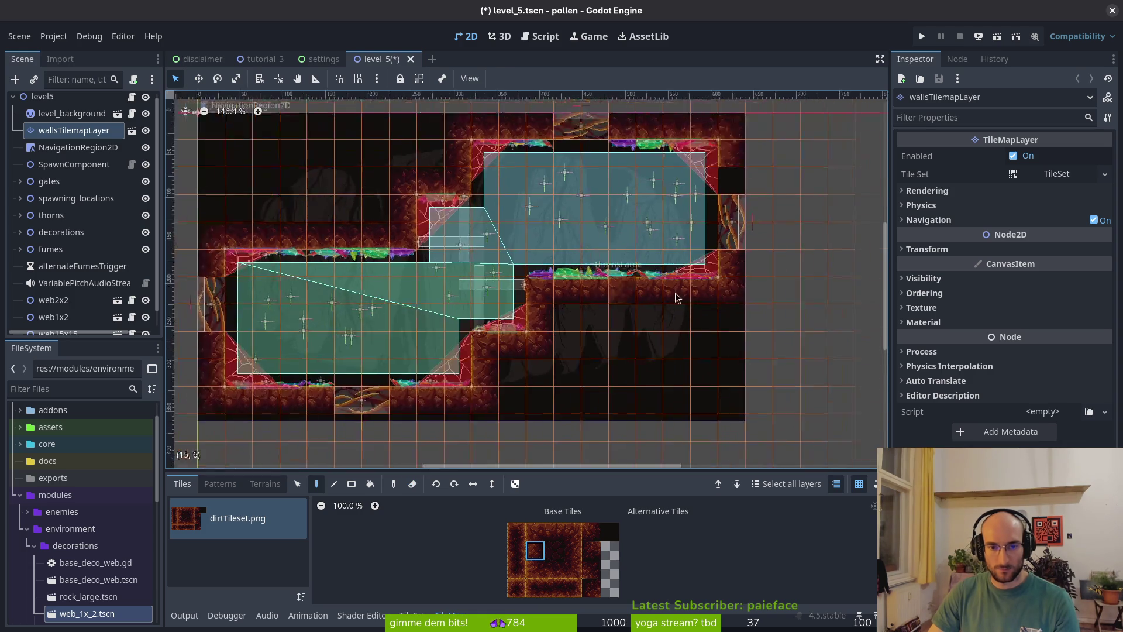
pyautogui.scroll(12, 605, 351)
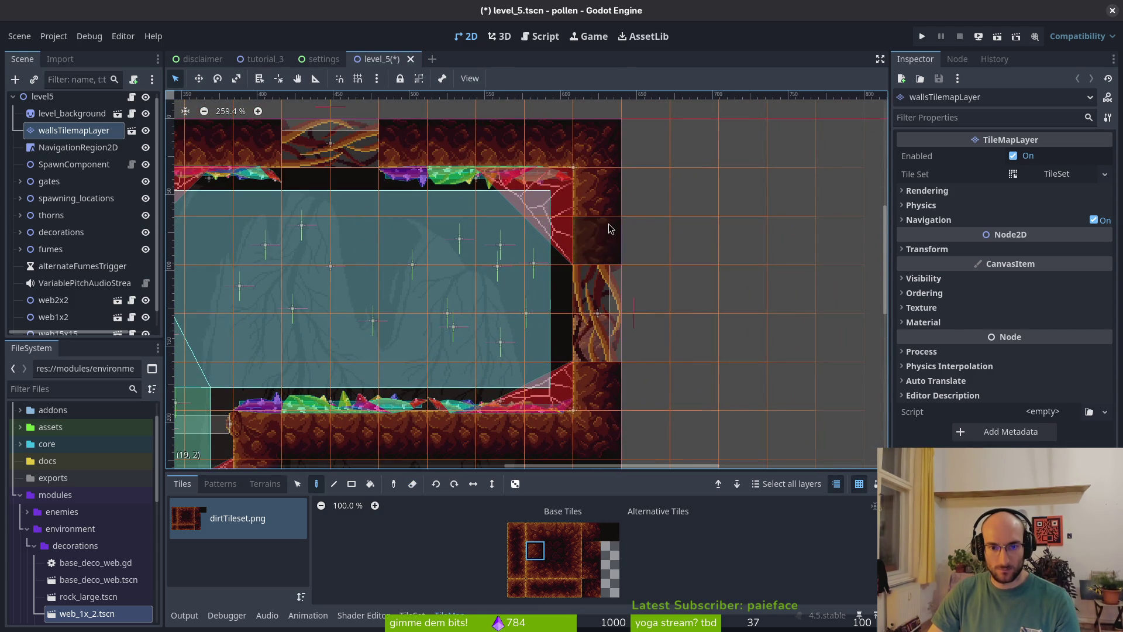
pyautogui.scroll(-1, 67, 289)
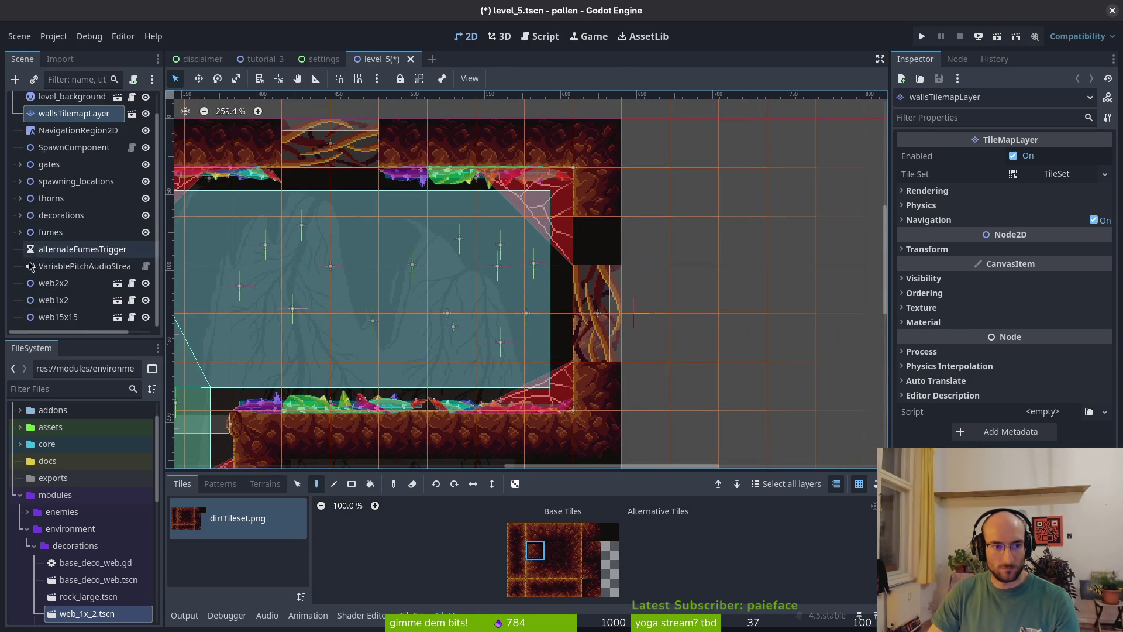
# - Delete the web2x2 decoration node from the level_5 scene
pyautogui.click(63, 301)
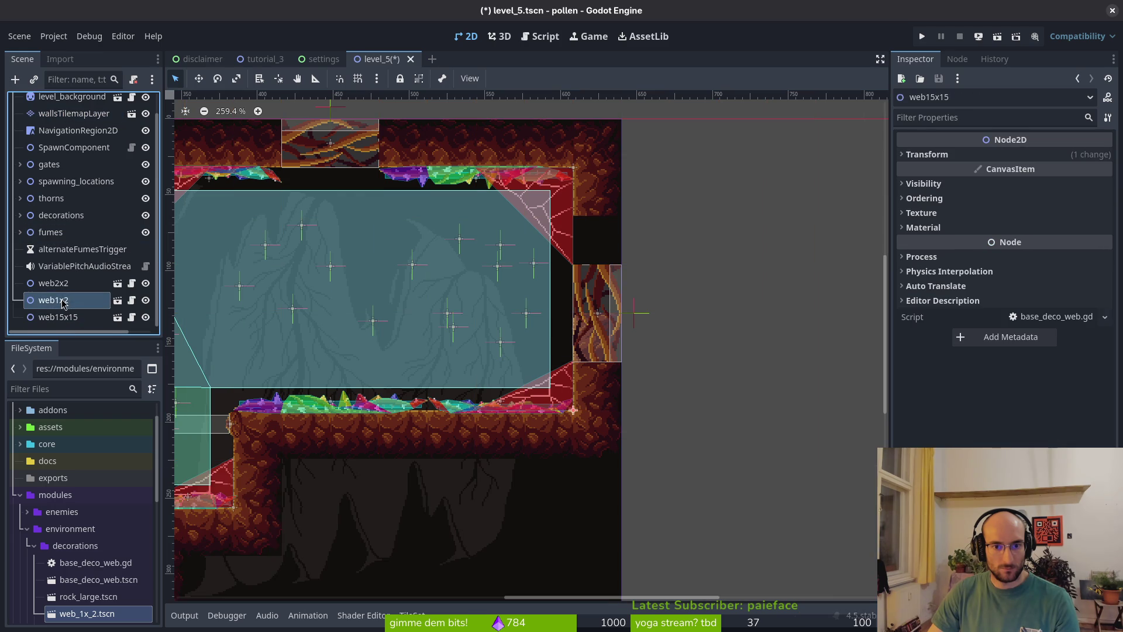
pyautogui.click(65, 282)
pyautogui.press('Delete')
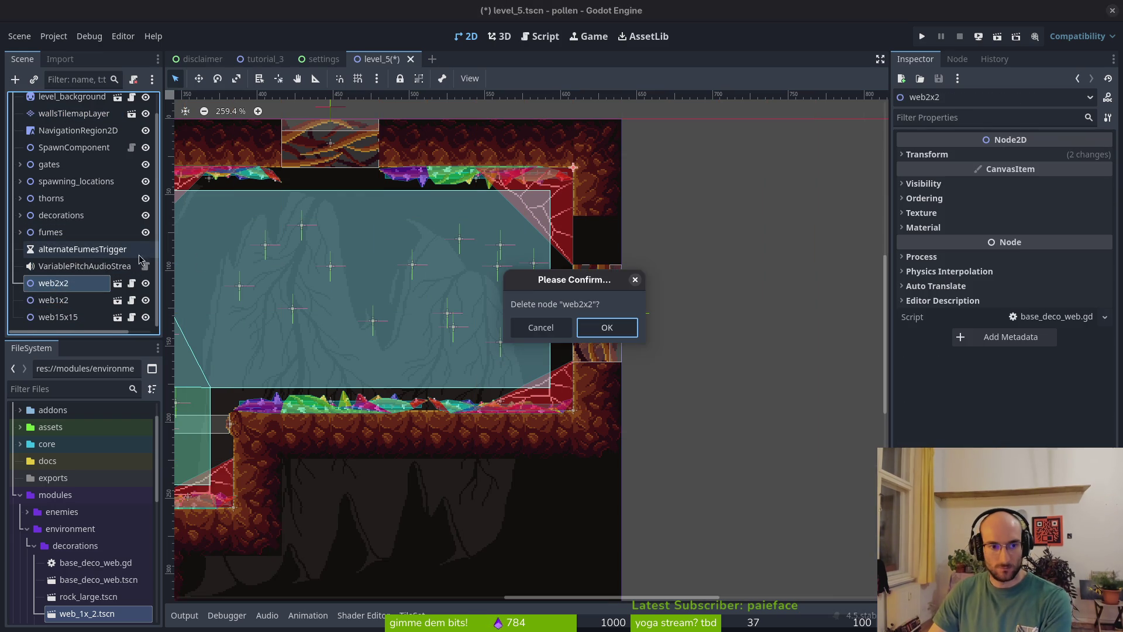
pyautogui.click(623, 334)
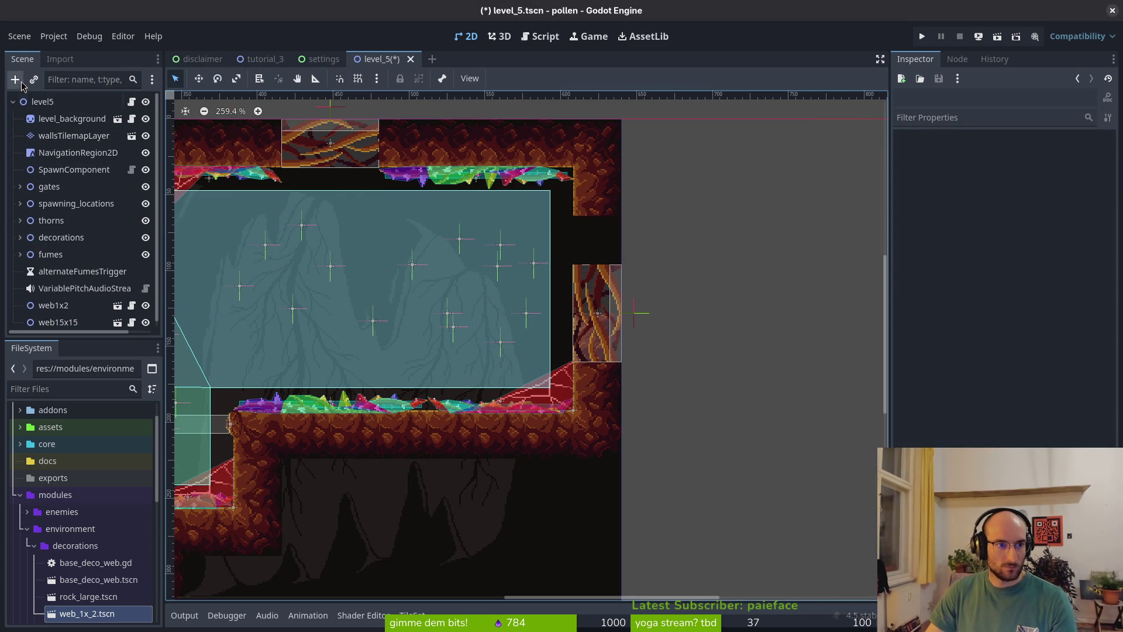
# - Add a Node2D named decorations, then remove the duplicate decorations2 node
pyautogui.click(52, 103)
pyautogui.hotkey('ctrl', 'a')
pyautogui.write('node2d')
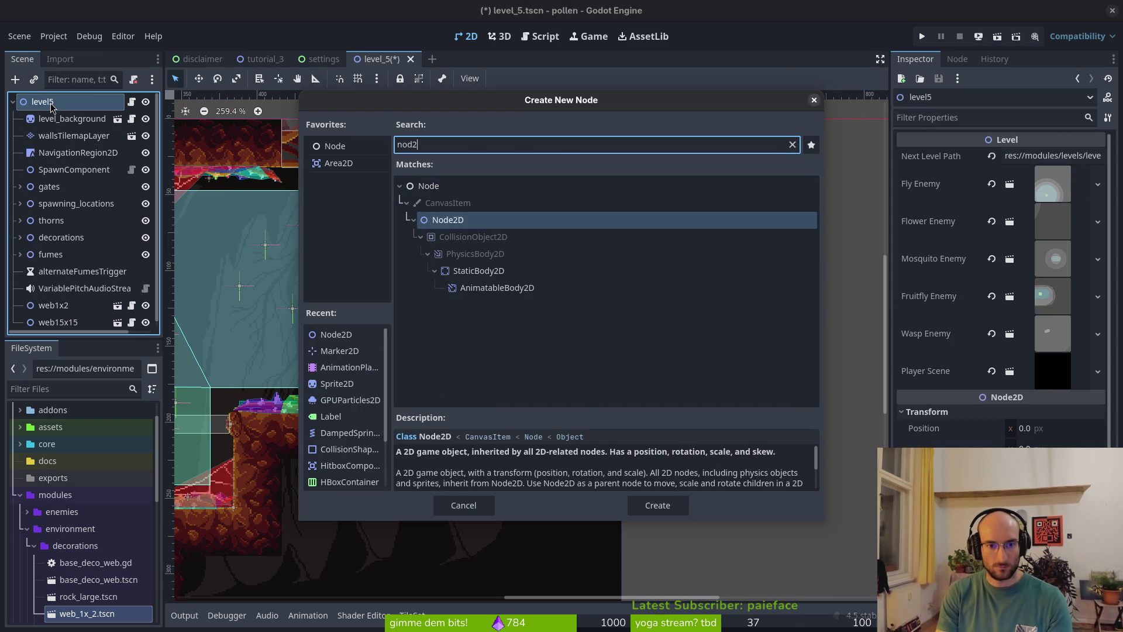
pyautogui.press('Return')
pyautogui.write('decorations')
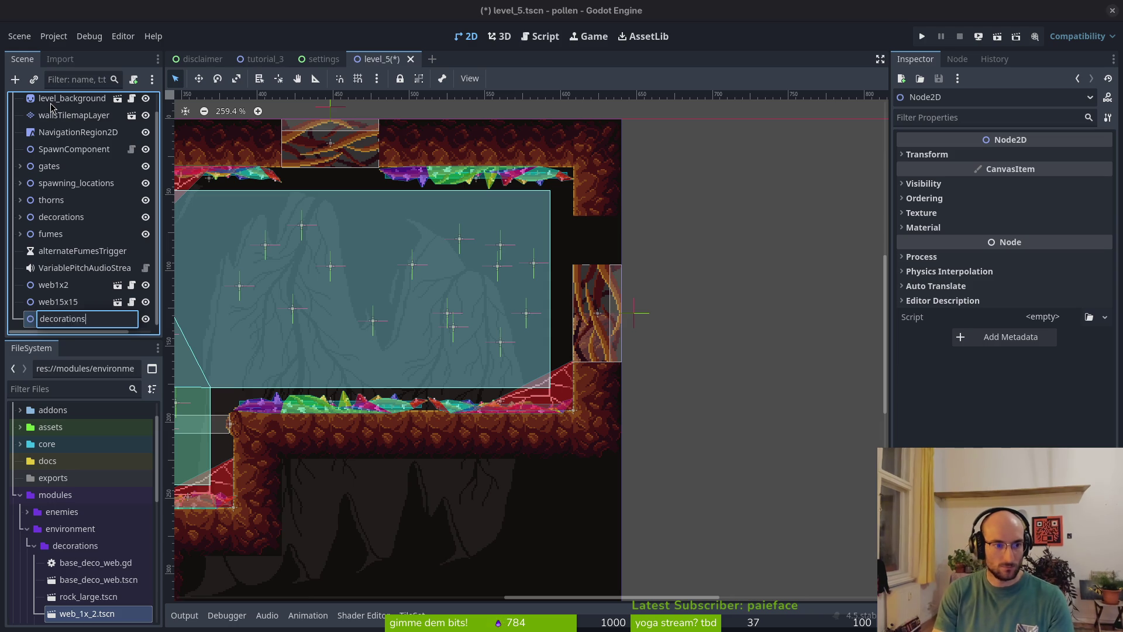
pyautogui.press('Return')
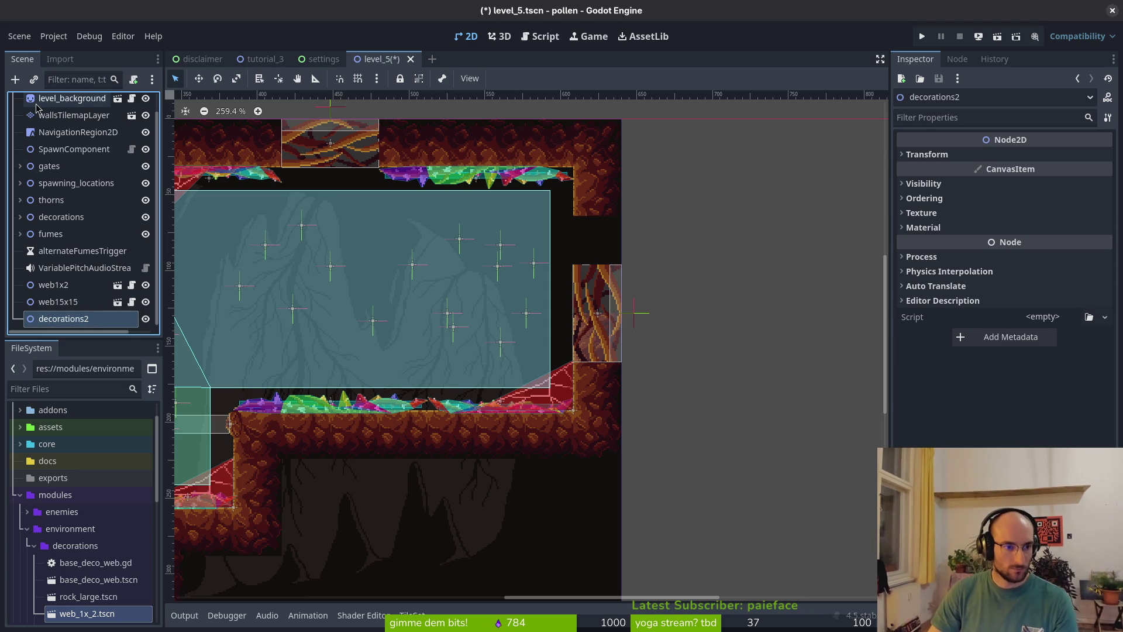
pyautogui.press('Delete')
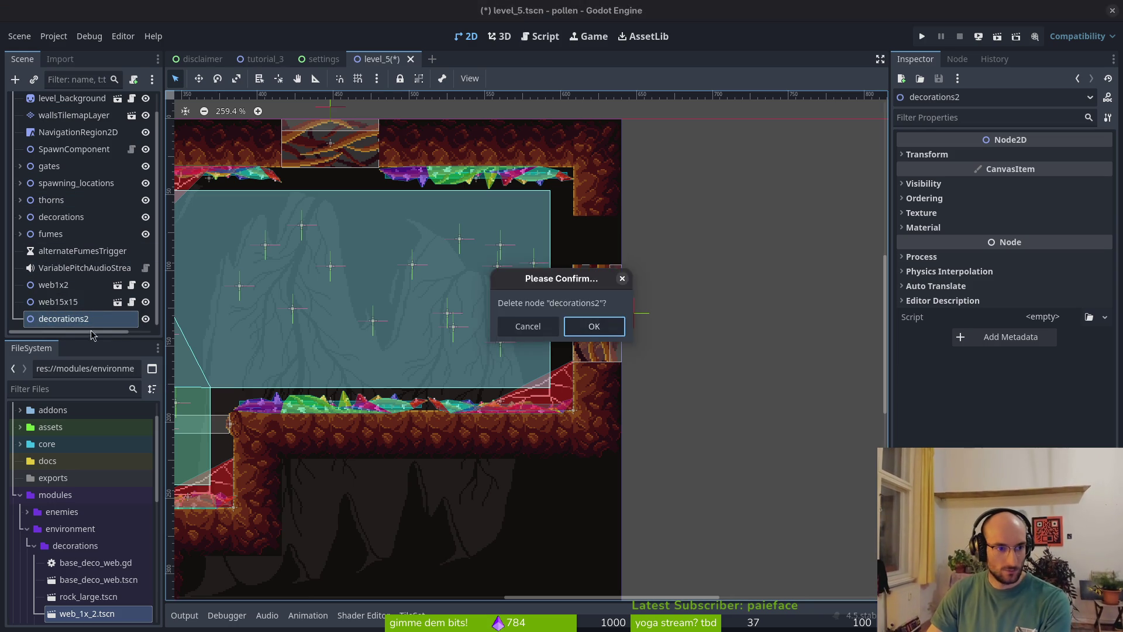
pyautogui.press('Return')
# - Move web1x2 and web15x15 under the decorations node and save the scene
pyautogui.click(49, 300)
pyautogui.keyDown('shift'); pyautogui.click(57, 317); pyautogui.keyUp('shift')
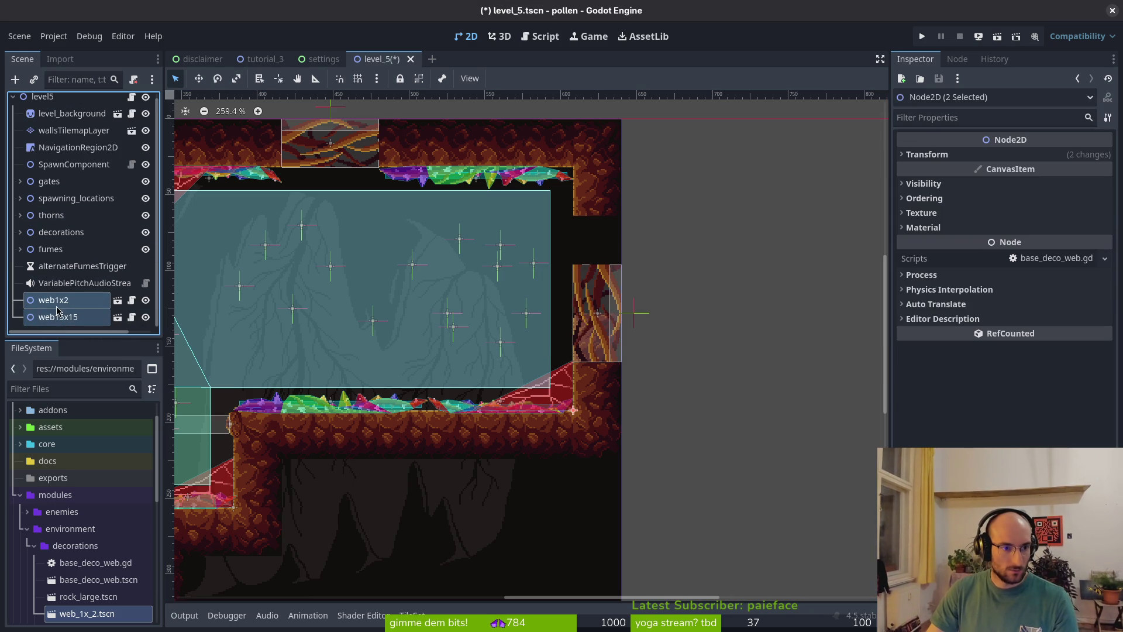
pyautogui.moveTo(64, 233); pyautogui.dragTo(66, 234)
pyautogui.doubleClick(52, 234)
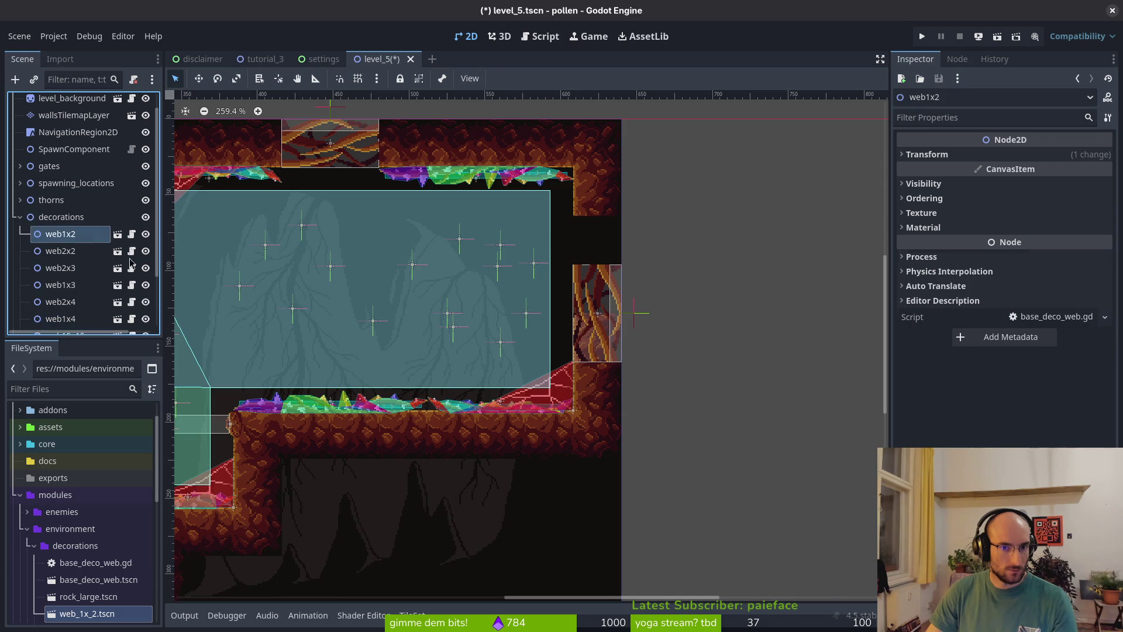
pyautogui.click(20, 217)
pyautogui.hotkey('ctrl', 's')
# - Drag the east gate up slightly and save level_5
pyautogui.scroll(5, 643, 327)
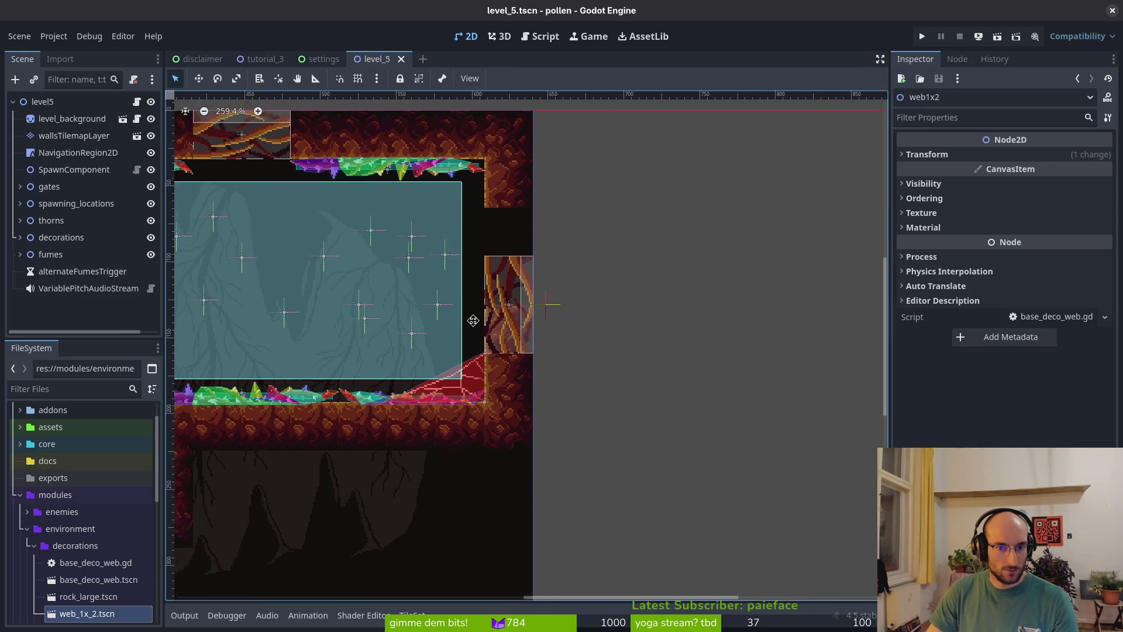
pyautogui.click(503, 293)
pyautogui.scroll(5, 503, 293)
pyautogui.moveTo(549, 378); pyautogui.dragTo(550, 255)
pyautogui.scroll(-5, 550, 310)
pyautogui.scroll(2, 510, 353)
pyautogui.click(510, 353)
pyautogui.hotkey('ctrl', 's')
# - Save level_5 again and launch a debug run with F6
pyautogui.hscroll(-5, 608, 351)
pyautogui.scroll(-1, 609, 351)
pyautogui.hscroll(-1, 614, 331)
pyautogui.hotkey('ctrl', 's')
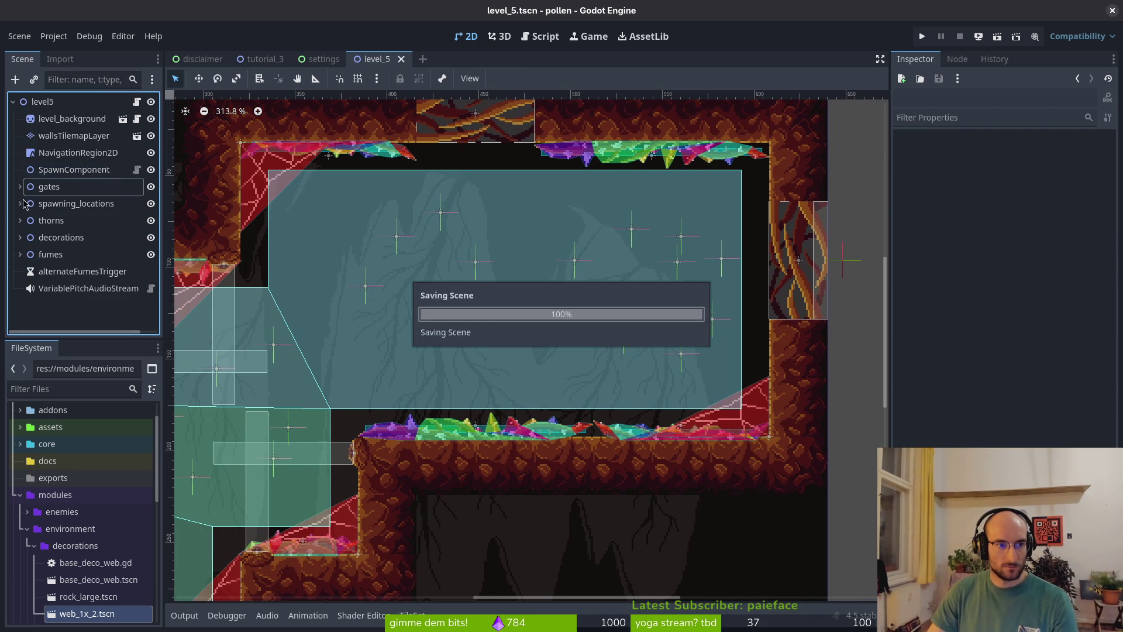
pyautogui.scroll(-3, 606, 310)
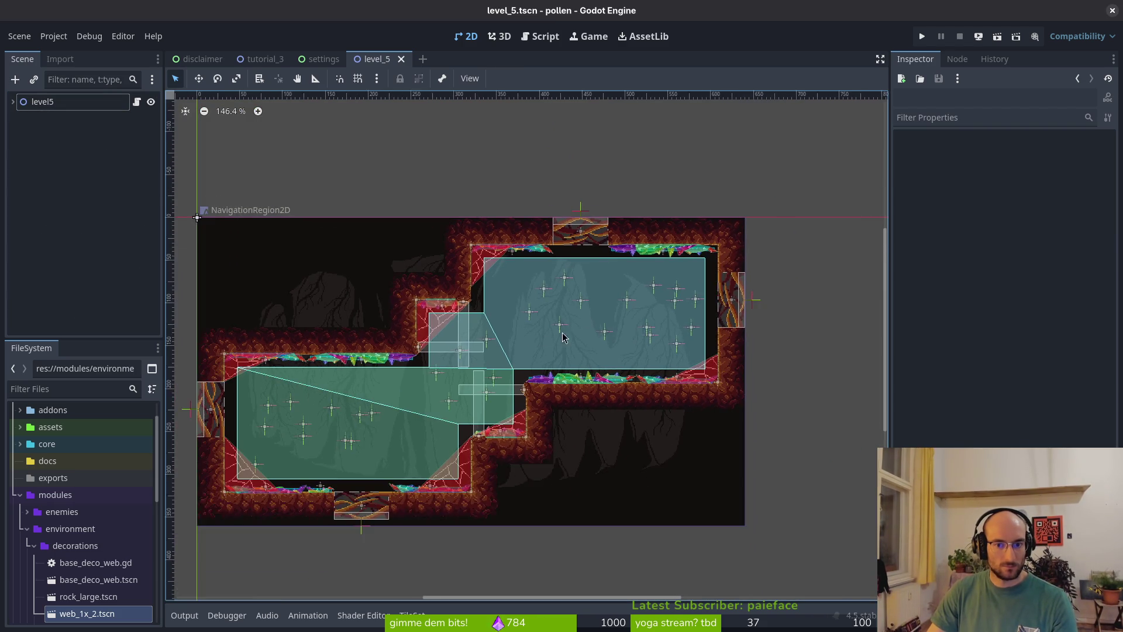
pyautogui.hscroll(-3, 605, 309)
pyautogui.press('F6')
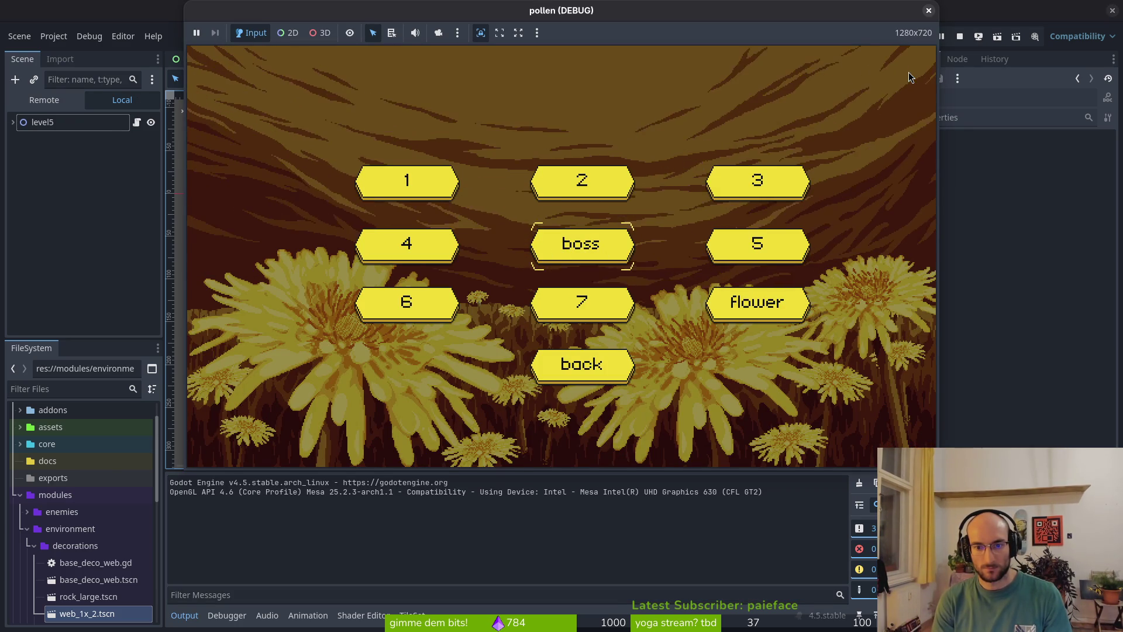
# - From the level select menu, enter level 5 and then start the boss level
pyautogui.press('Right')
pyautogui.press('Return')
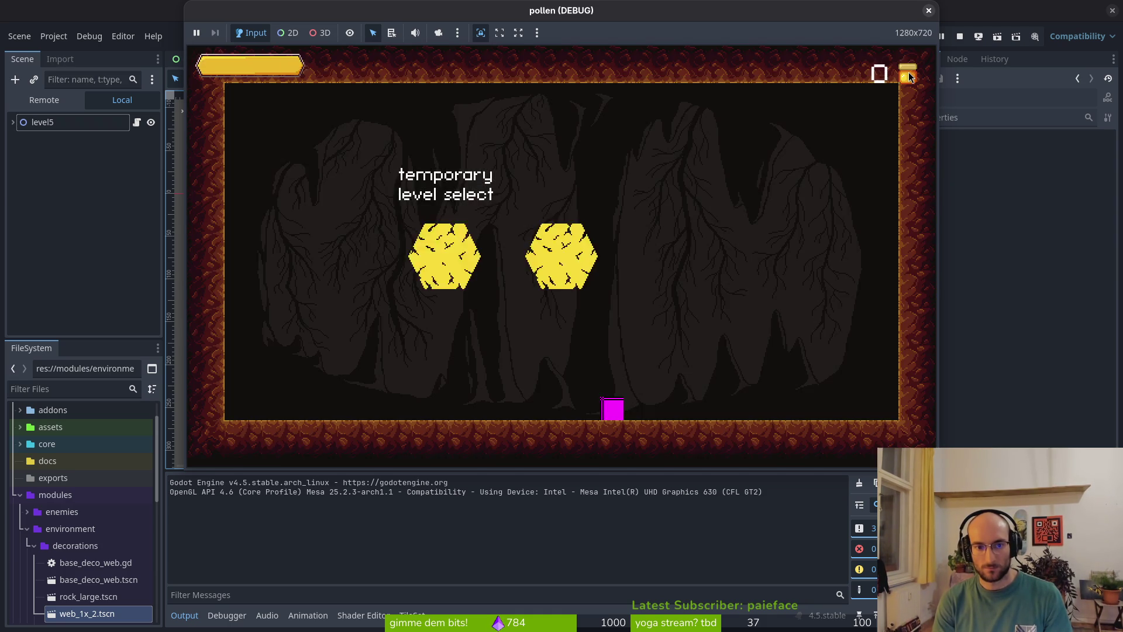
pyautogui.press('Return')
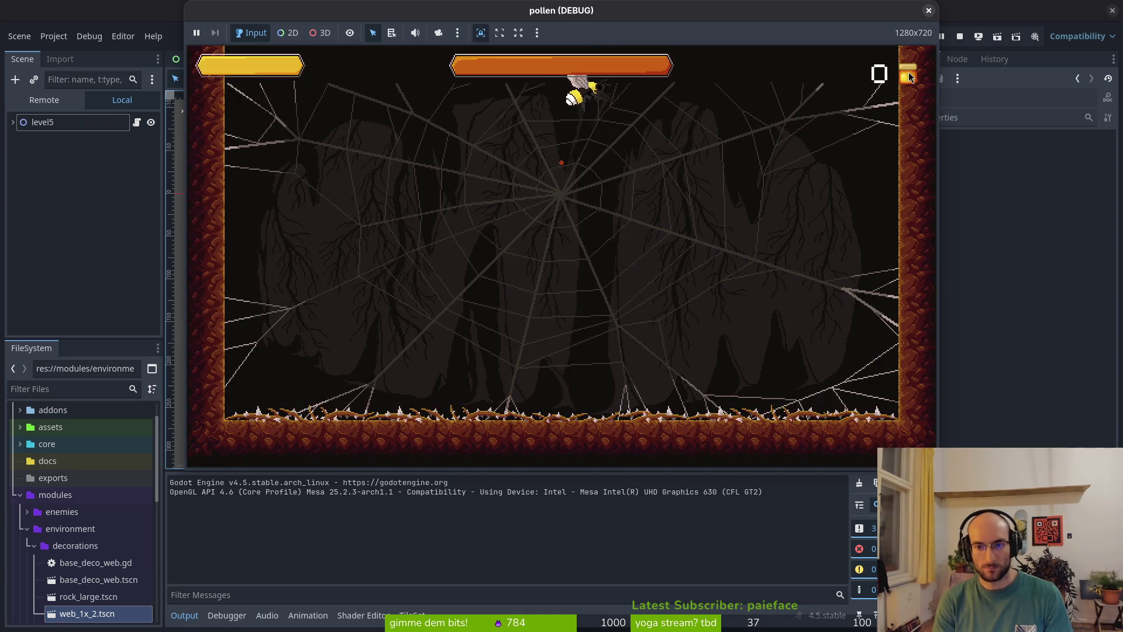
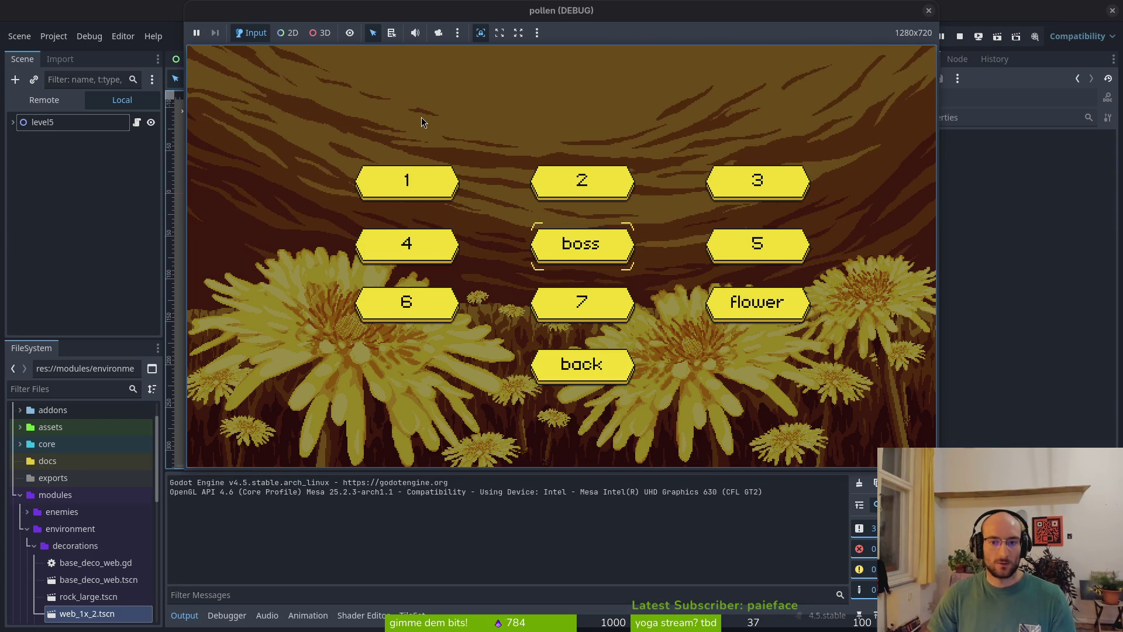
# - Move through the level select hub and menus into the web cave level and back
pyautogui.press('Return')
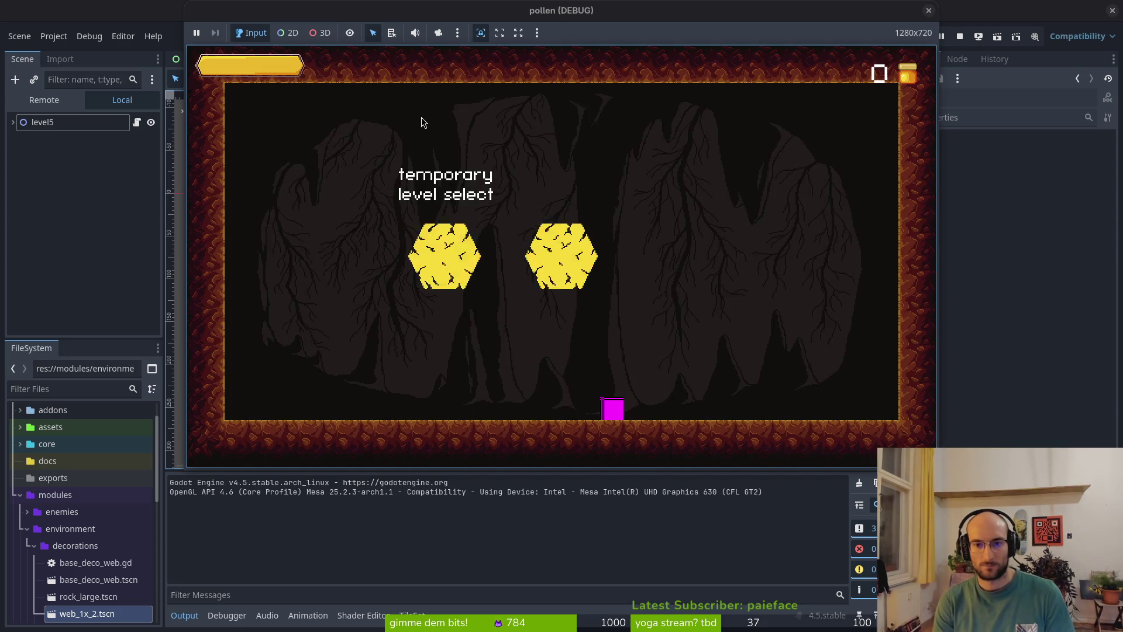
pyautogui.press('Return')
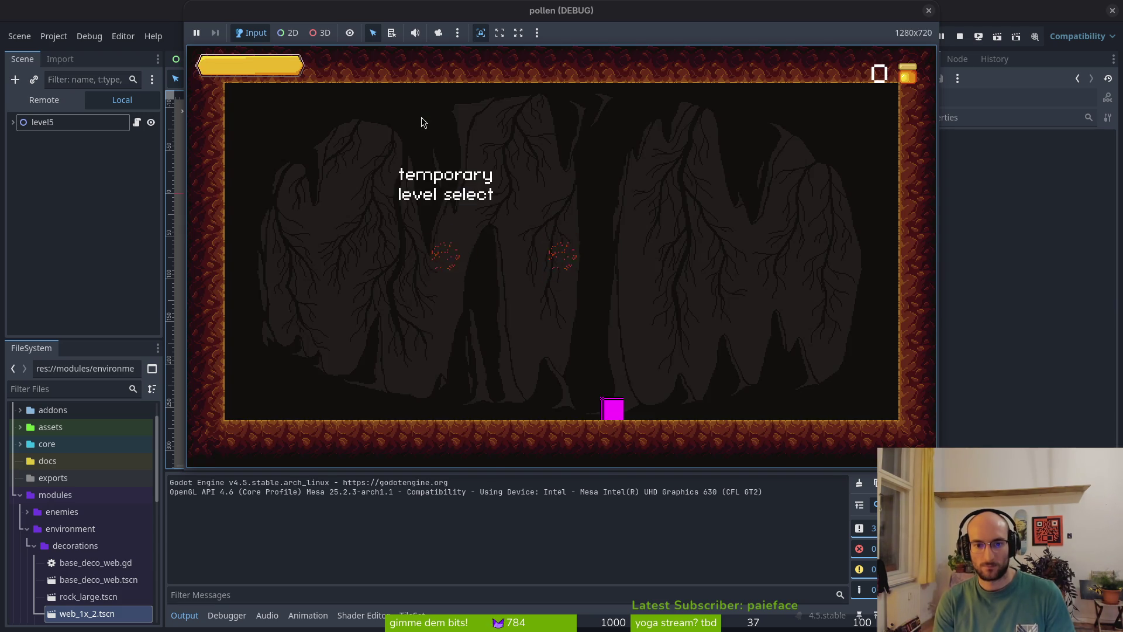
pyautogui.press('Return')
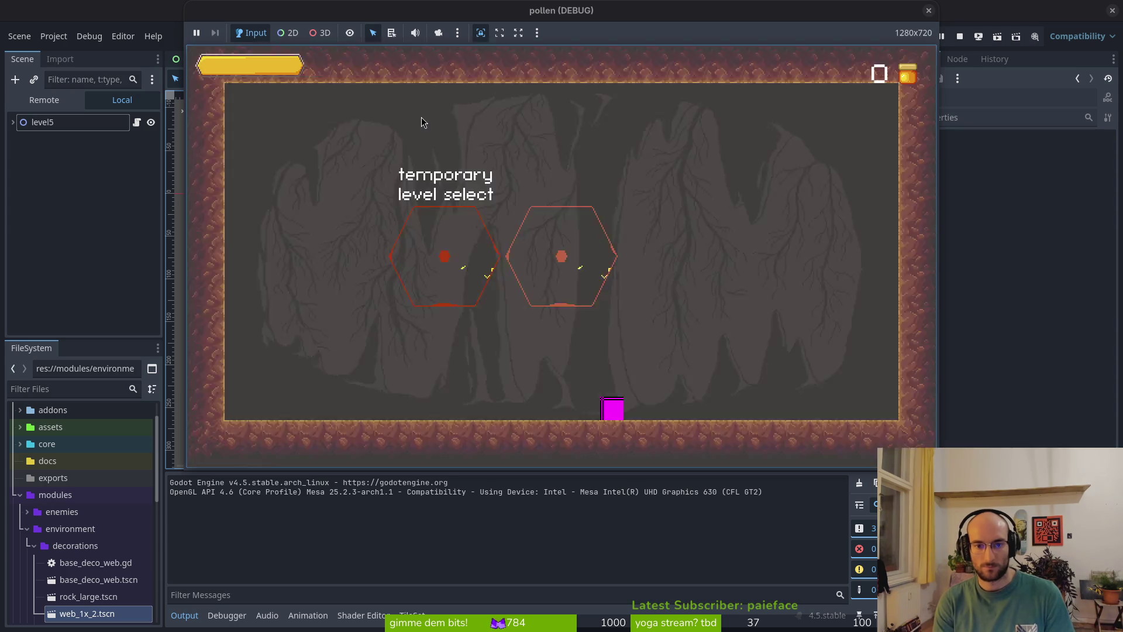
pyautogui.press('Return')
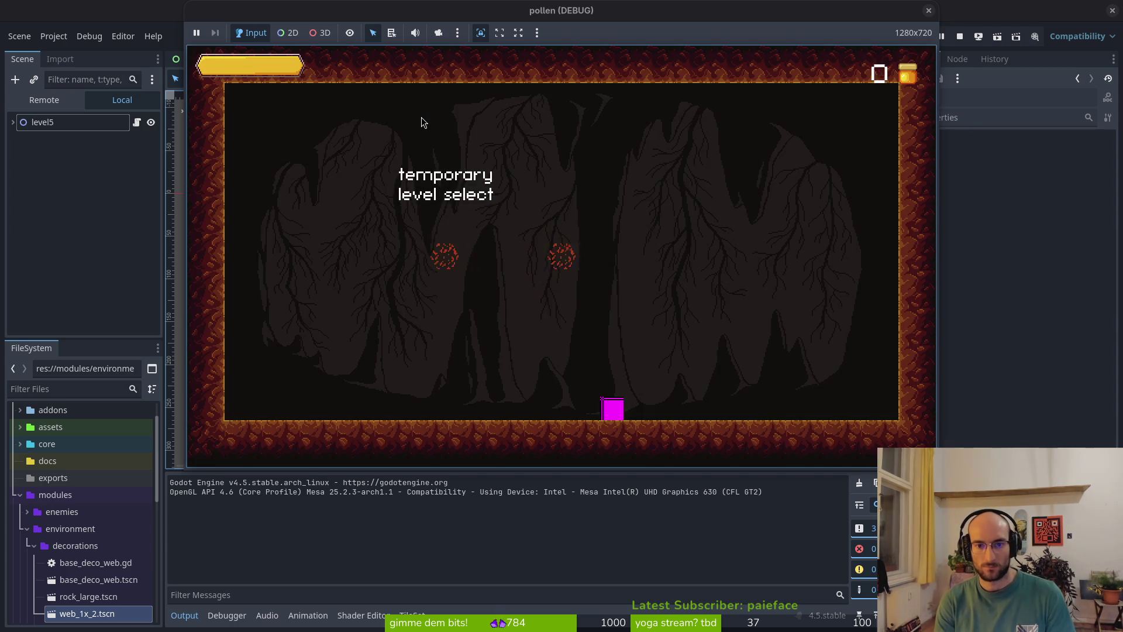
pyautogui.press('Return')
pyautogui.press('Escape')
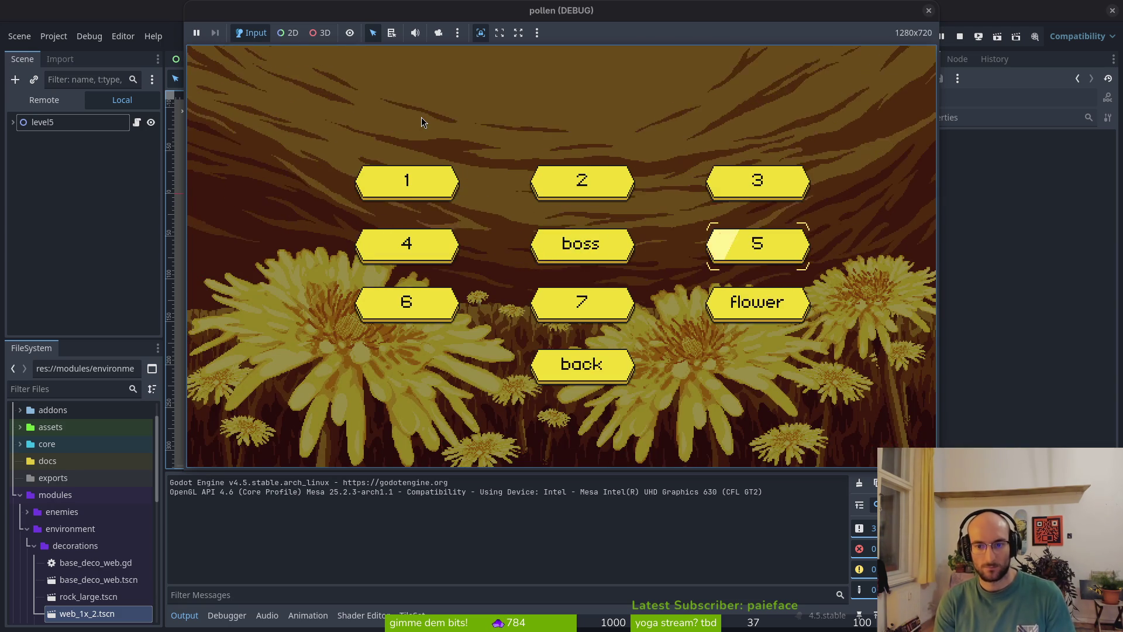
pyautogui.press('Return')
pyautogui.press('Escape')
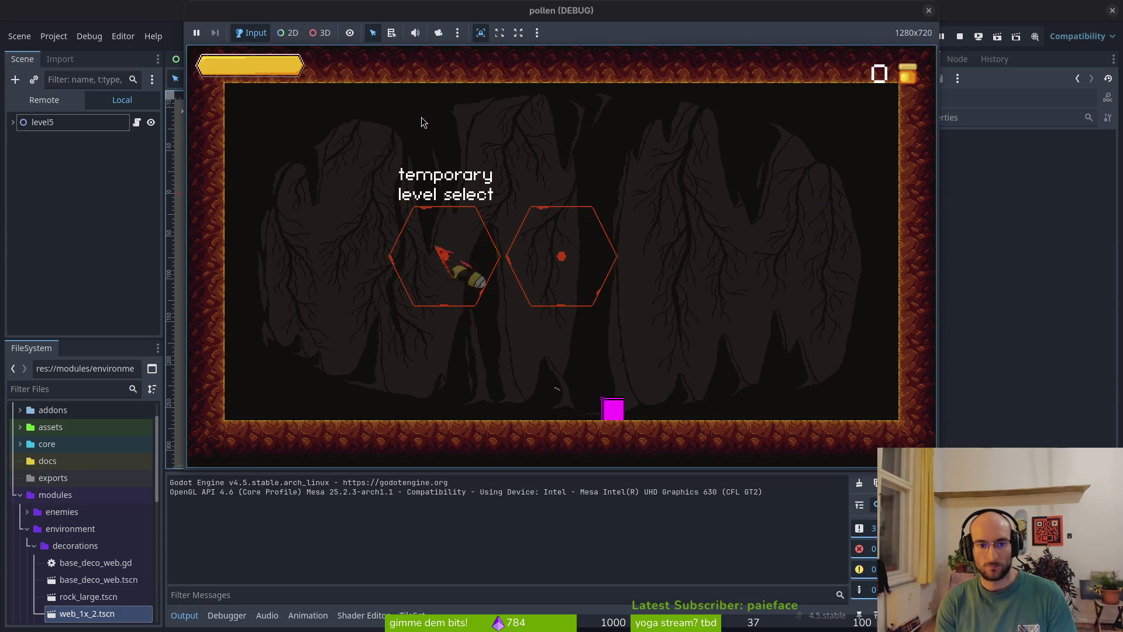
# - Repeatedly load the web cave level from the hub's level menu and escape back
pyautogui.press('Left')
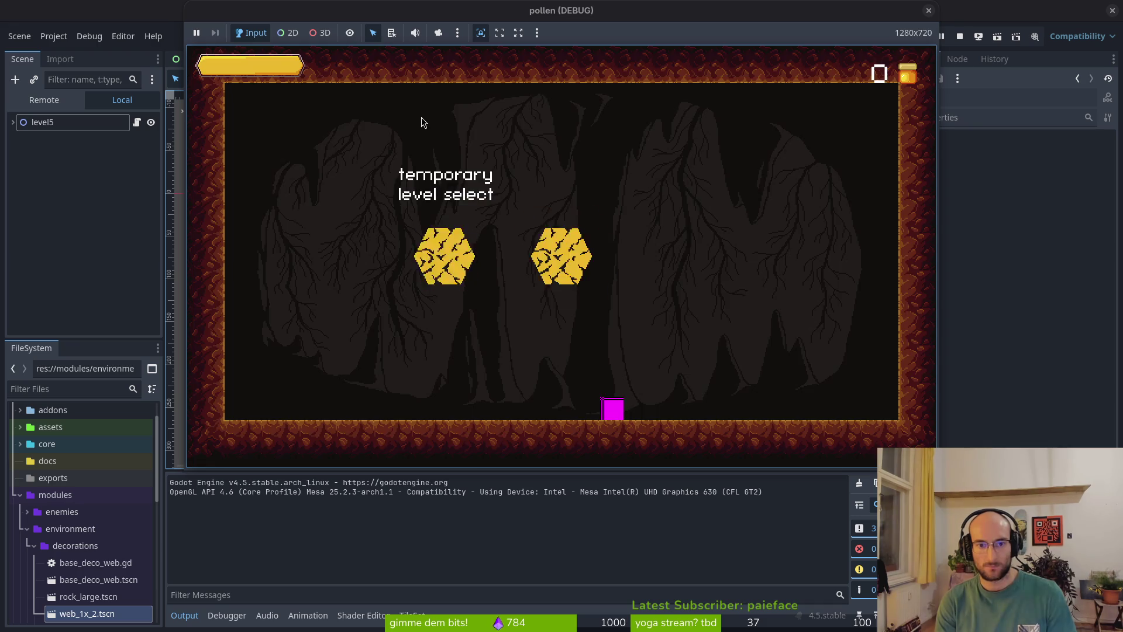
pyautogui.press('Return')
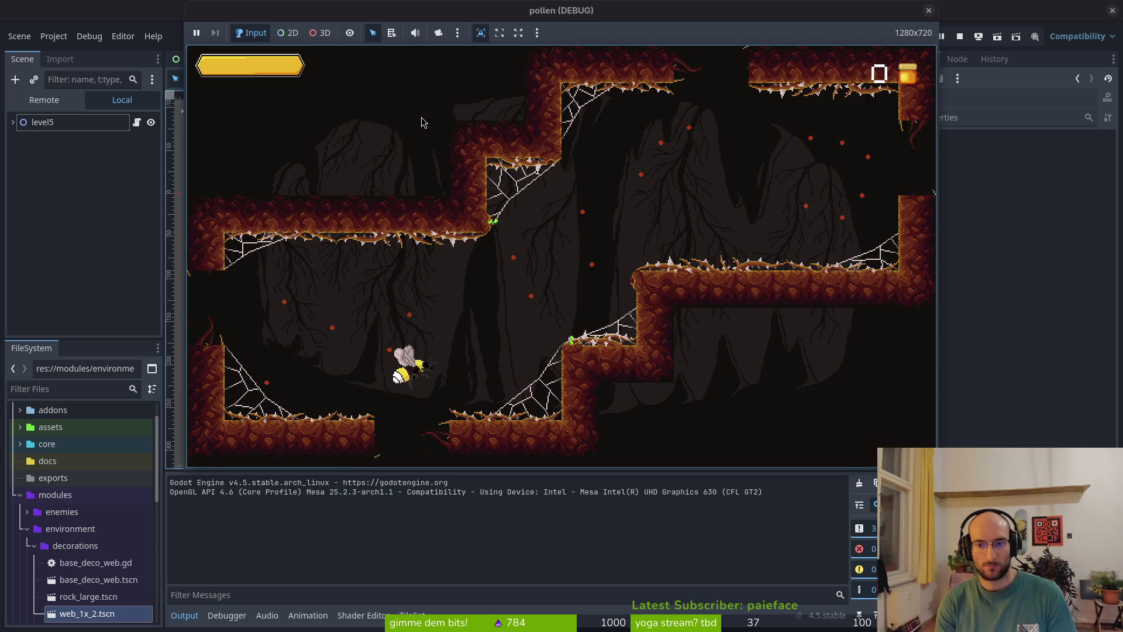
pyautogui.press('Escape')
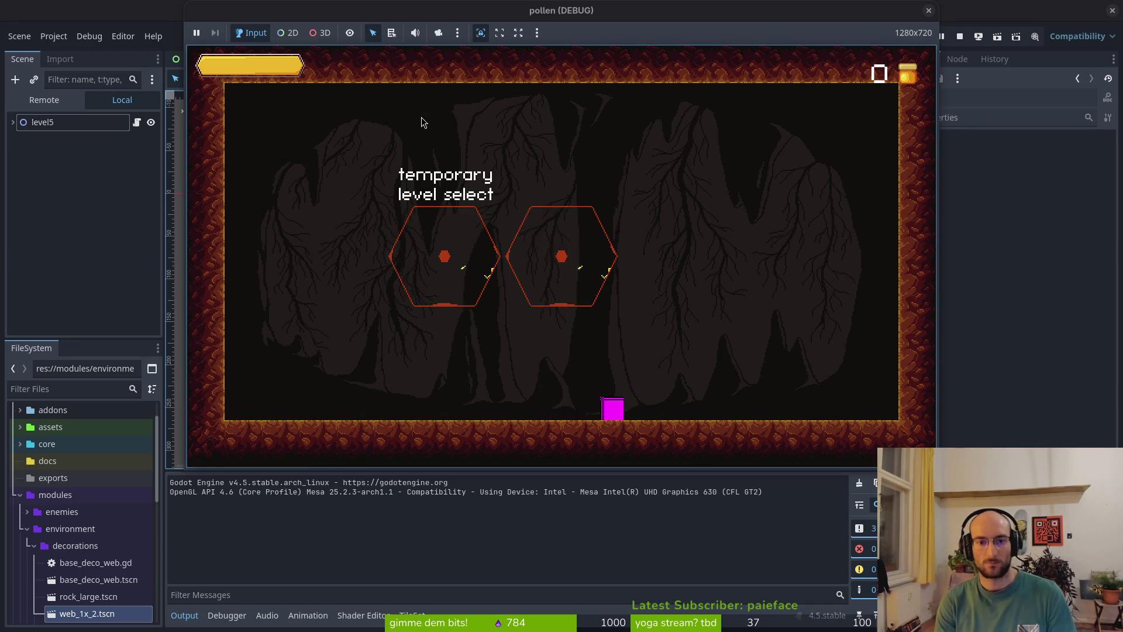
pyautogui.press('Return')
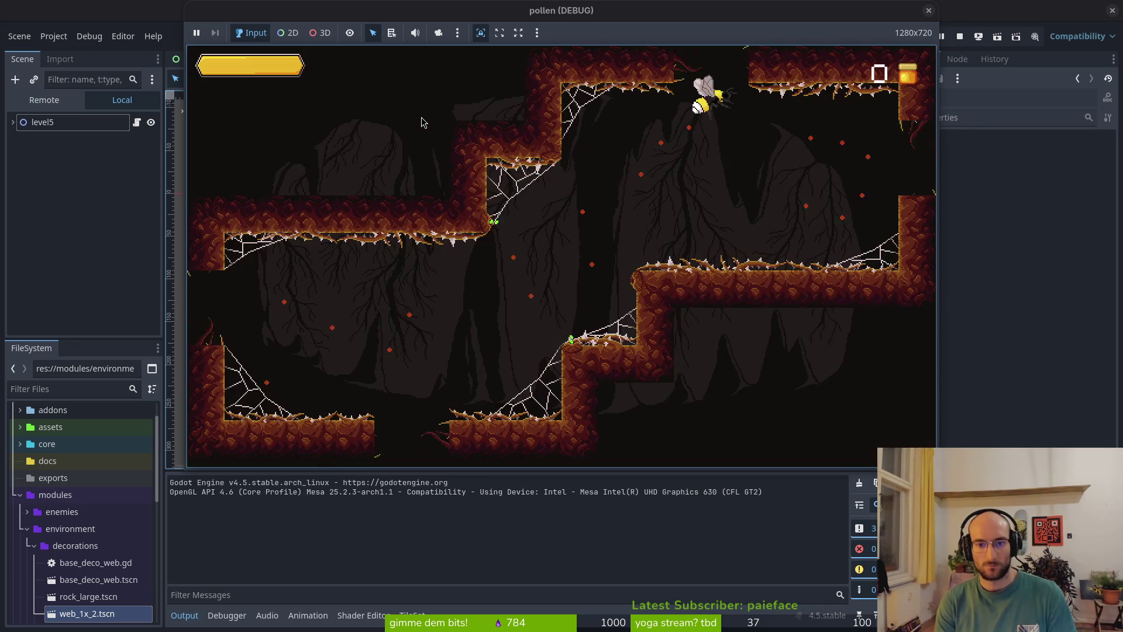
pyautogui.press('Escape')
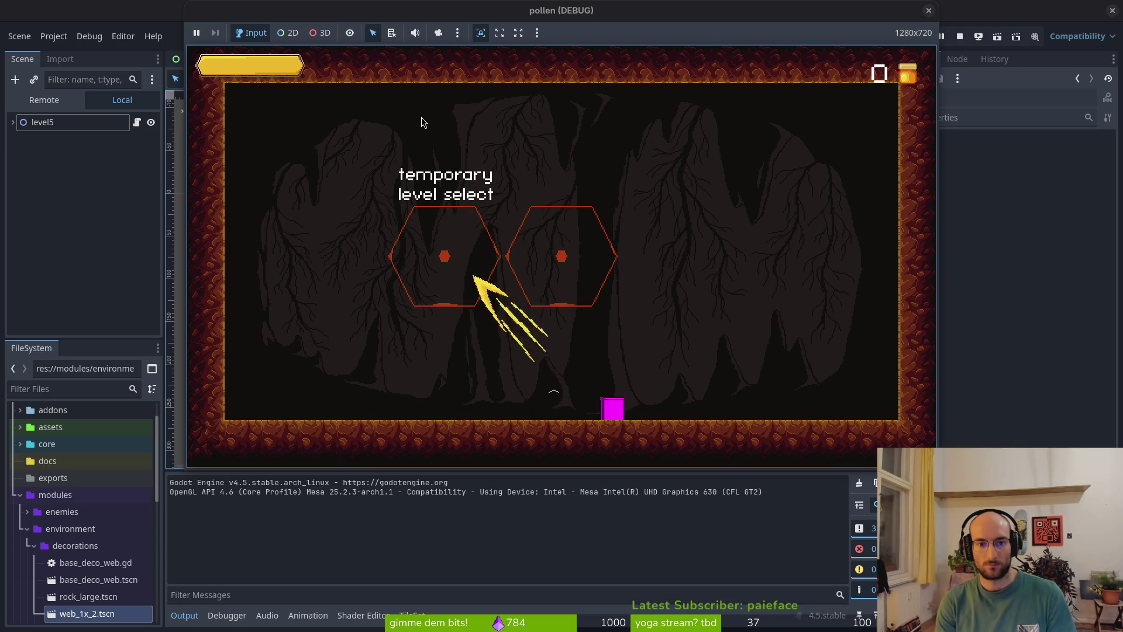
pyautogui.press('Return')
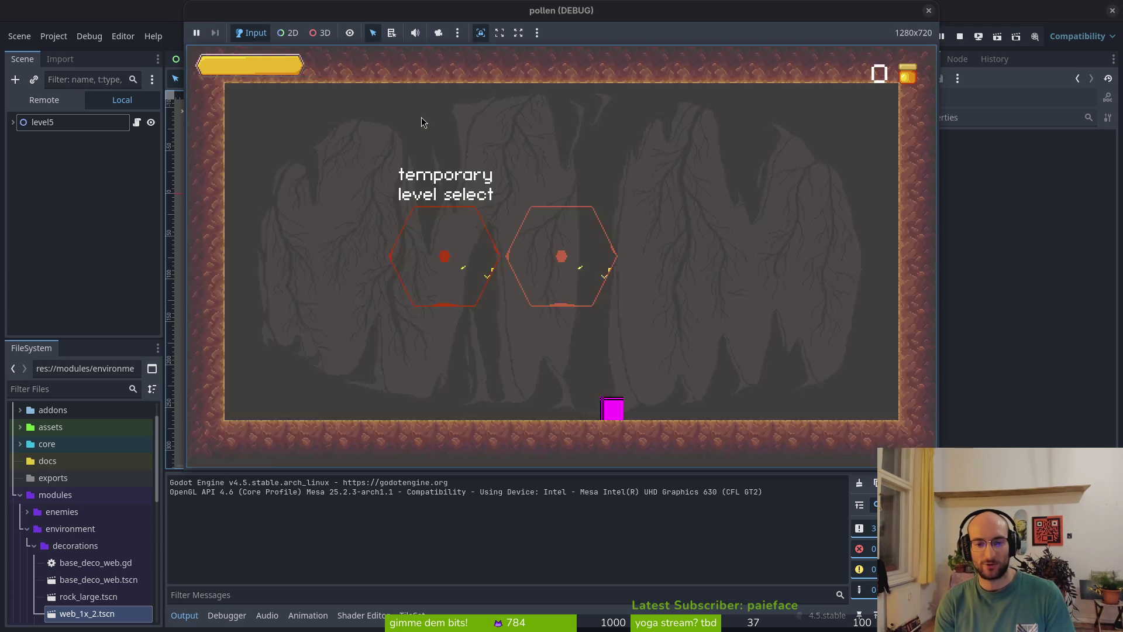
pyautogui.press('Return')
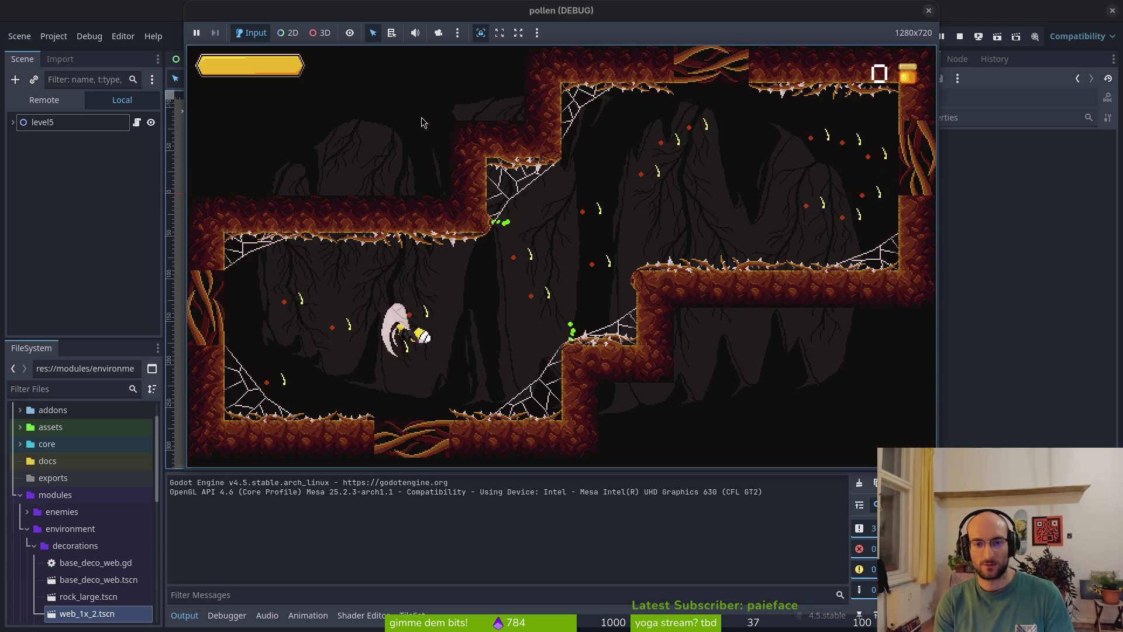
pyautogui.press('Escape')
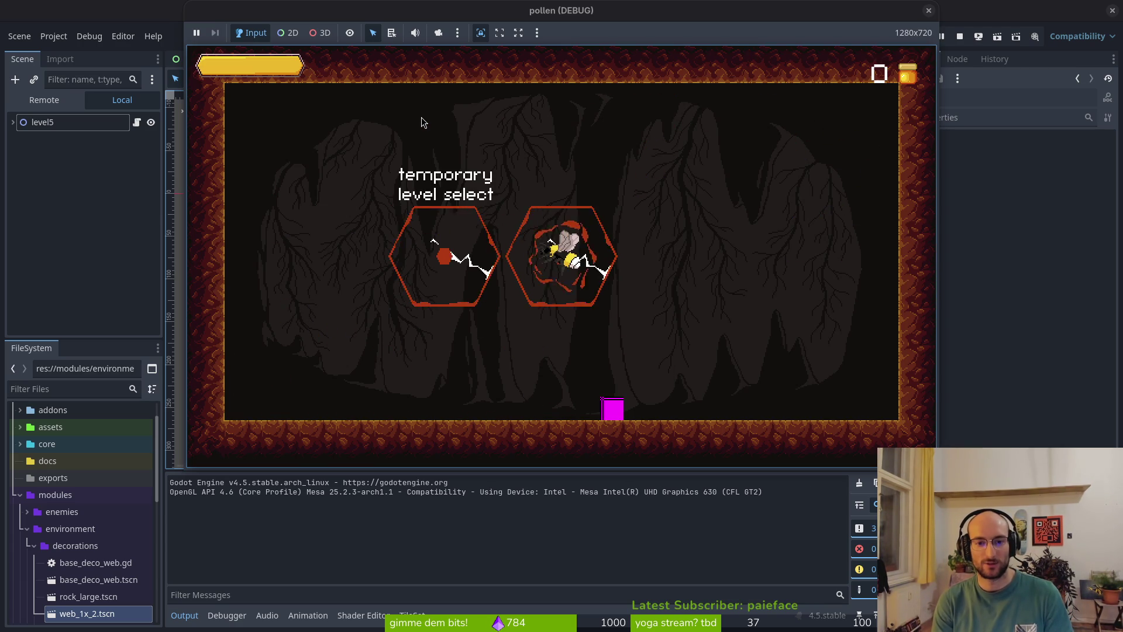
# - Load the cave level with boss chosen, return to the hub, and stop the game with F8
pyautogui.press('Return')
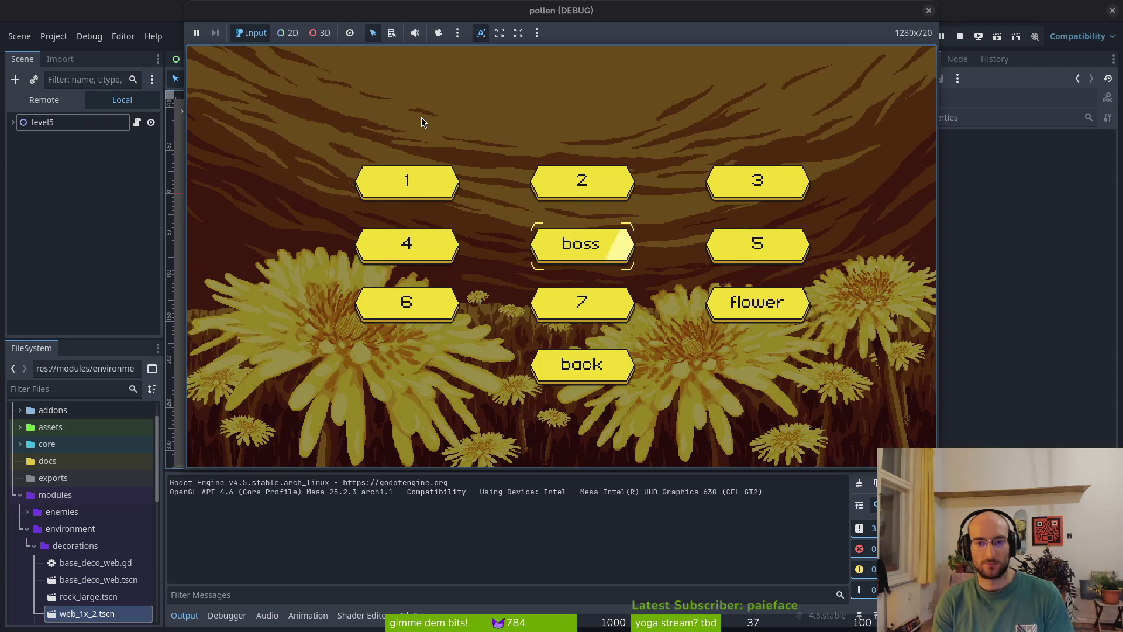
pyautogui.press('Return')
pyautogui.press('Escape')
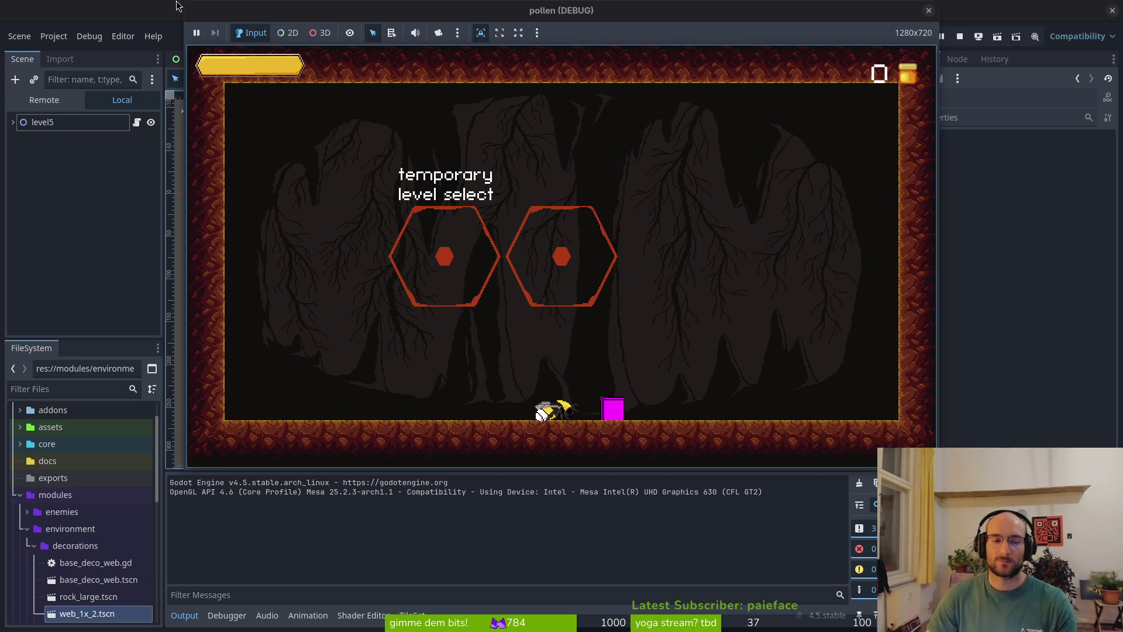
pyautogui.press('F8')
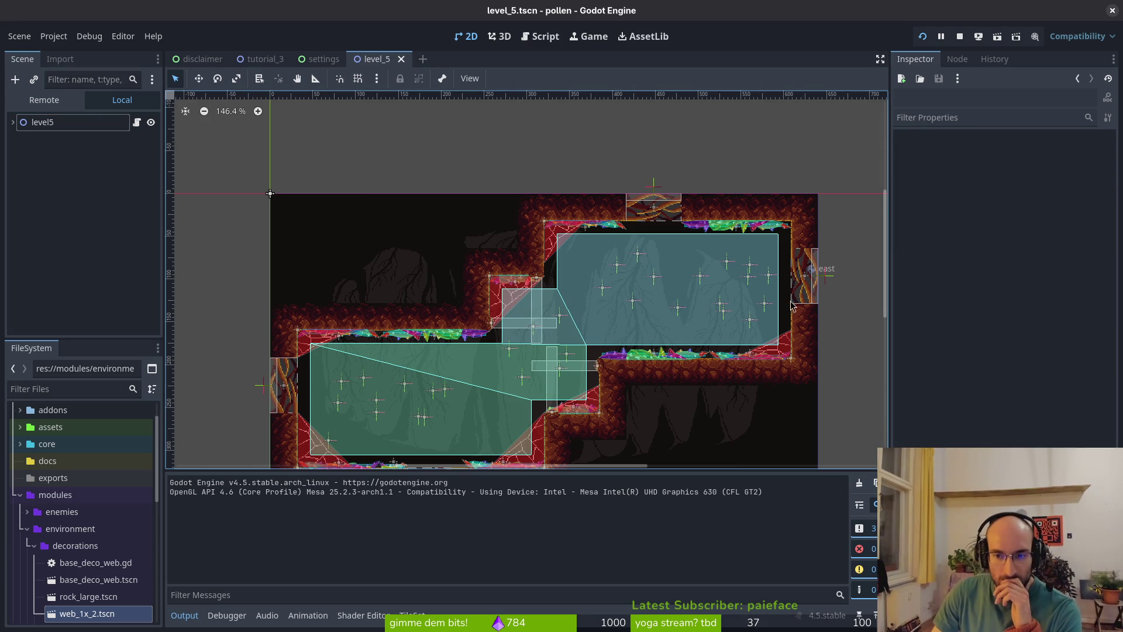
# - Select the thornsLarge thorn strip on the ledge and delete its node
pyautogui.scroll(-2, 793, 305)
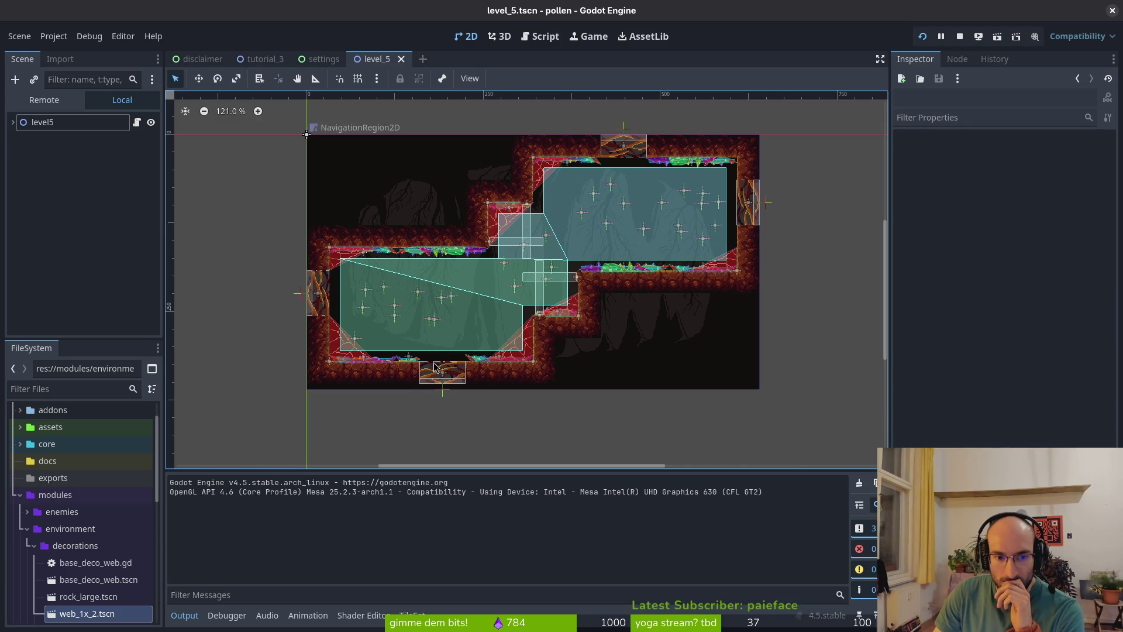
pyautogui.scroll(4, 434, 367)
pyautogui.scroll(-2, 511, 302)
pyautogui.scroll(1, 512, 302)
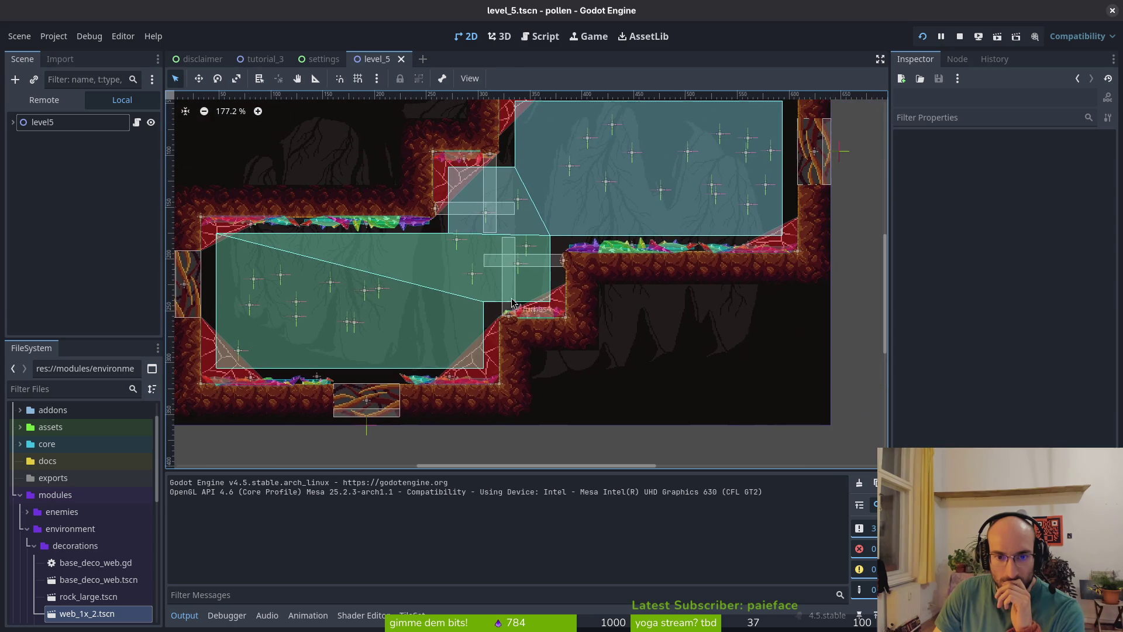
pyautogui.scroll(4, 692, 255)
pyautogui.click(668, 253)
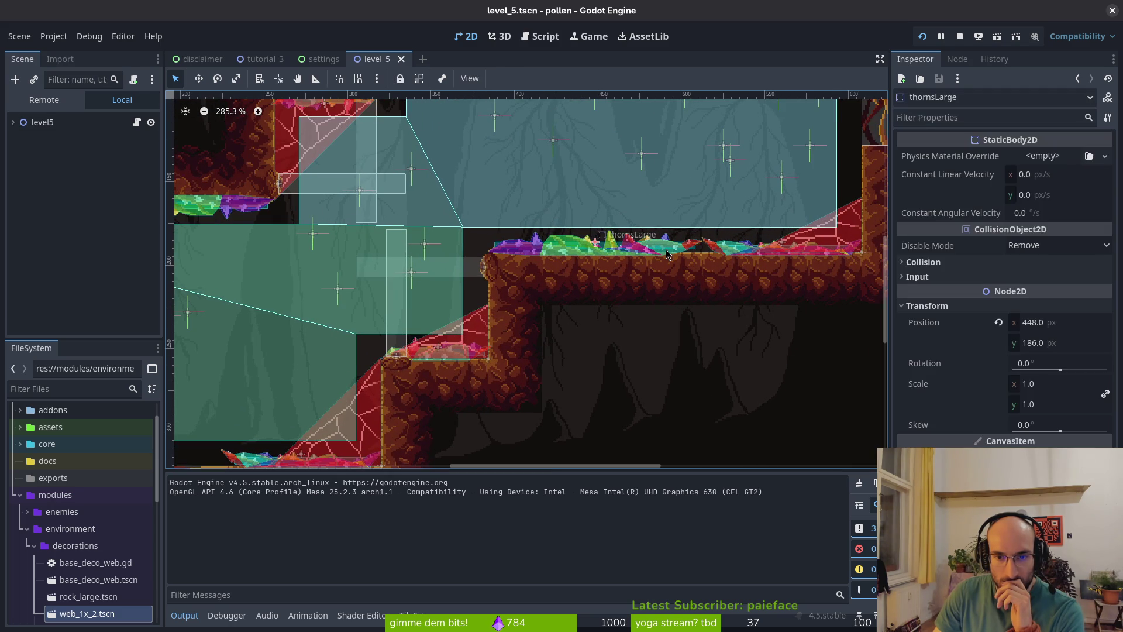
pyautogui.scroll(-5, 668, 254)
pyautogui.scroll(5, 658, 255)
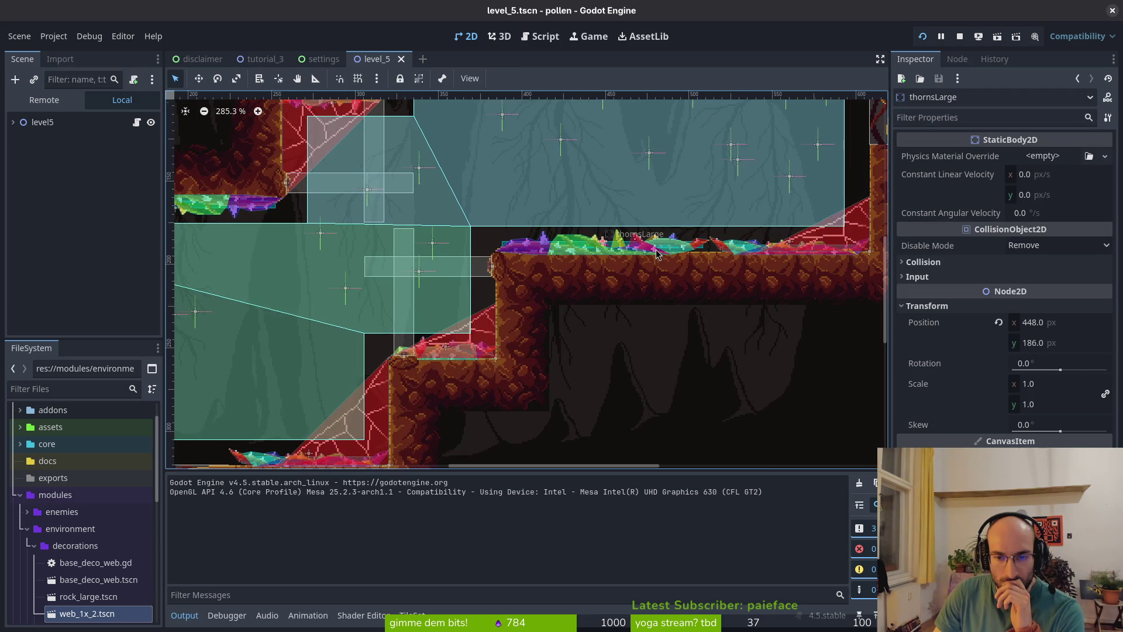
pyautogui.scroll(-3, 658, 249)
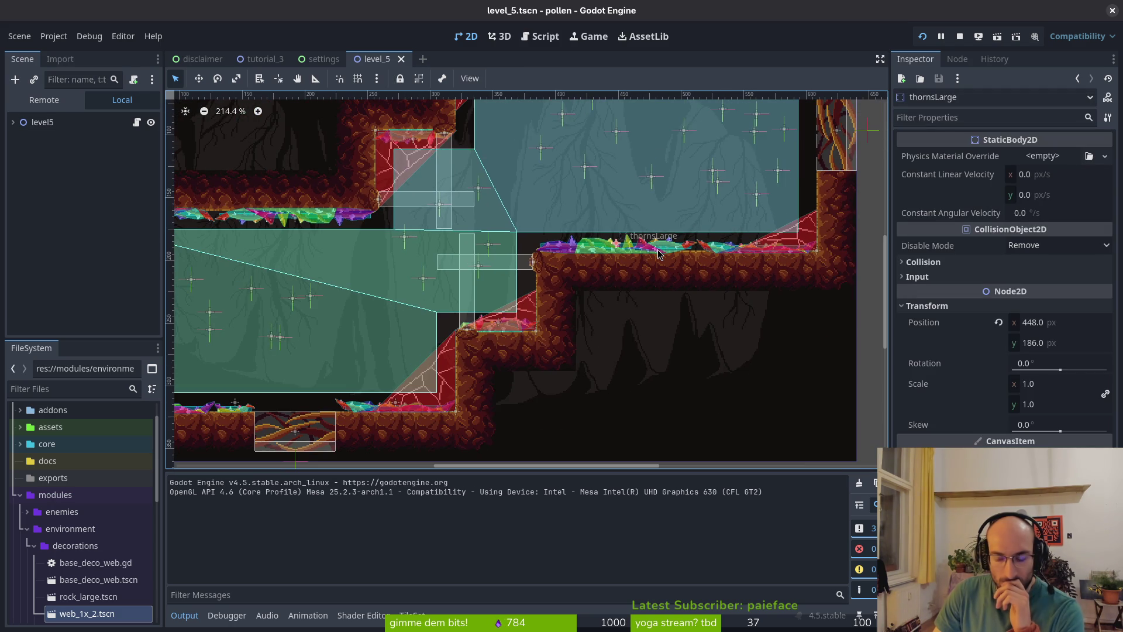
pyautogui.scroll(-5, 667, 246)
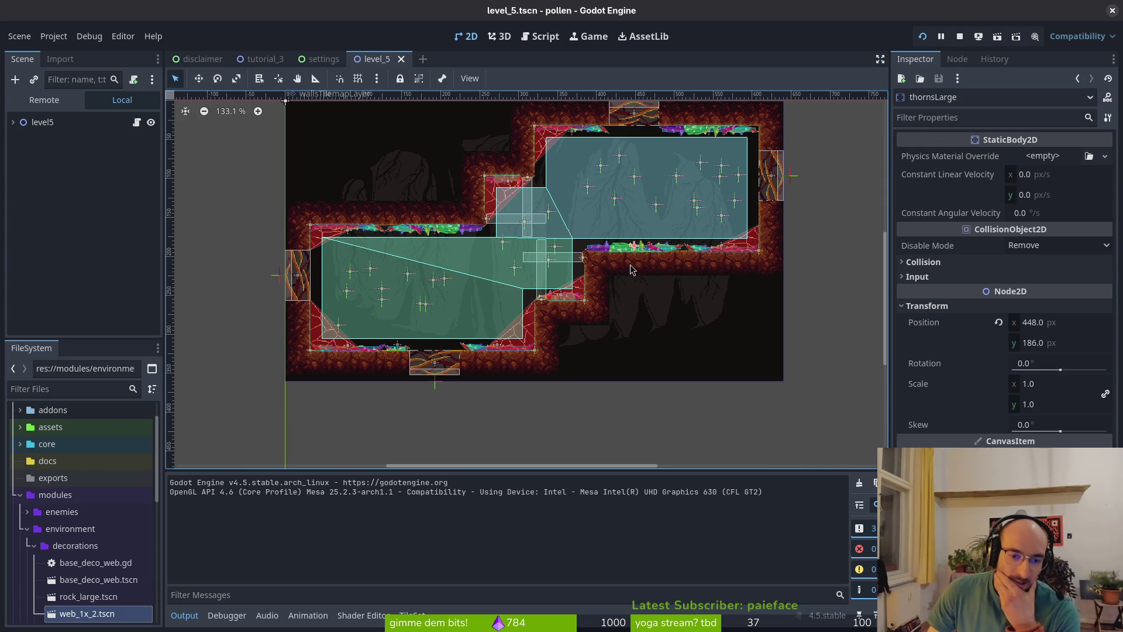
pyautogui.scroll(6, 631, 245)
pyautogui.press('Delete')
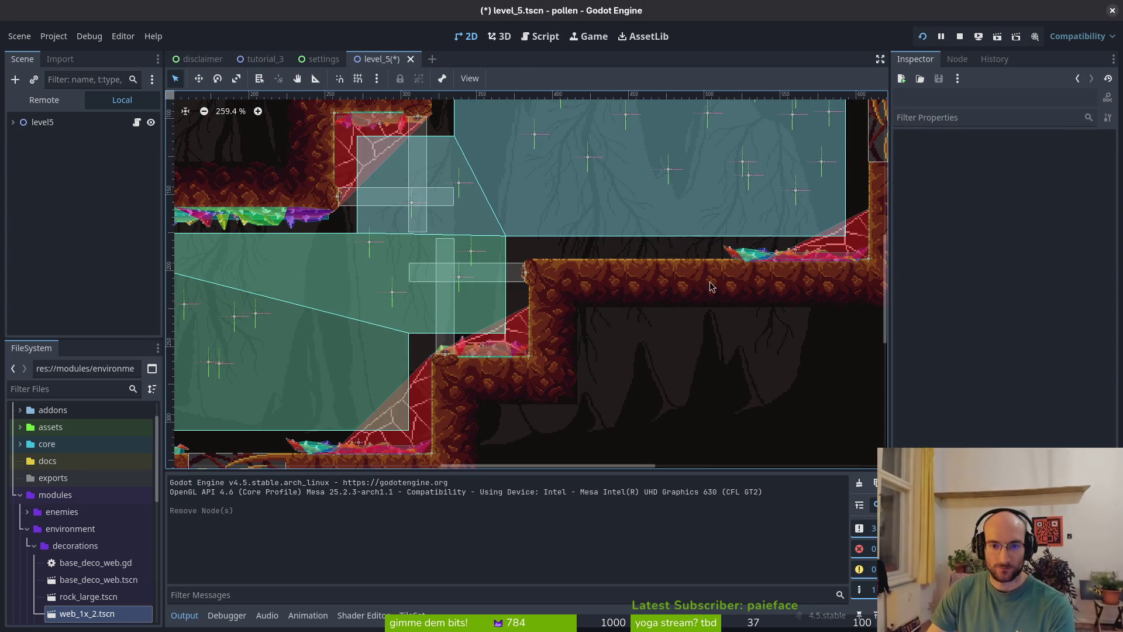
# - Paste the copied thorns under thornsMedium, drag them onto the ledge, then undo both
pyautogui.click(755, 281)
pyautogui.click(13, 123)
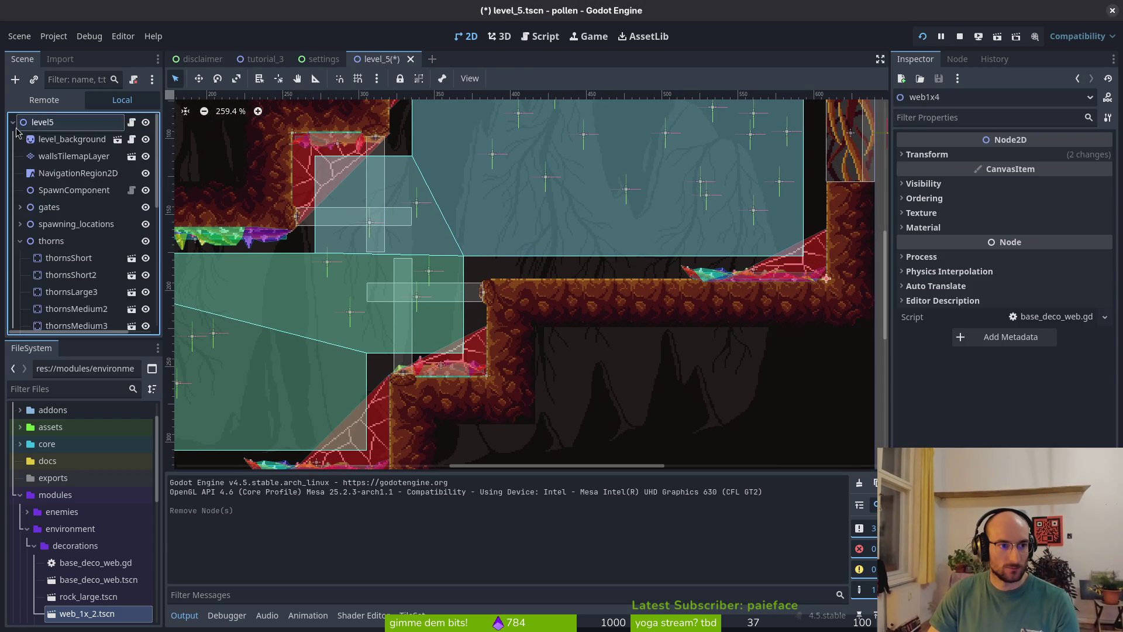
pyautogui.scroll(-3, 64, 219)
pyautogui.click(80, 244)
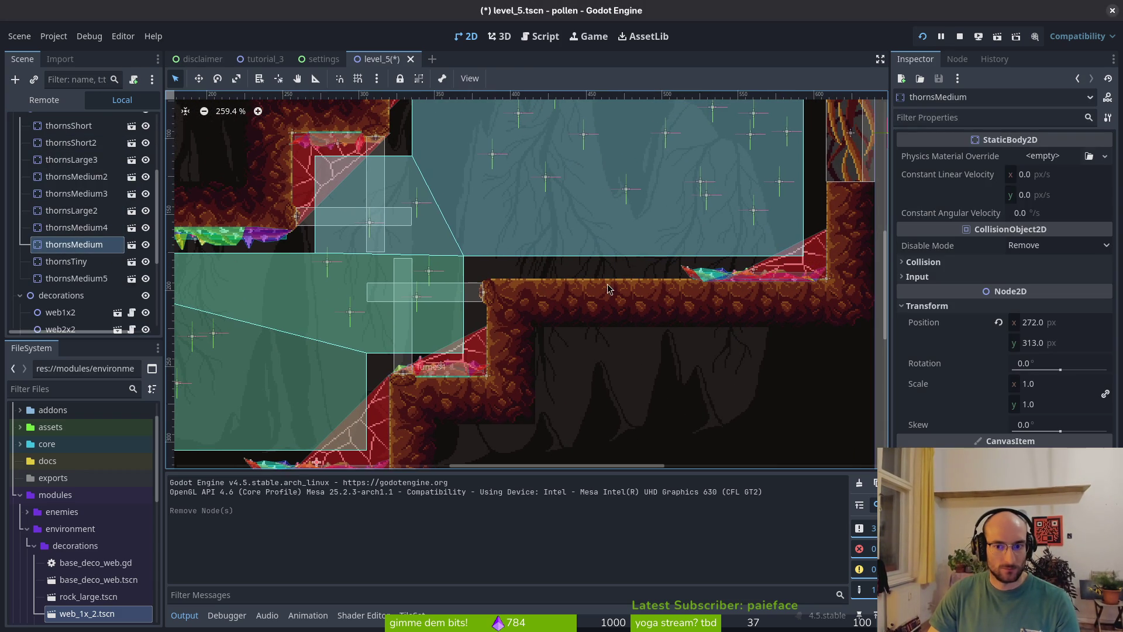
pyautogui.scroll(-9, 596, 328)
pyautogui.hotkey('ctrl', 'v')
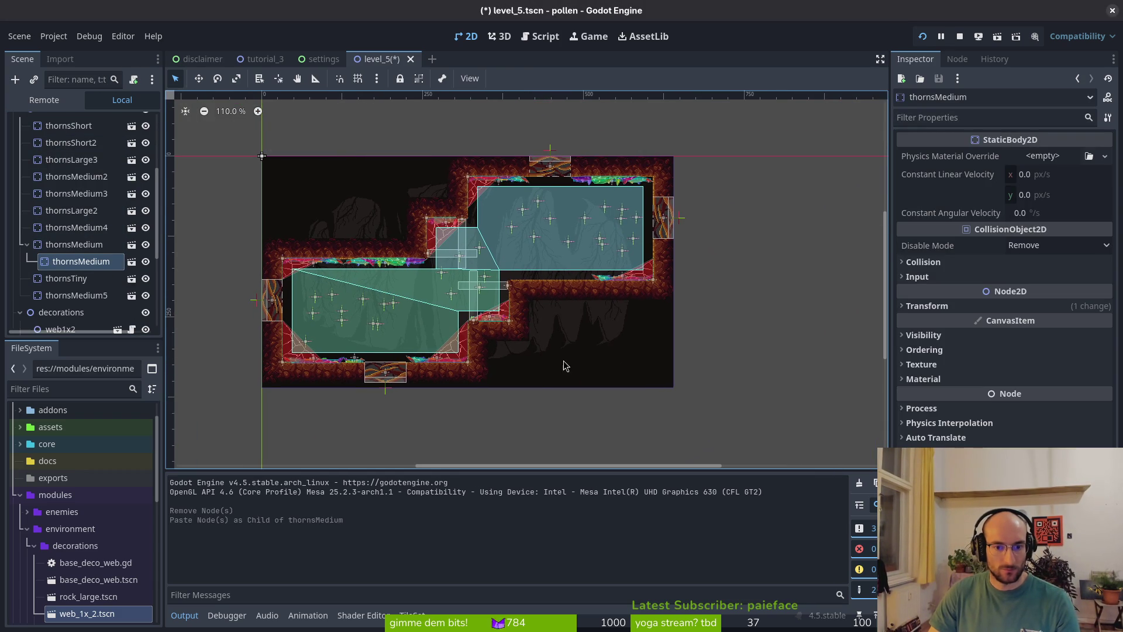
pyautogui.scroll(-3, 598, 329)
pyautogui.scroll(-3, 527, 327)
pyautogui.moveTo(517, 331); pyautogui.dragTo(497, 193)
pyautogui.scroll(8, 501, 230)
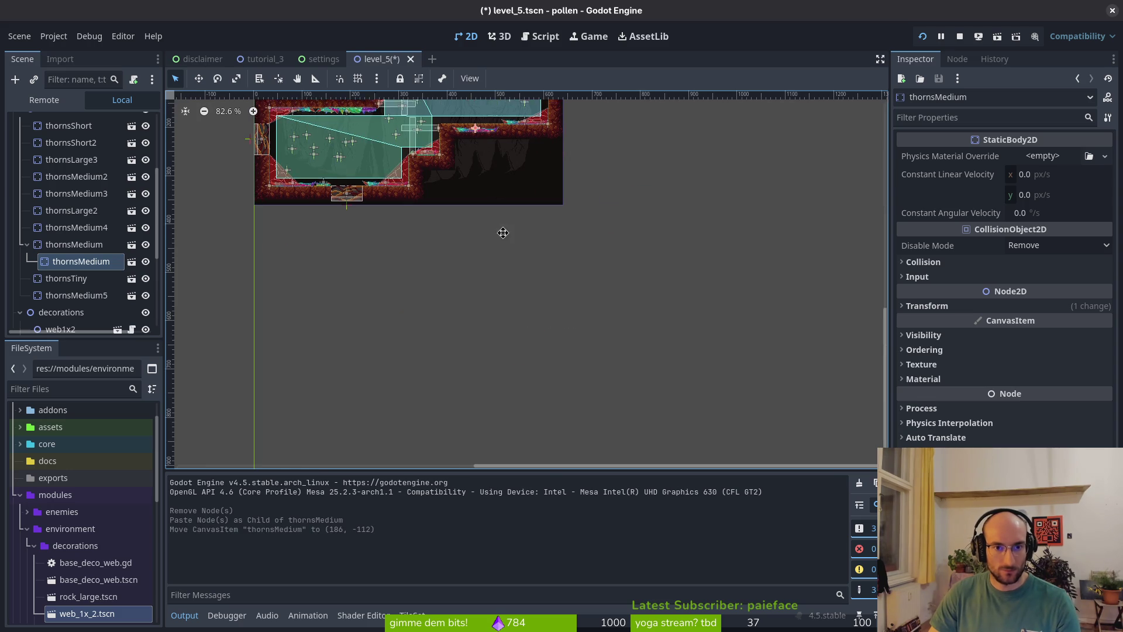
pyautogui.moveTo(501, 360)
pyautogui.mouseDown()
pyautogui.moveTo(434, 319)
pyautogui.moveTo(430, 329)
pyautogui.mouseUp()
pyautogui.hotkey('ctrl', 'z')
pyautogui.hotkey('ctrl', 'z')
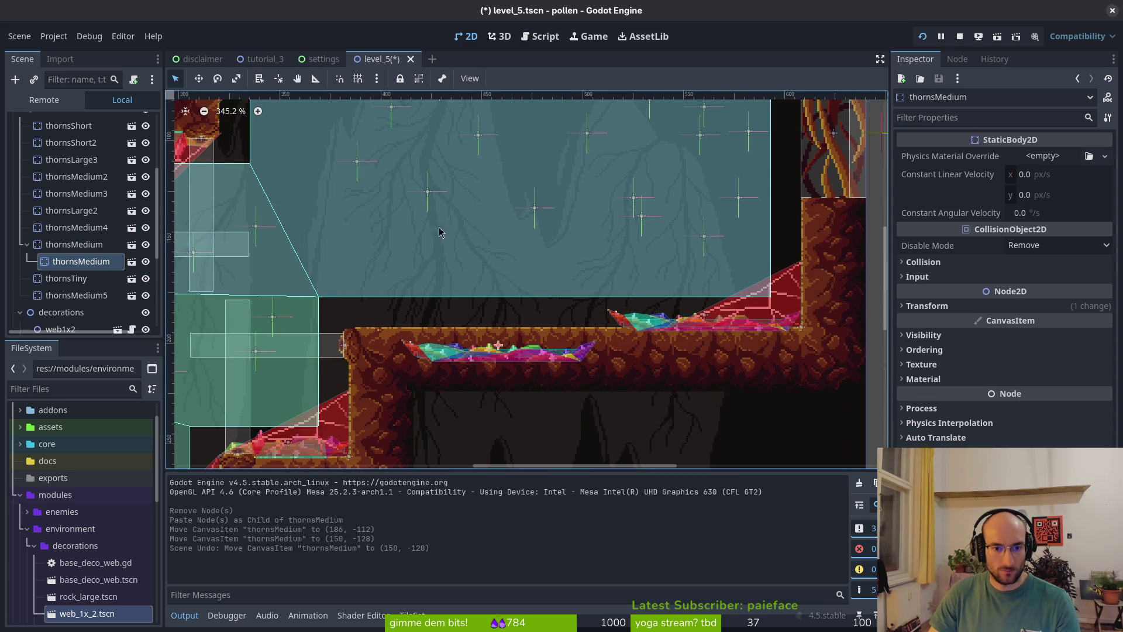
pyautogui.scroll(-5, 557, 196)
pyautogui.hotkey('ctrl', 'z')
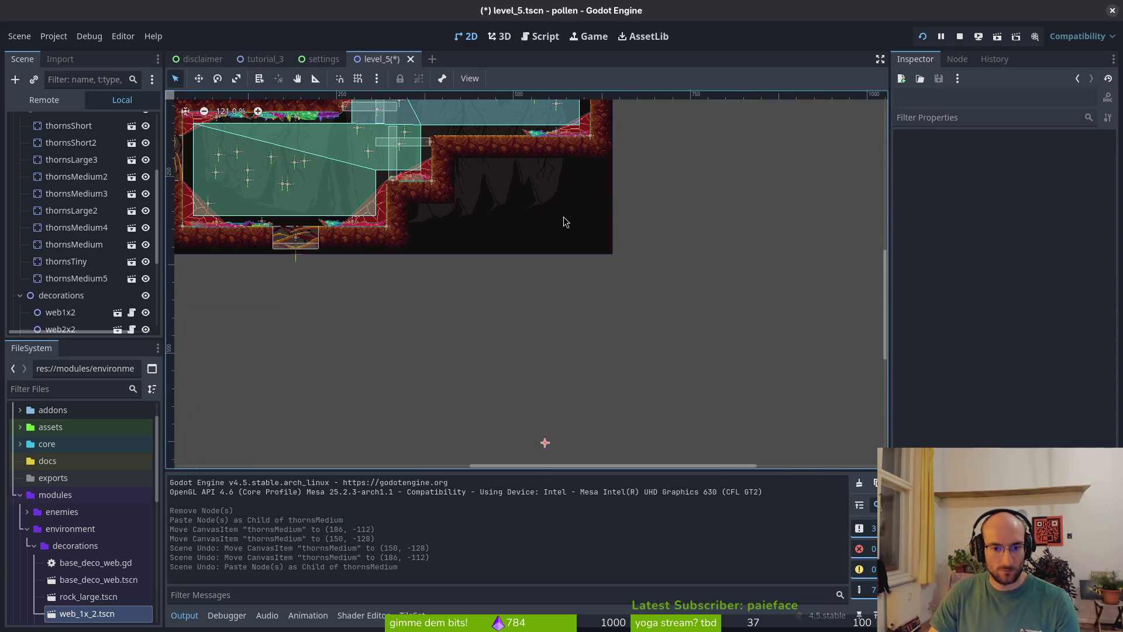
# - Paste the thorns under thornsShort2 and place them on the ledge, rotated 179 degrees at (-62, -63)
pyautogui.click(73, 261)
pyautogui.click(81, 145)
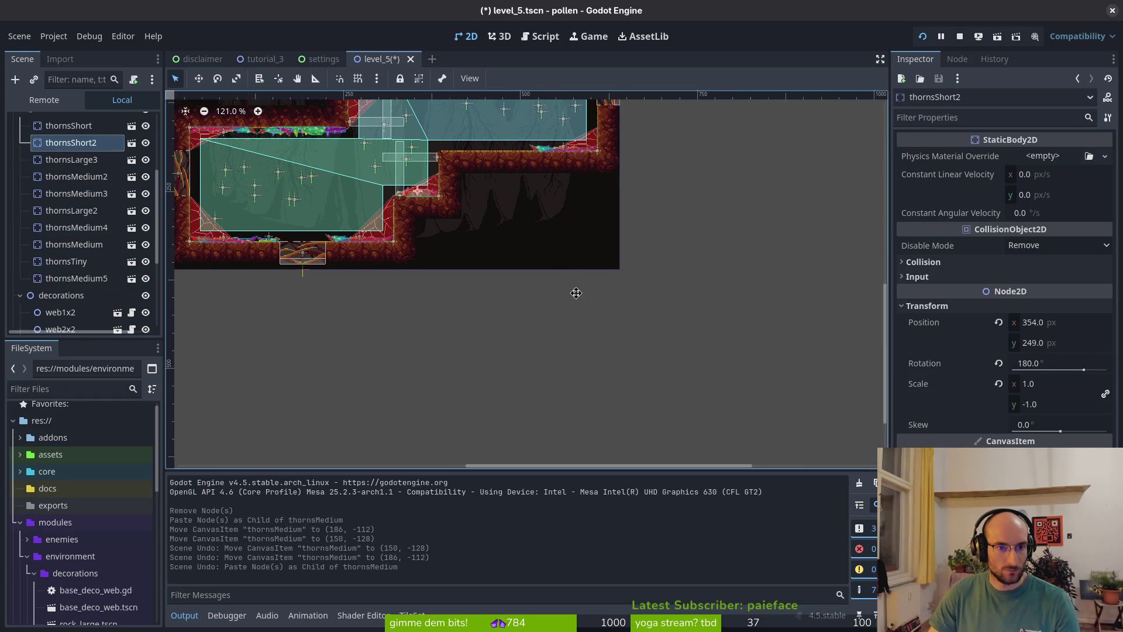
pyautogui.hotkey('ctrl', 'v')
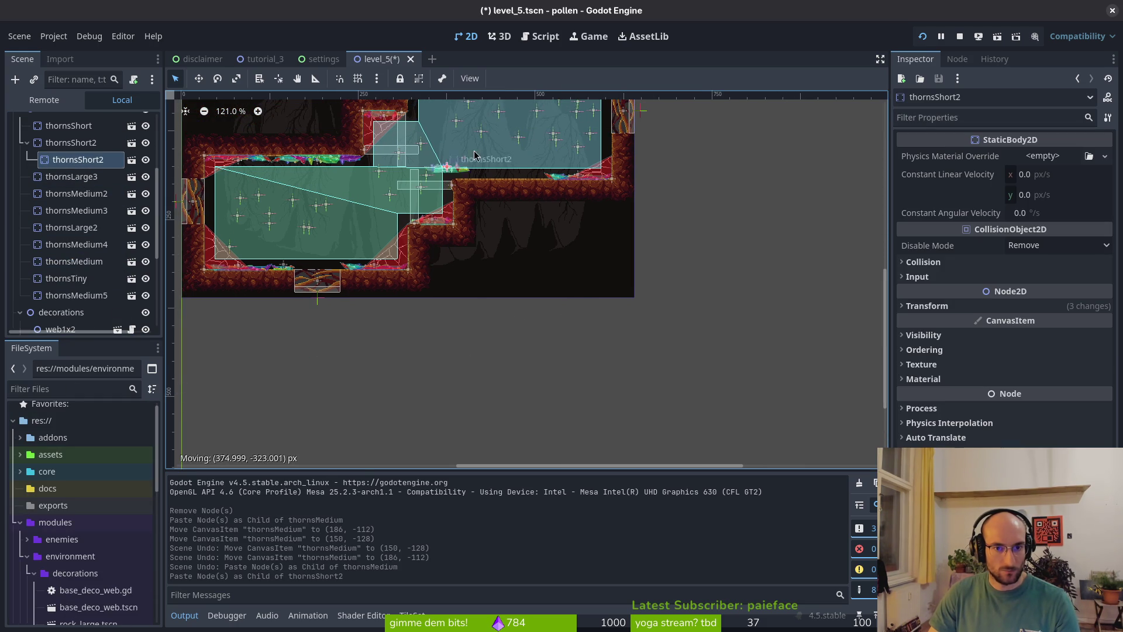
pyautogui.moveTo(484, 177); pyautogui.dragTo(485, 177)
pyautogui.scroll(10, 485, 177)
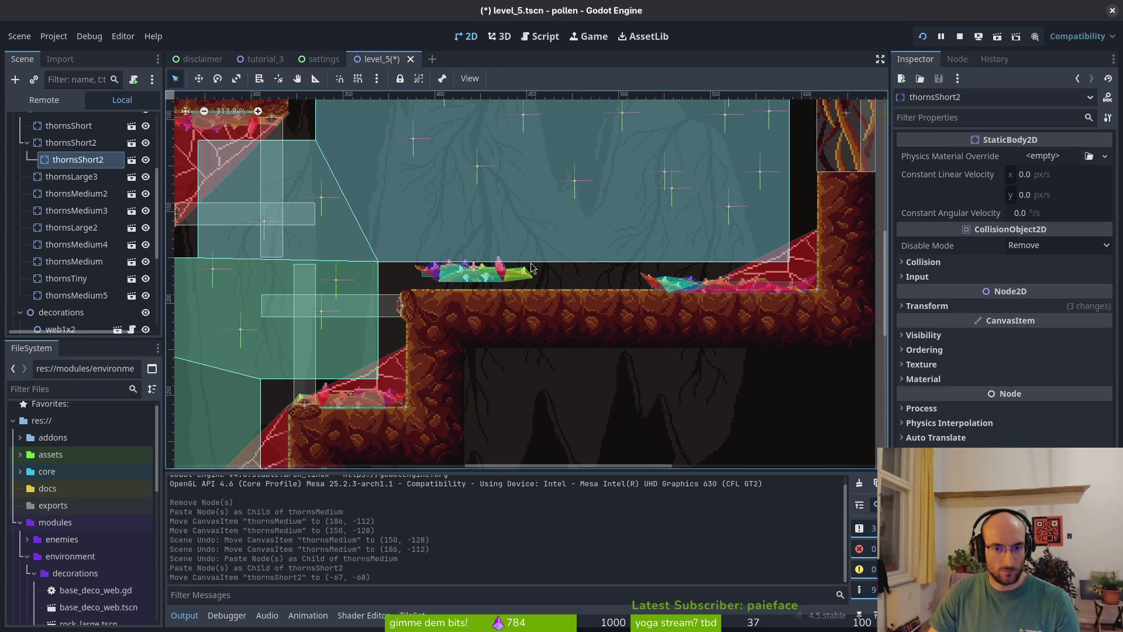
pyautogui.moveTo(491, 304)
pyautogui.mouseDown()
pyautogui.moveTo(443, 336)
pyautogui.moveTo(486, 304)
pyautogui.mouseUp()
pyautogui.moveTo(425, 282)
pyautogui.mouseDown()
pyautogui.moveTo(401, 295)
pyautogui.moveTo(413, 289)
pyautogui.mouseUp()
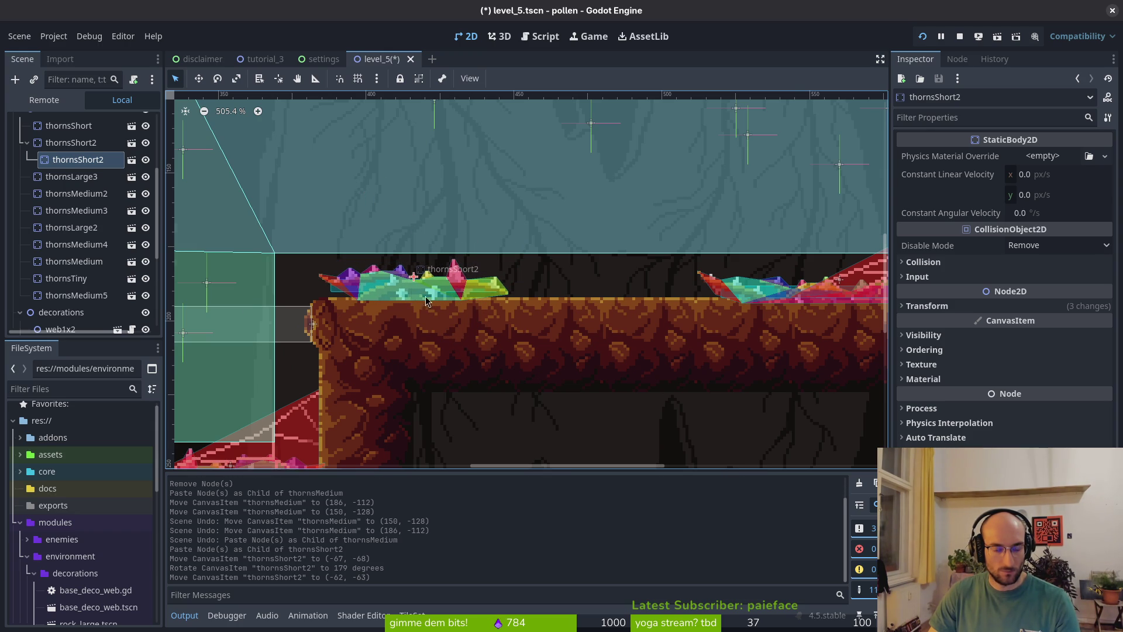
# - Save level_5 and stop the running game
pyautogui.scroll(-8, 532, 283)
pyautogui.hotkey('ctrl', 's')
pyautogui.hscroll(-2, 531, 283)
pyautogui.scroll(-1, 532, 283)
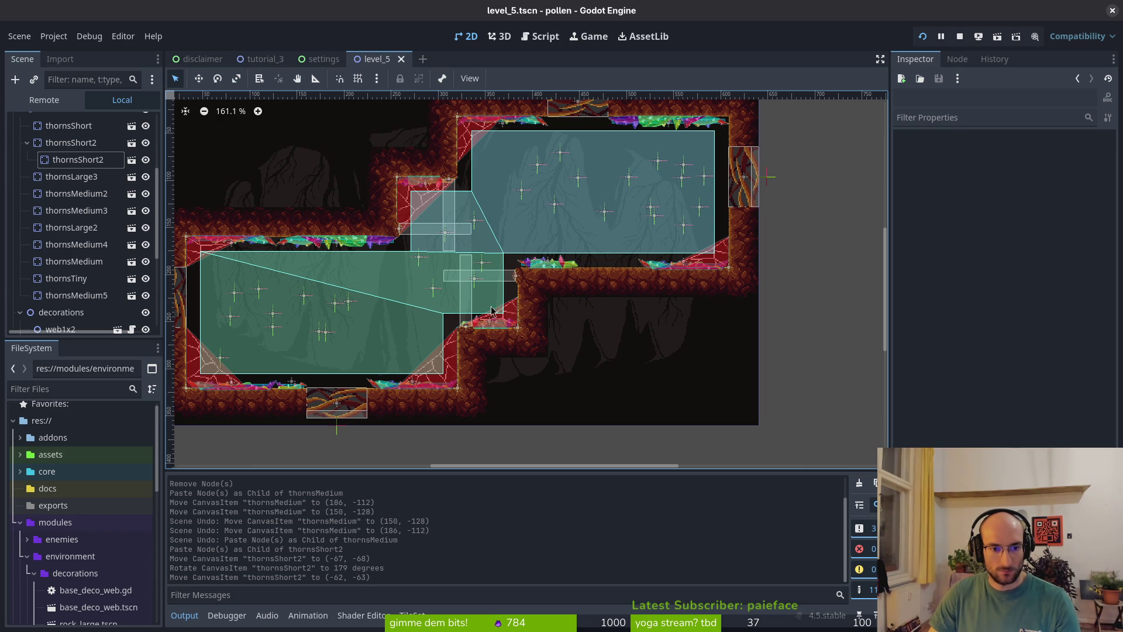
pyautogui.click(959, 37)
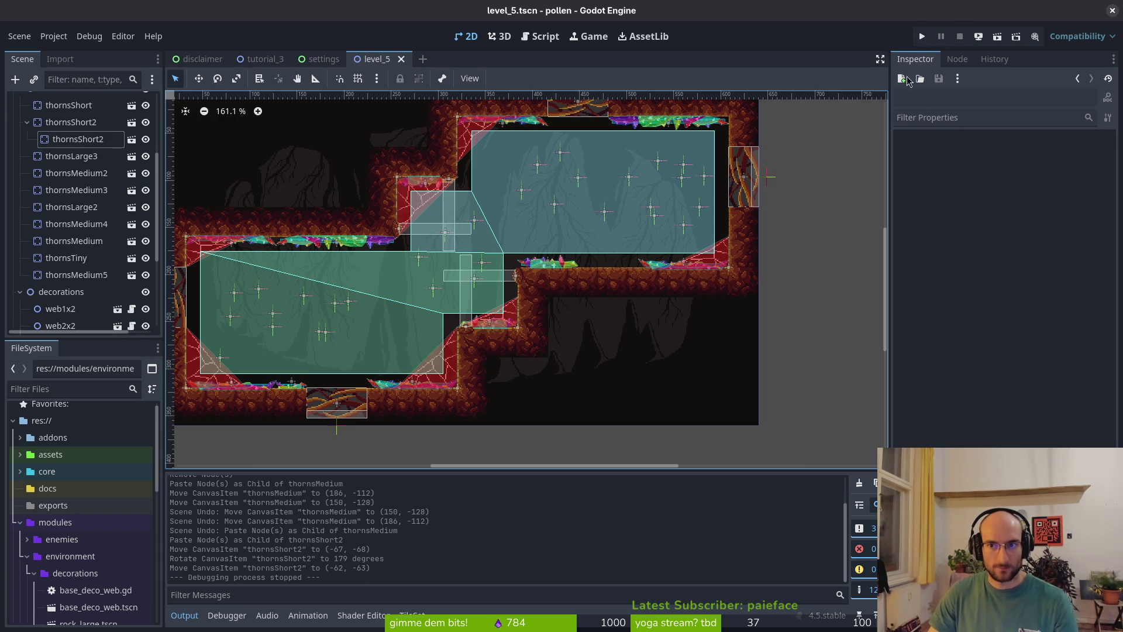
# - Run the project and go from the title menu through the right hexagon into level 5
pyautogui.click(923, 37)
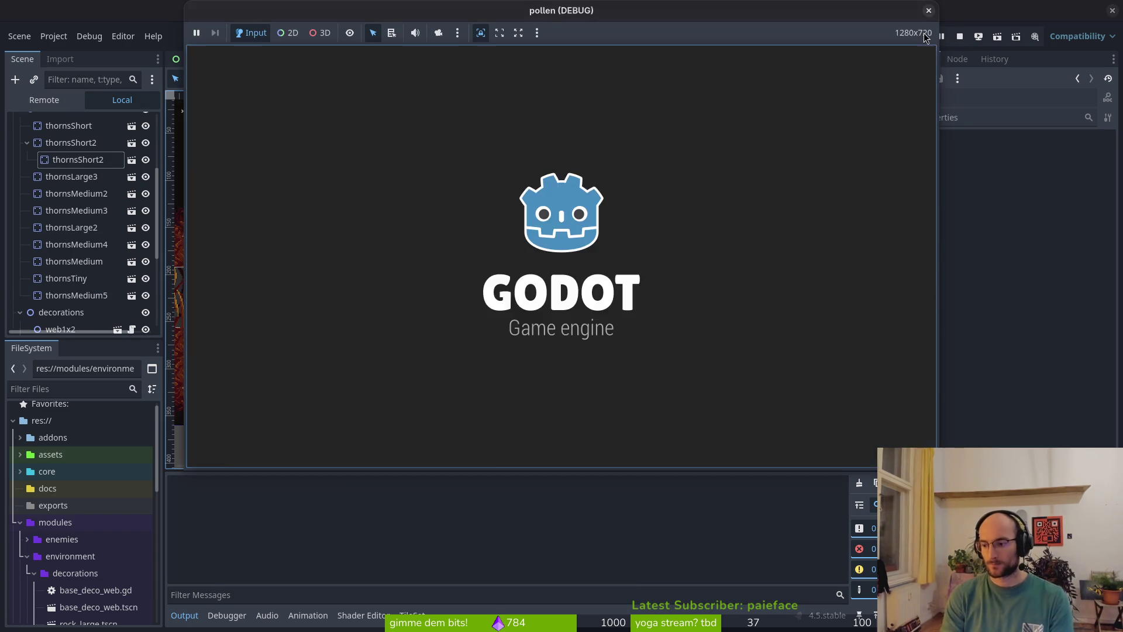
pyautogui.press('Return')
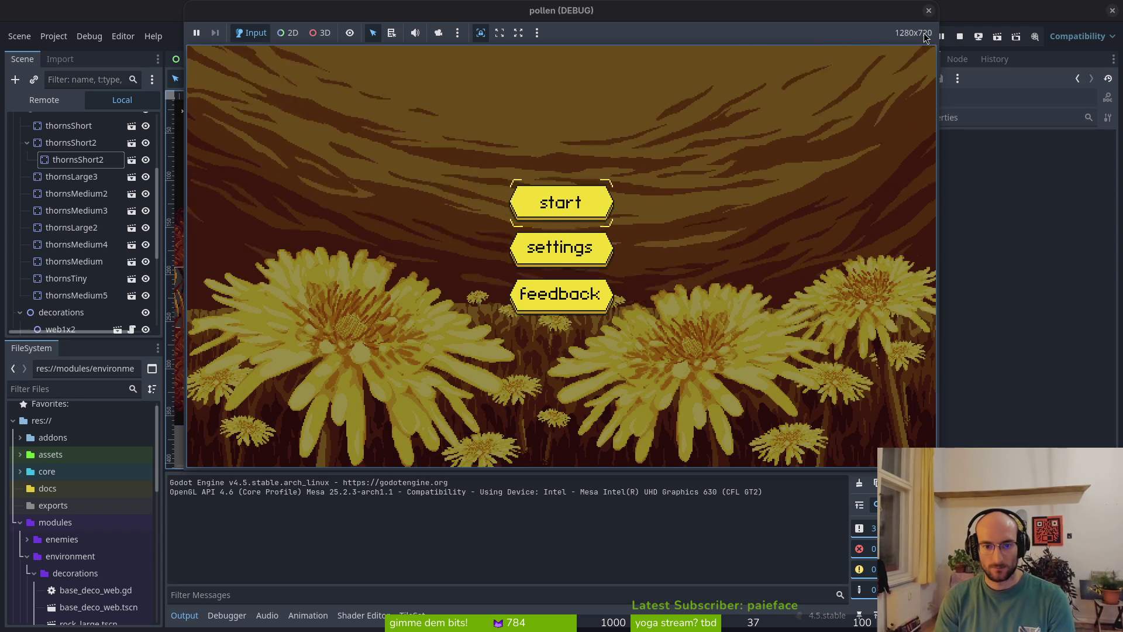
pyautogui.press('Return')
pyautogui.press('Right')
pyautogui.press('Return')
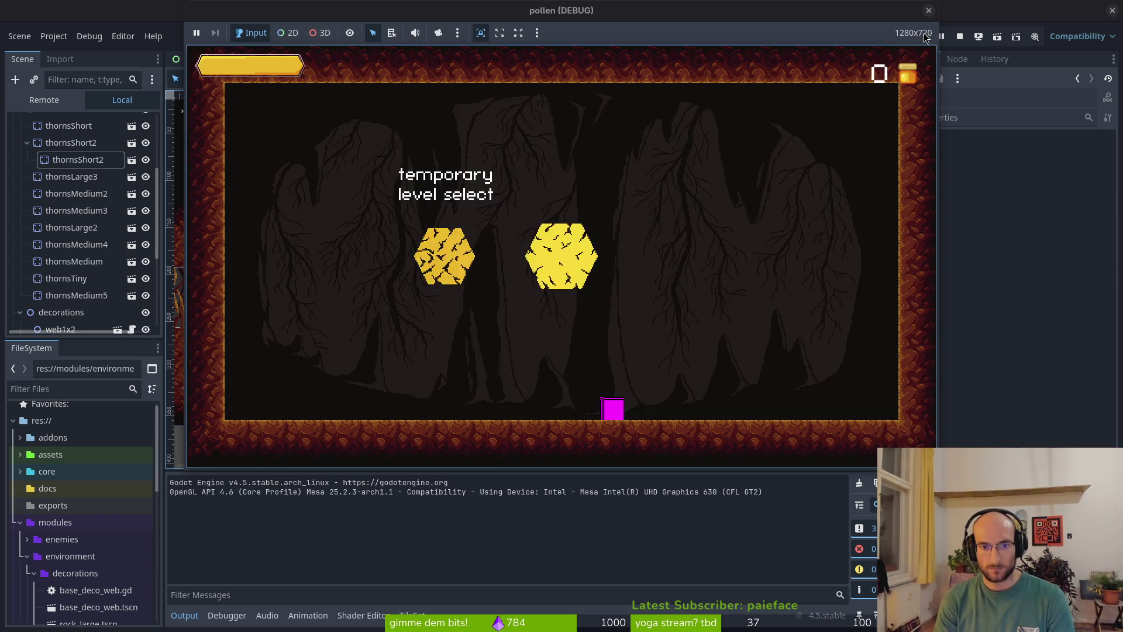
pyautogui.press('Return')
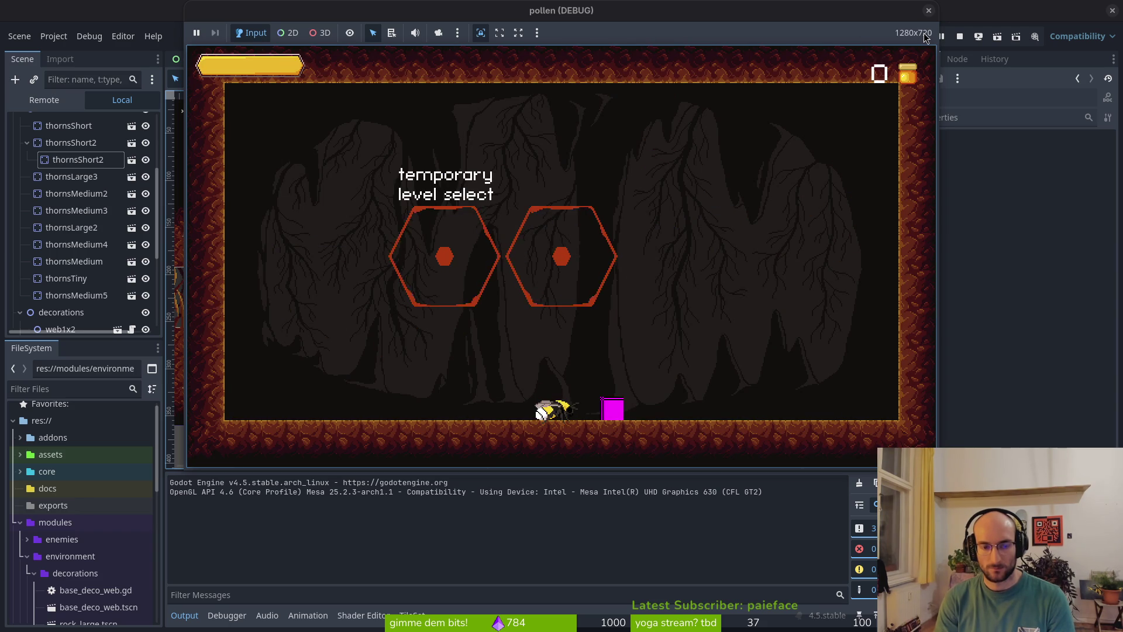
# - Reload level 5 several times from the level menu, then close the game window
pyautogui.press('Return')
pyautogui.press('Return')
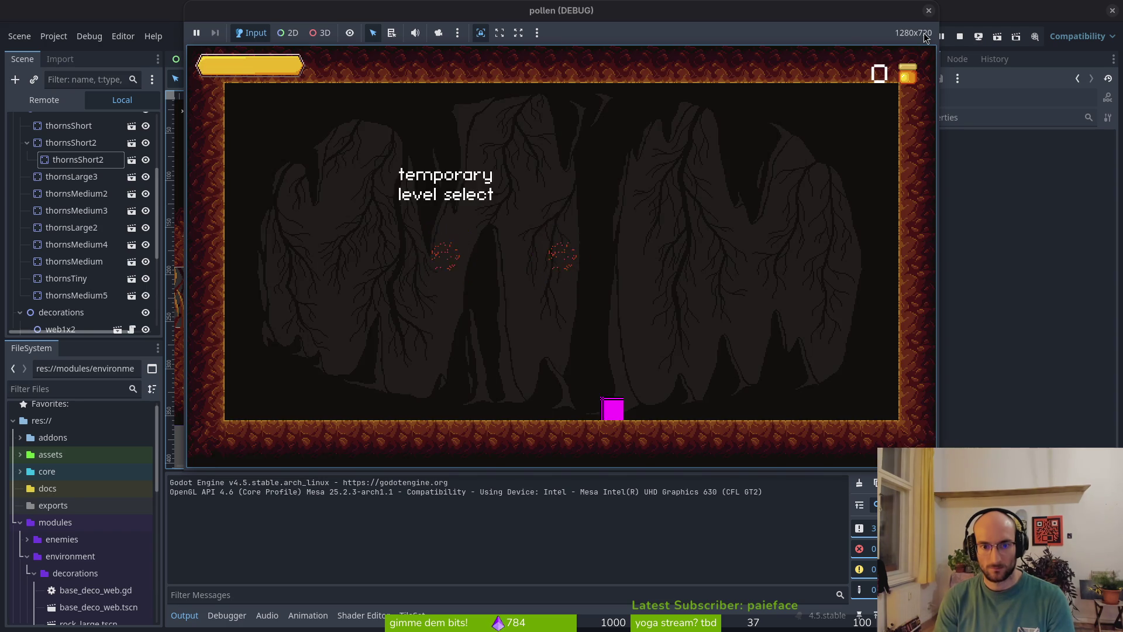
pyautogui.press('Return')
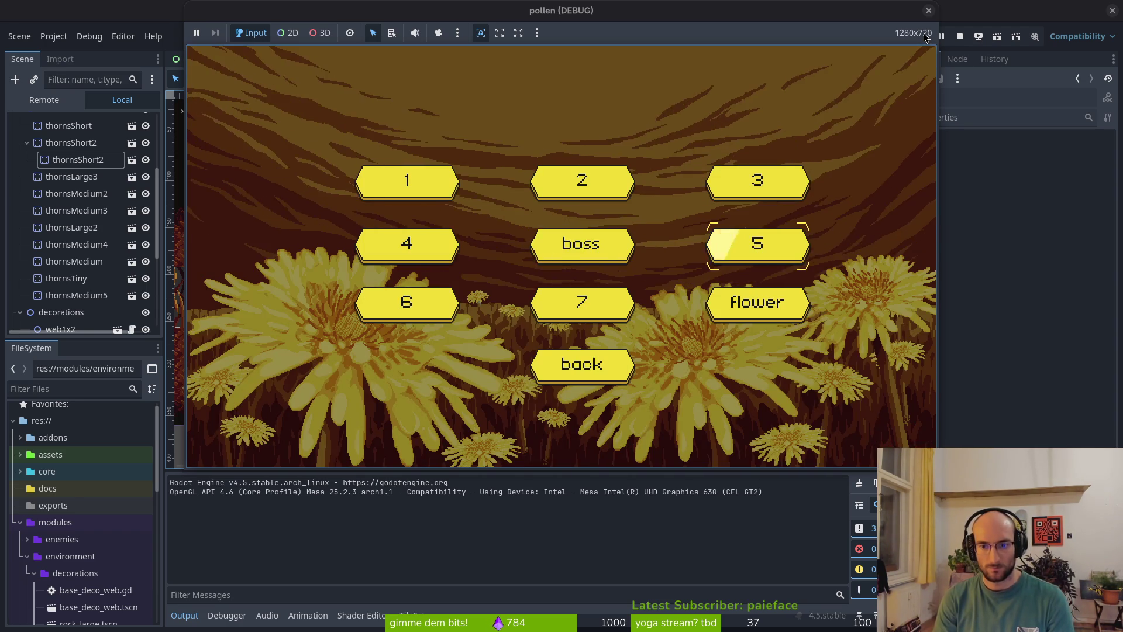
pyautogui.press('Return')
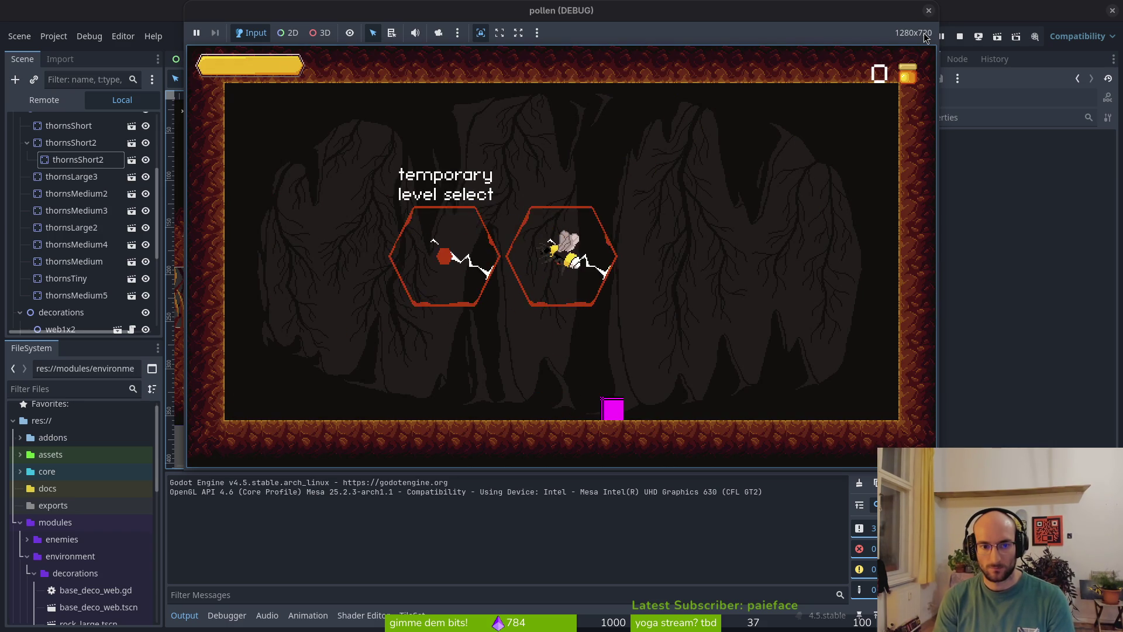
pyautogui.press('Return')
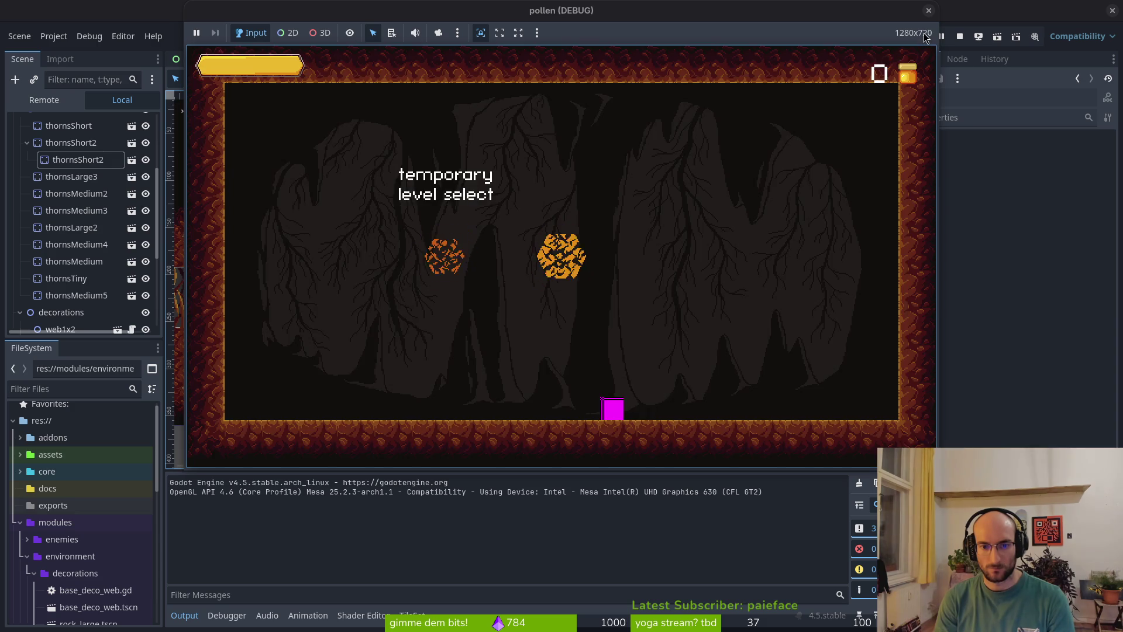
pyautogui.press('Return')
pyautogui.press('Return')
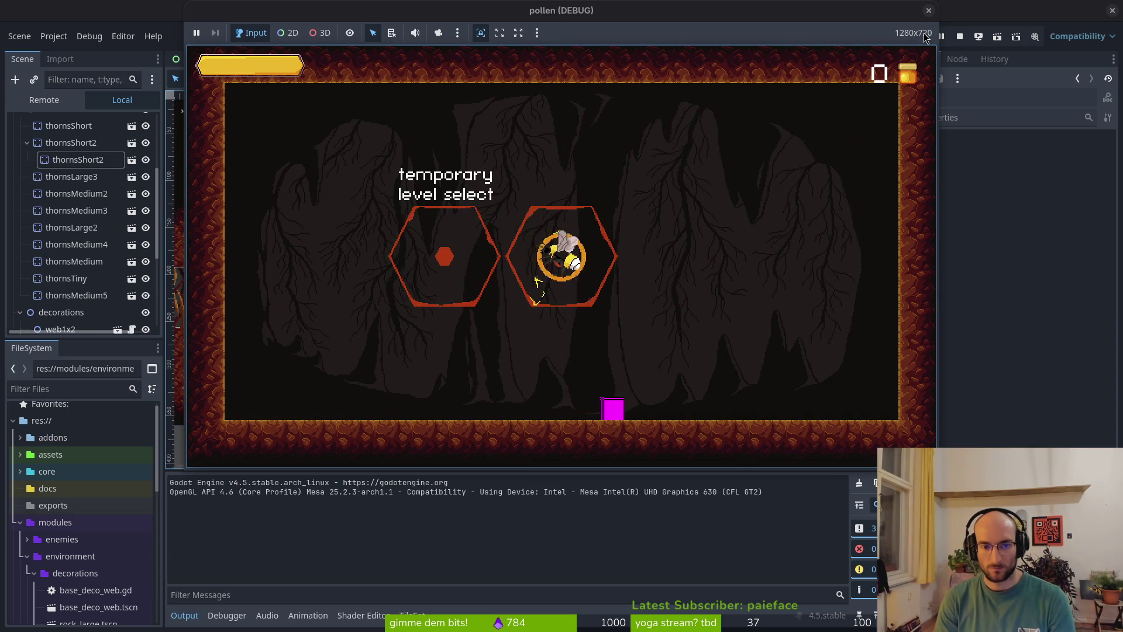
pyautogui.press('Return')
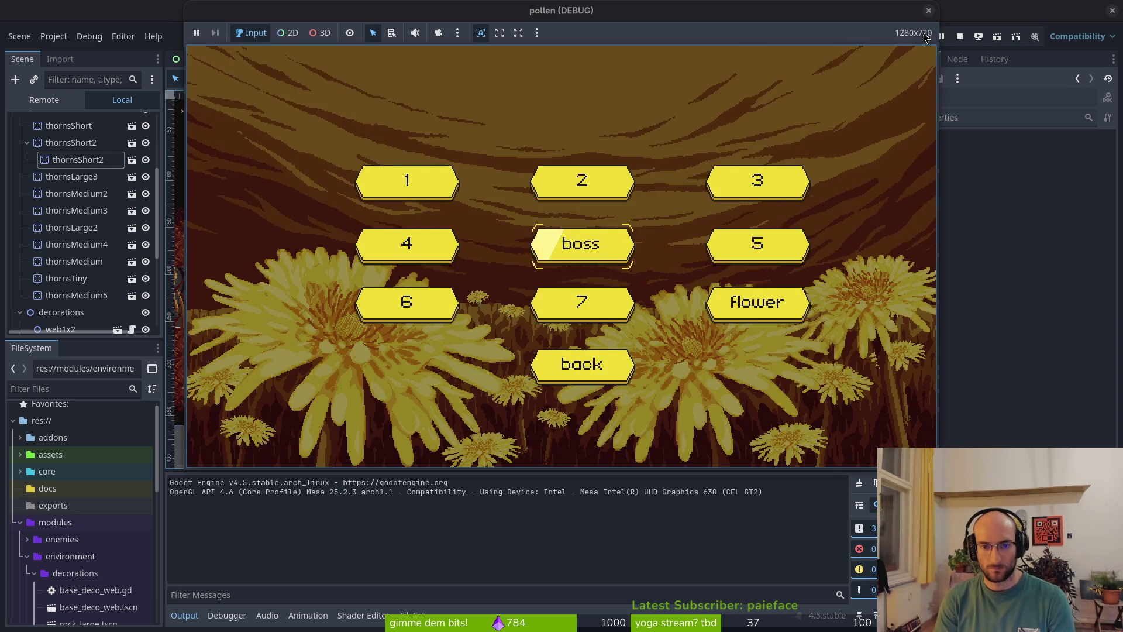
pyautogui.press('Return')
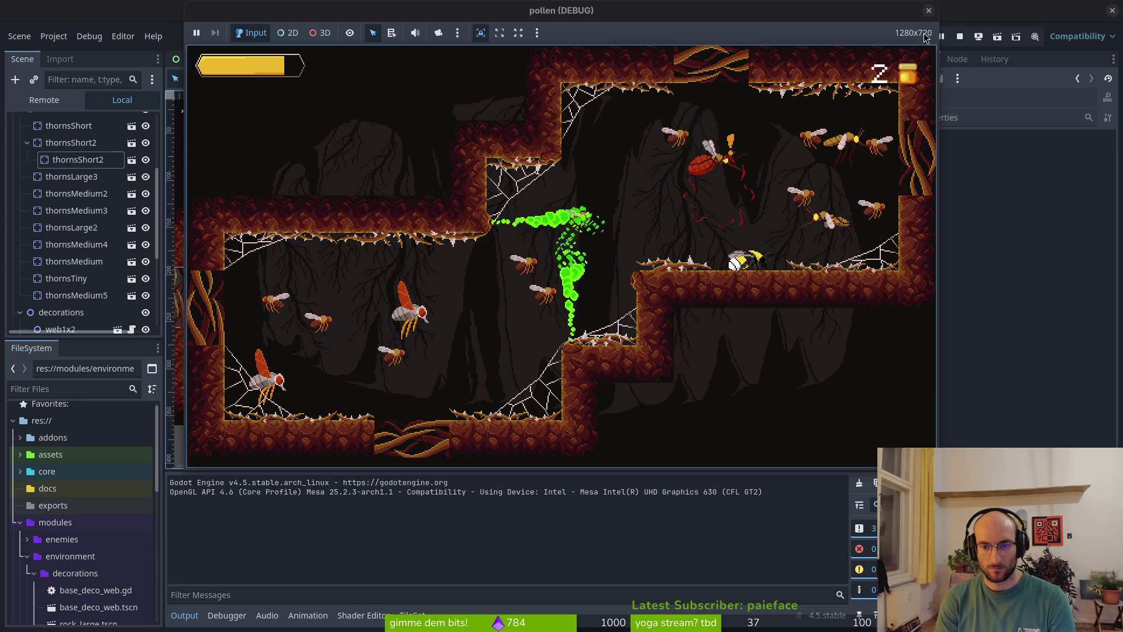
pyautogui.click(928, 10)
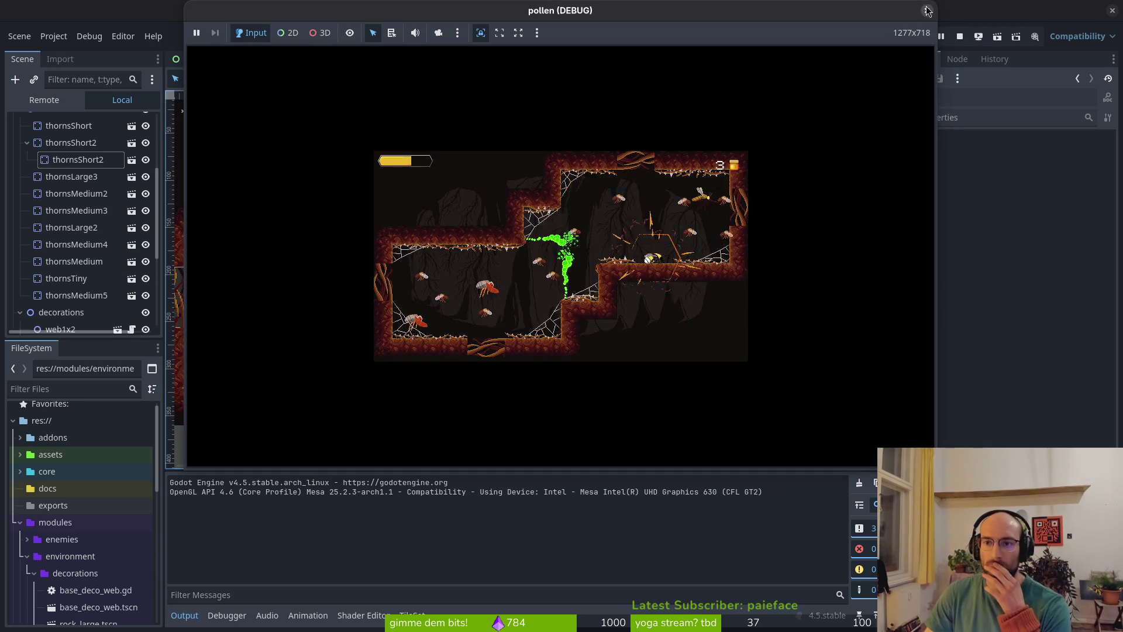
# - Undo the pasted thorns copy, collapse the decorations and thorns groups, and rerun the project
pyautogui.hotkey('ctrl', 'z')
pyautogui.hotkey('ctrl', 'z')
pyautogui.hotkey('ctrl', 'z')
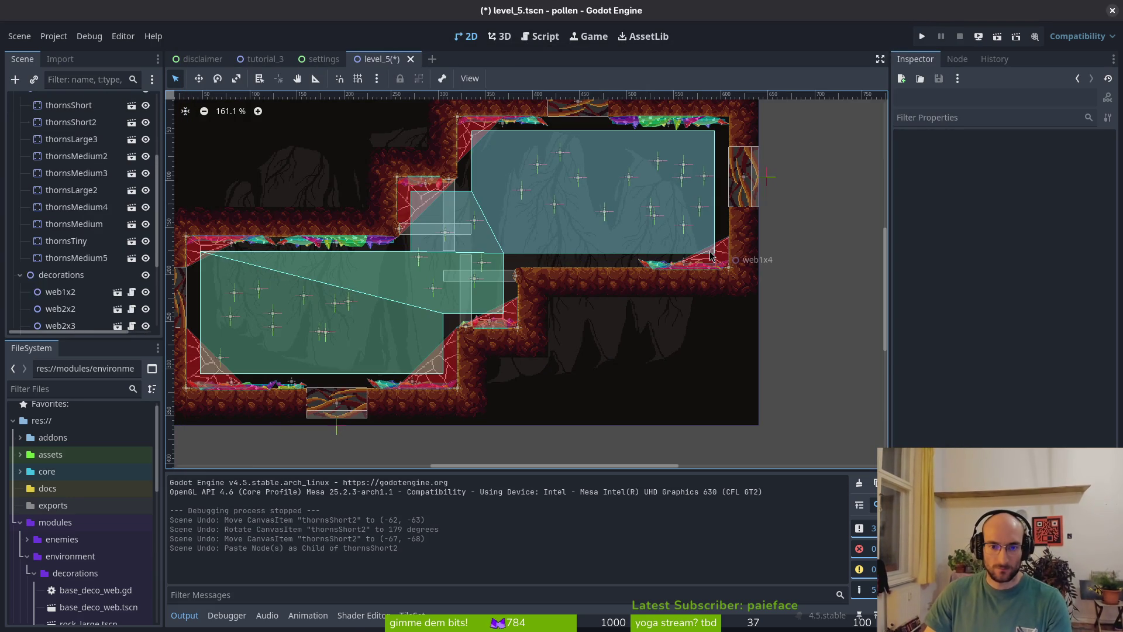
pyautogui.hscroll(-5, 477, 261)
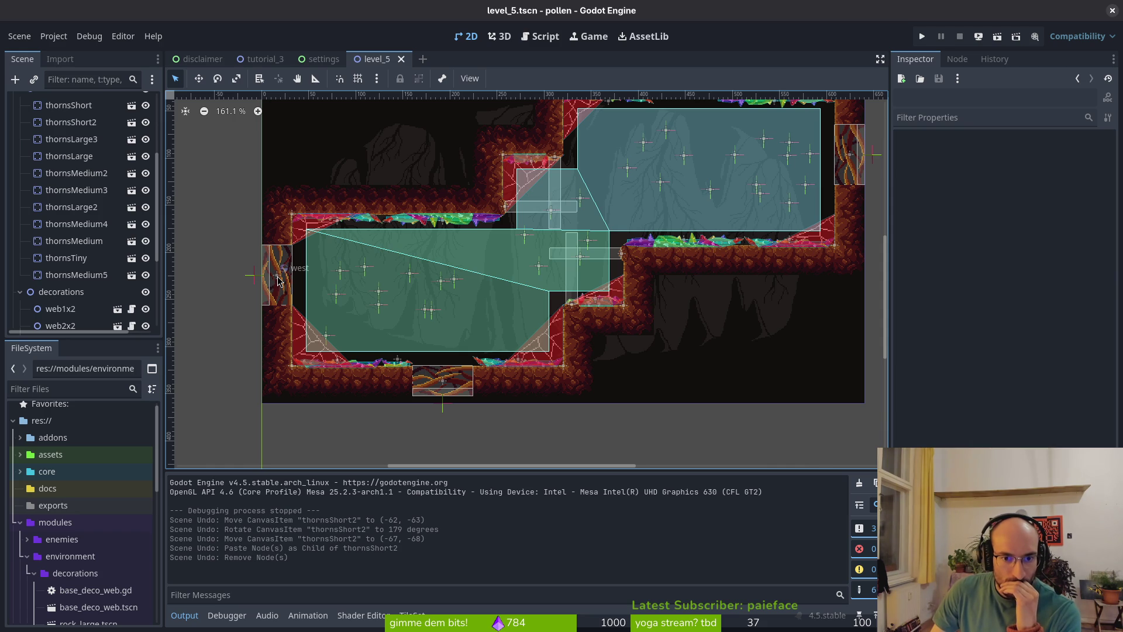
pyautogui.click(19, 292)
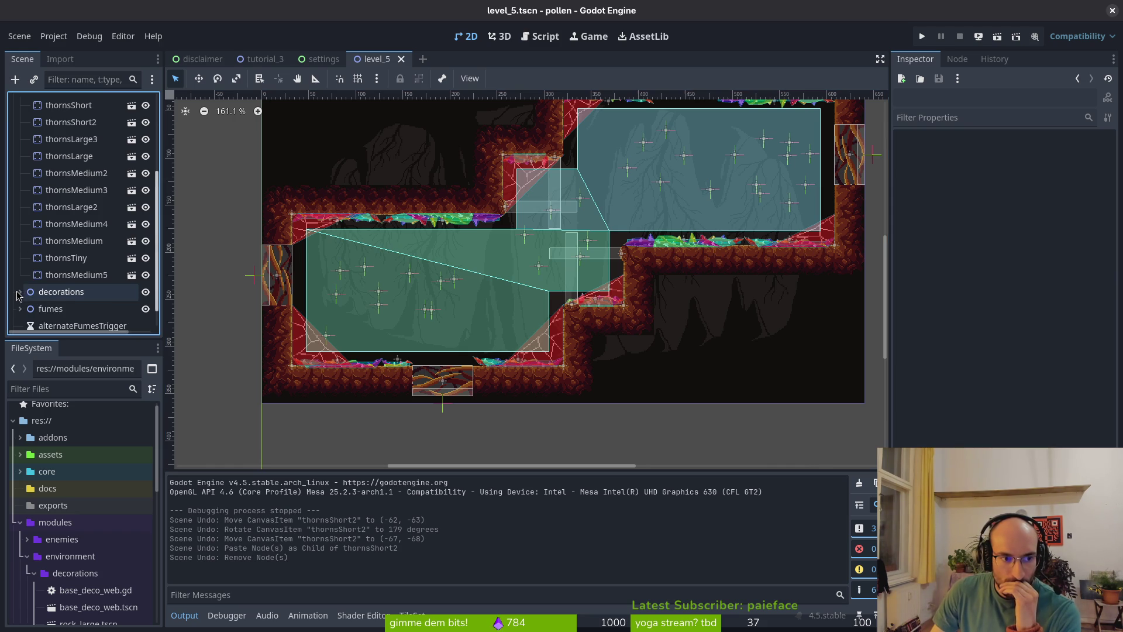
pyautogui.scroll(5, 21, 234)
pyautogui.click(20, 220)
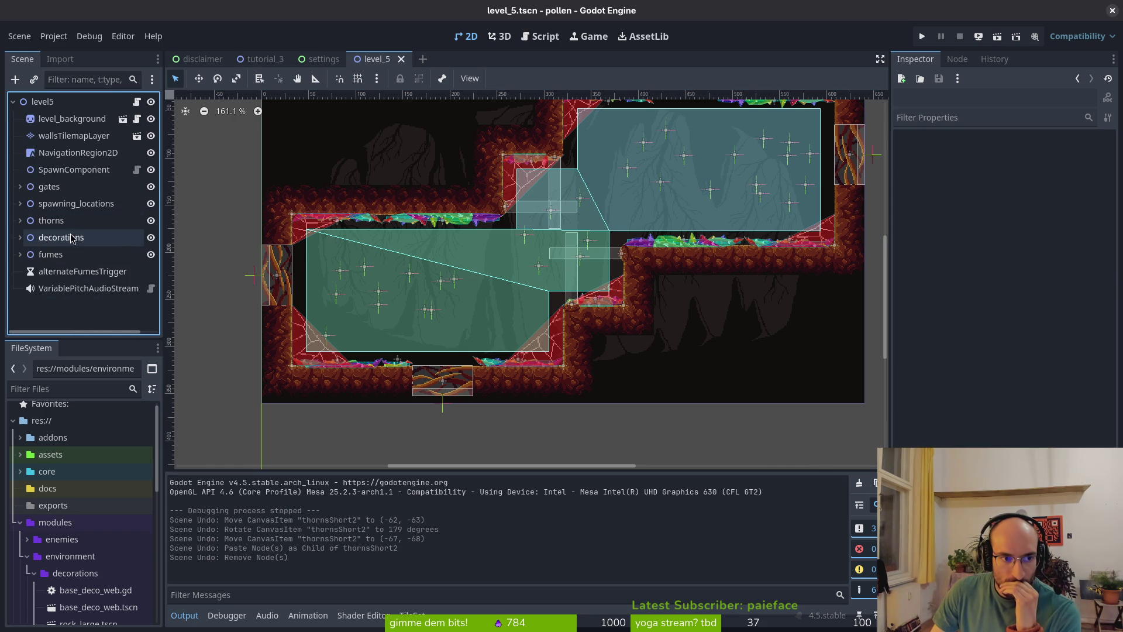
pyautogui.scroll(2, 819, 146)
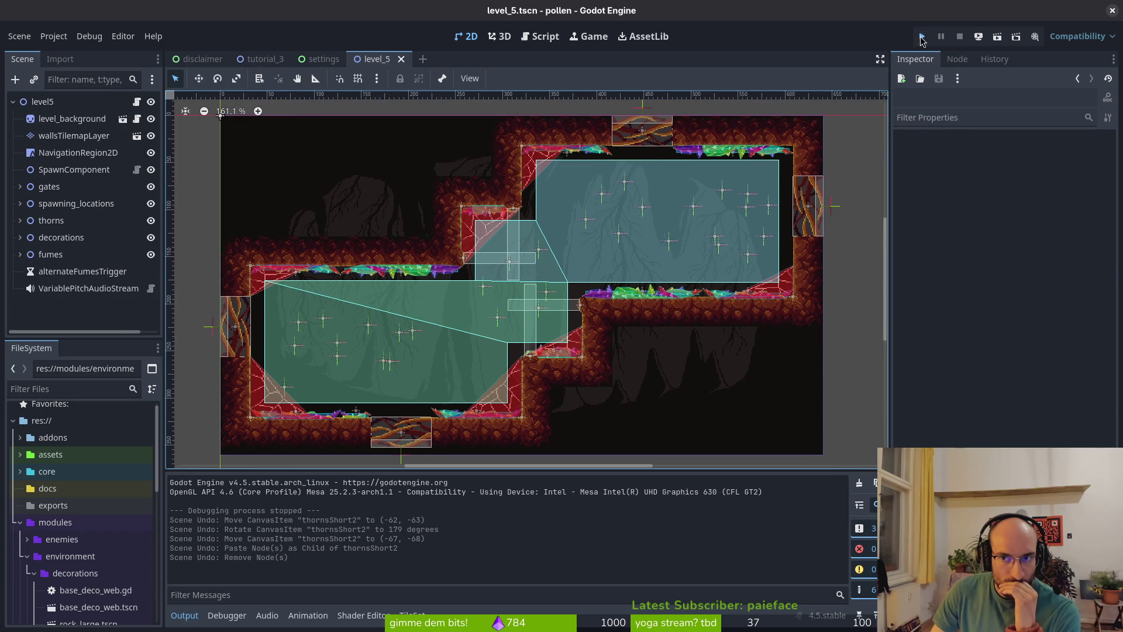
pyautogui.click(921, 37)
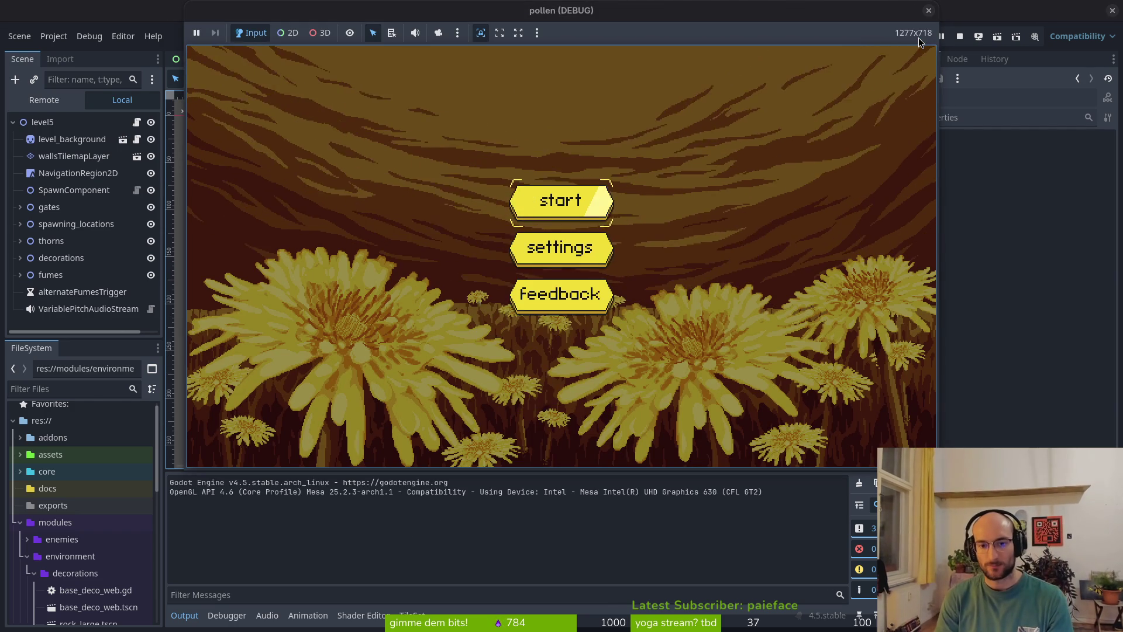
# - Load level 5 twice from the level menu, close the game, and open the Debug menu
pyautogui.press('Return')
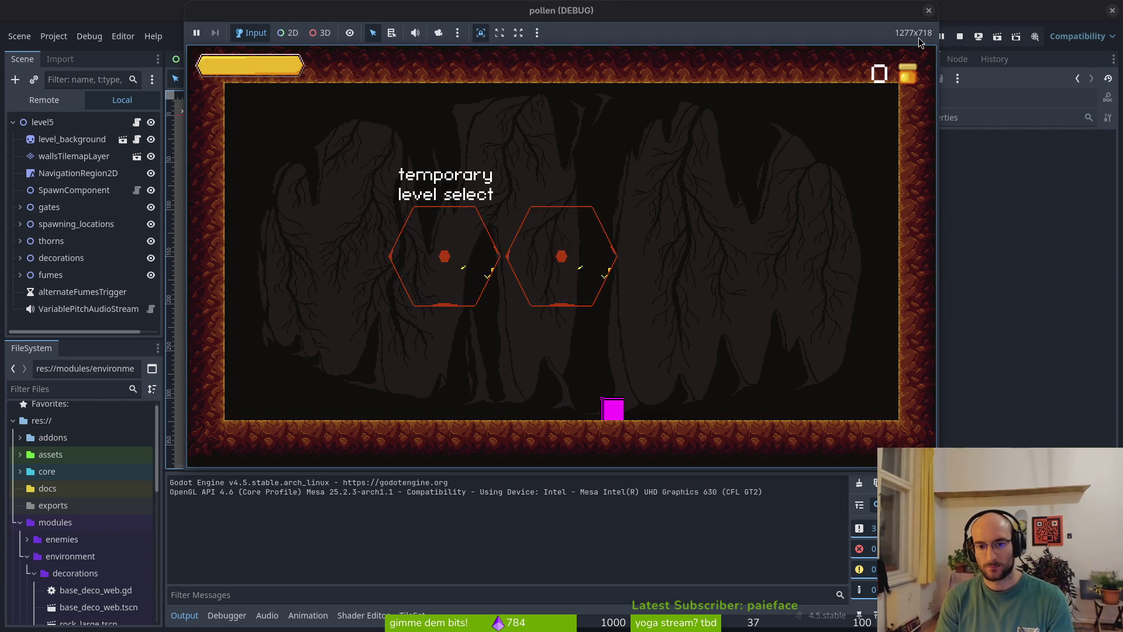
pyautogui.press('Right')
pyautogui.press('Return')
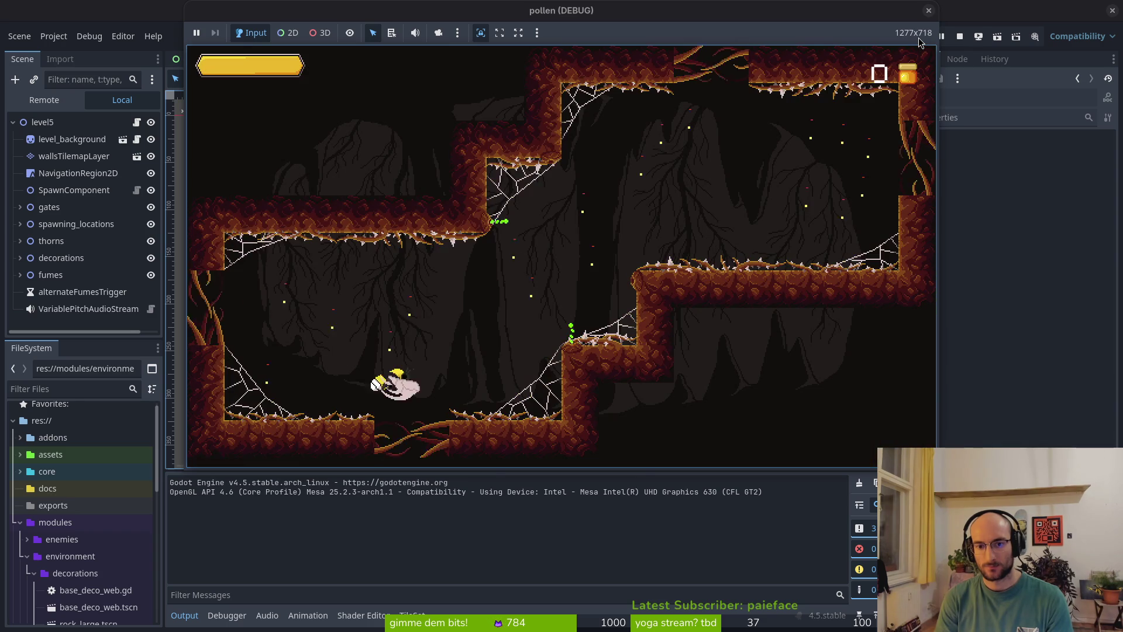
pyautogui.press('Escape')
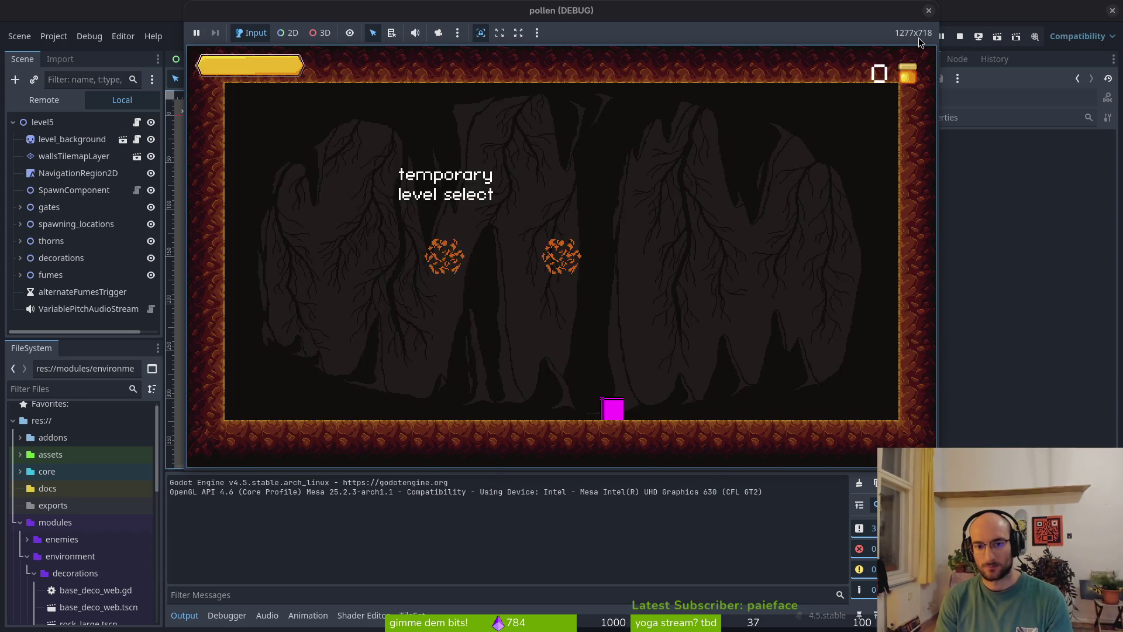
pyautogui.press('Right')
pyautogui.press('Return')
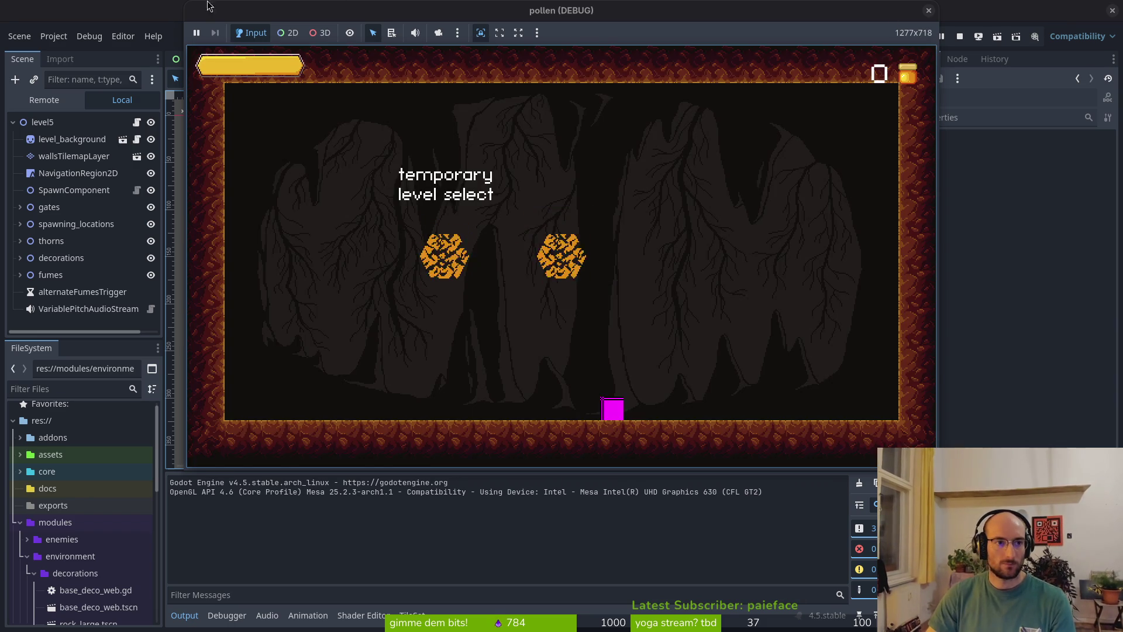
pyautogui.click(928, 10)
pyautogui.click(89, 36)
# - Turn on Visible Collision Shapes, rerun the game, and start level 5
pyautogui.click(123, 92)
pyautogui.click(836, 28)
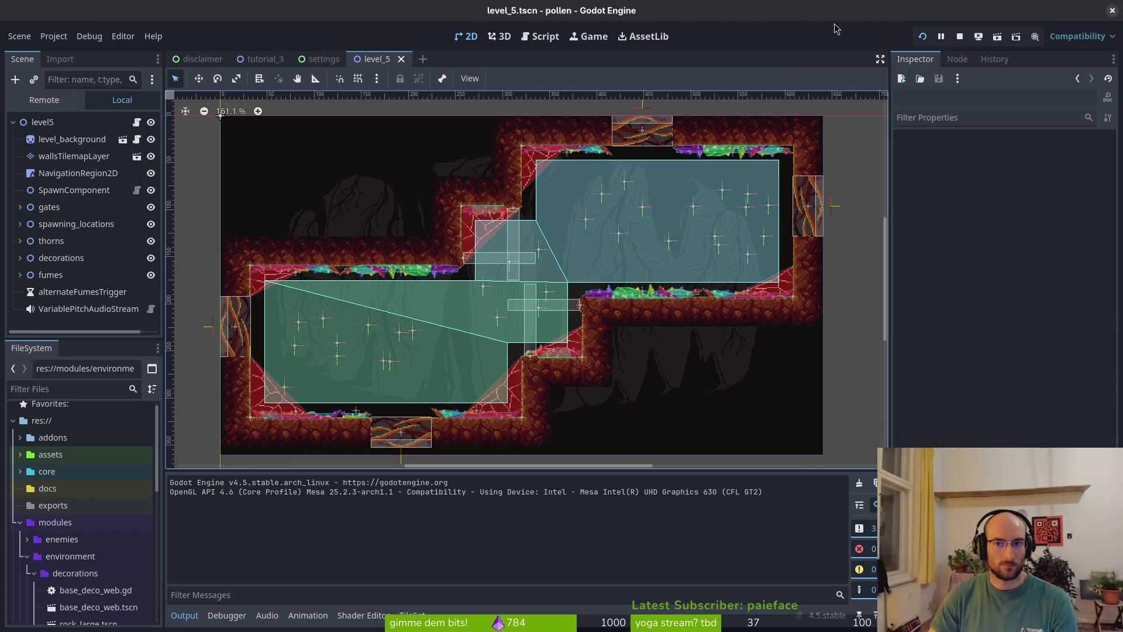
pyautogui.click(922, 37)
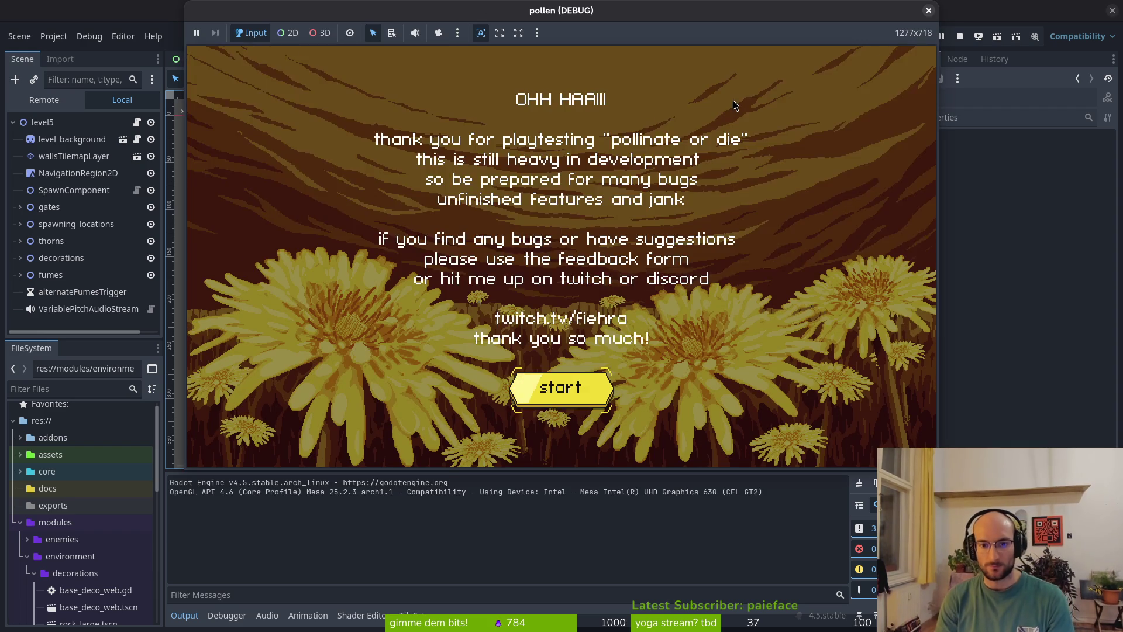
pyautogui.press('Return')
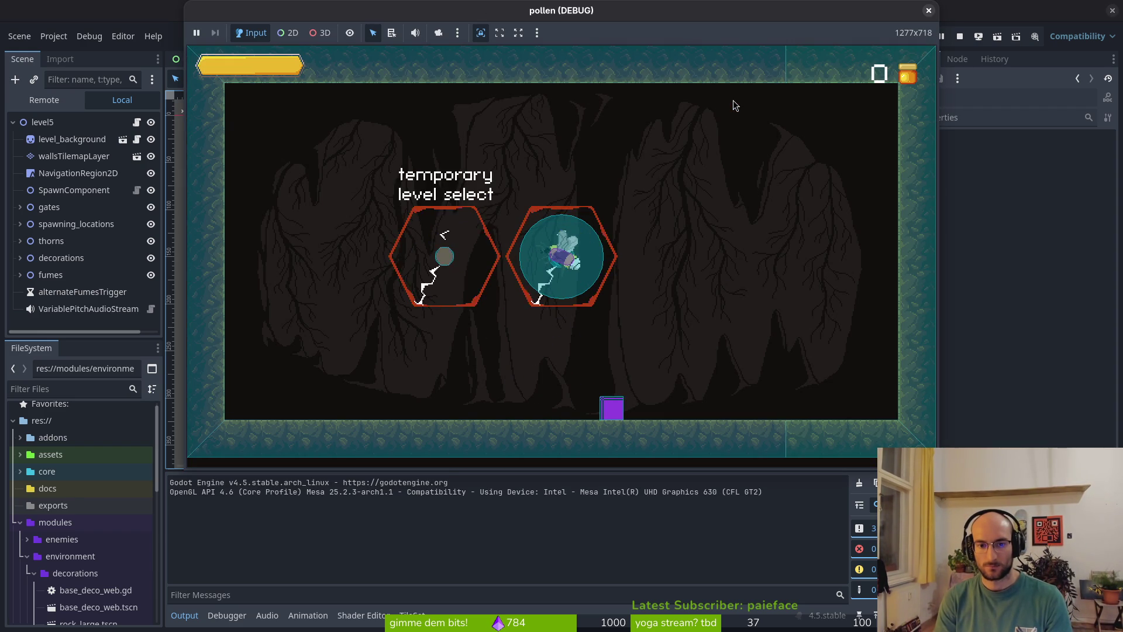
pyautogui.press('Right')
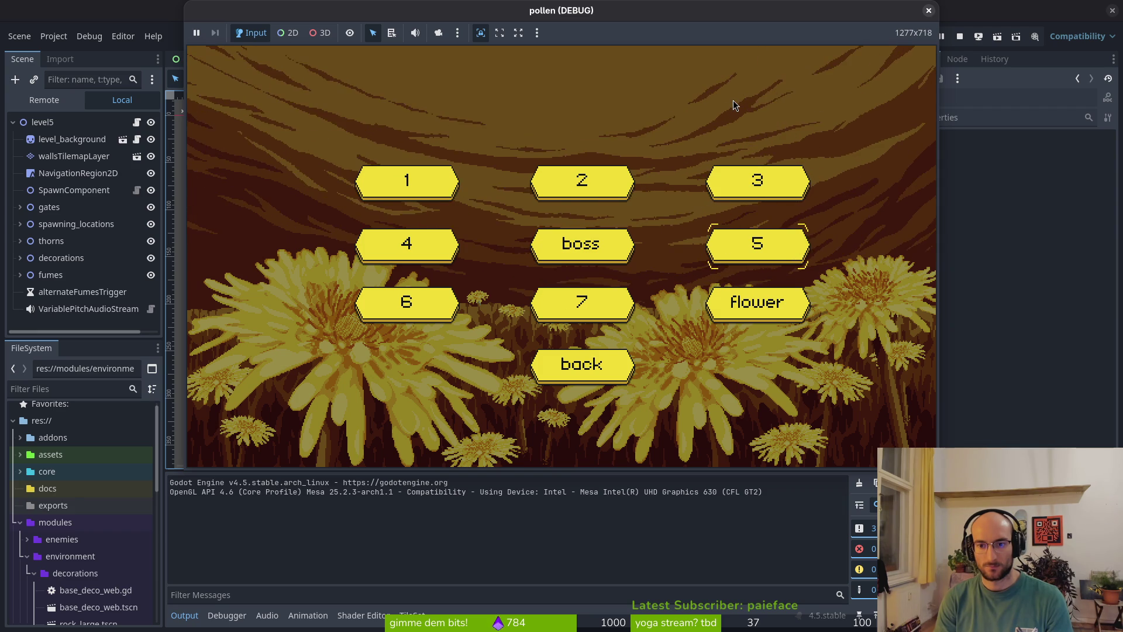
pyautogui.press('Return')
# - Fly the bee around level 5 attacking enemies, down into the fume area, then stop the game
pyautogui.press('Left')
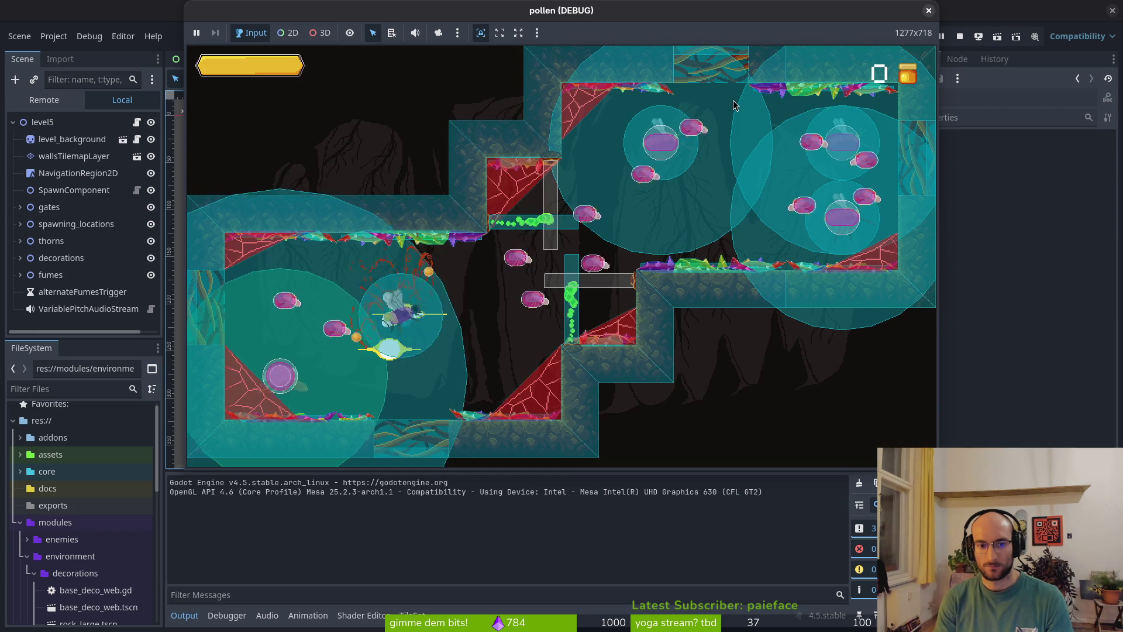
pyautogui.press('Right')
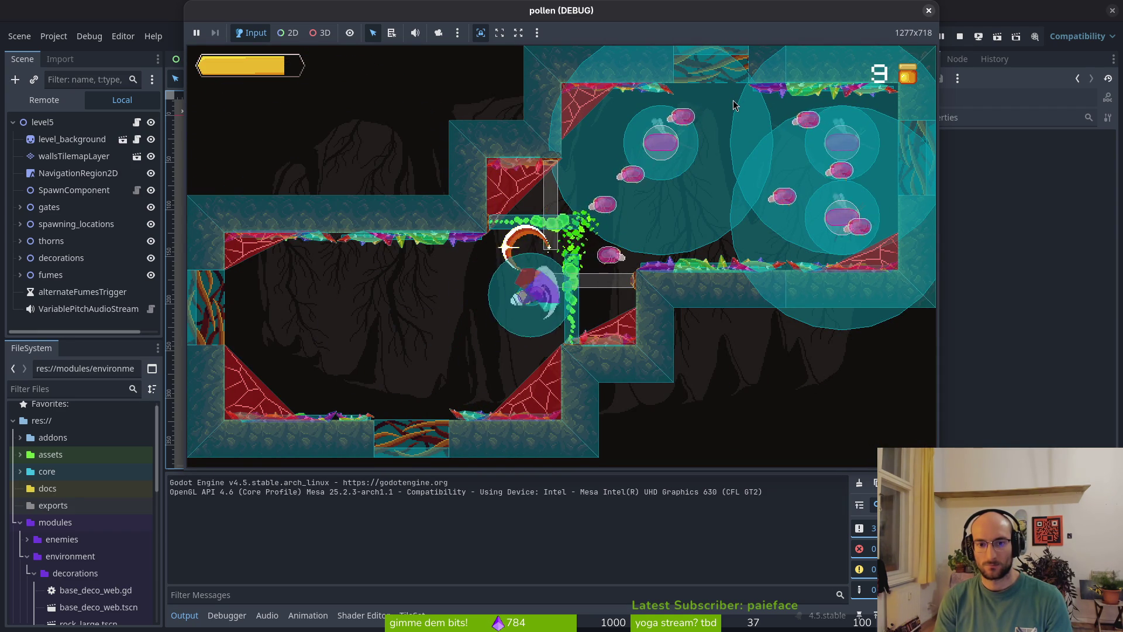
pyautogui.press('Right')
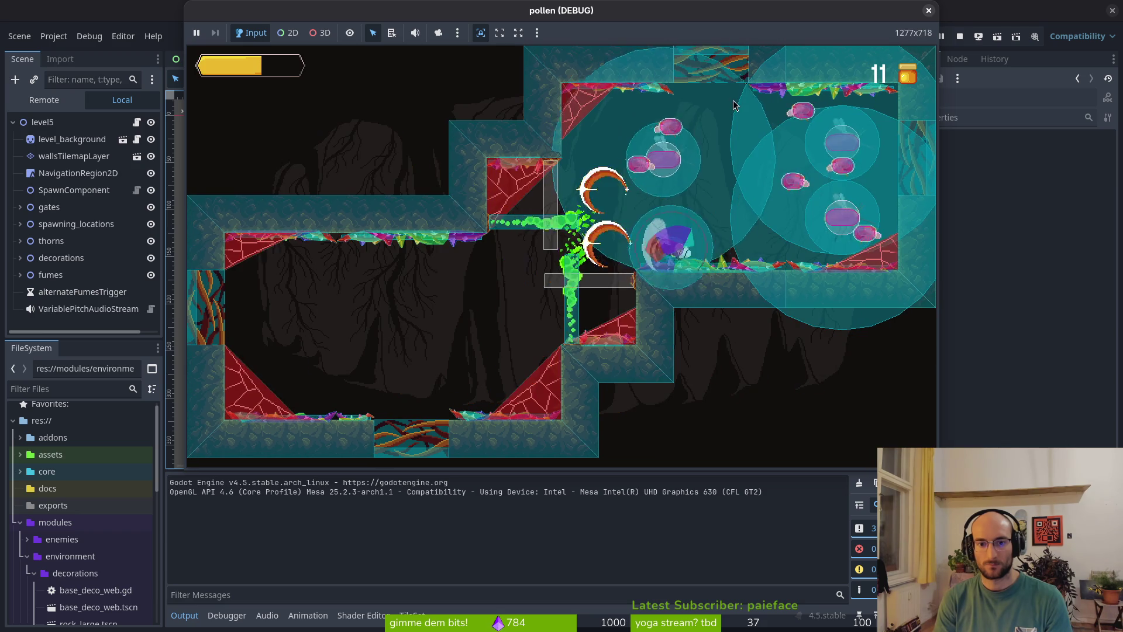
pyautogui.press('Right')
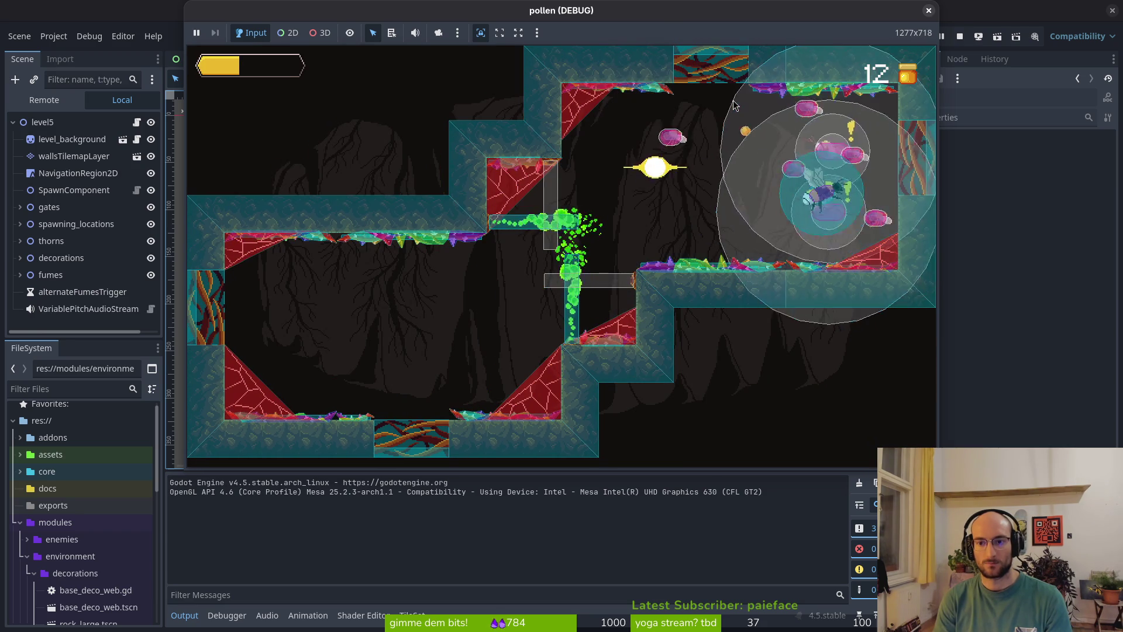
pyautogui.press('Left')
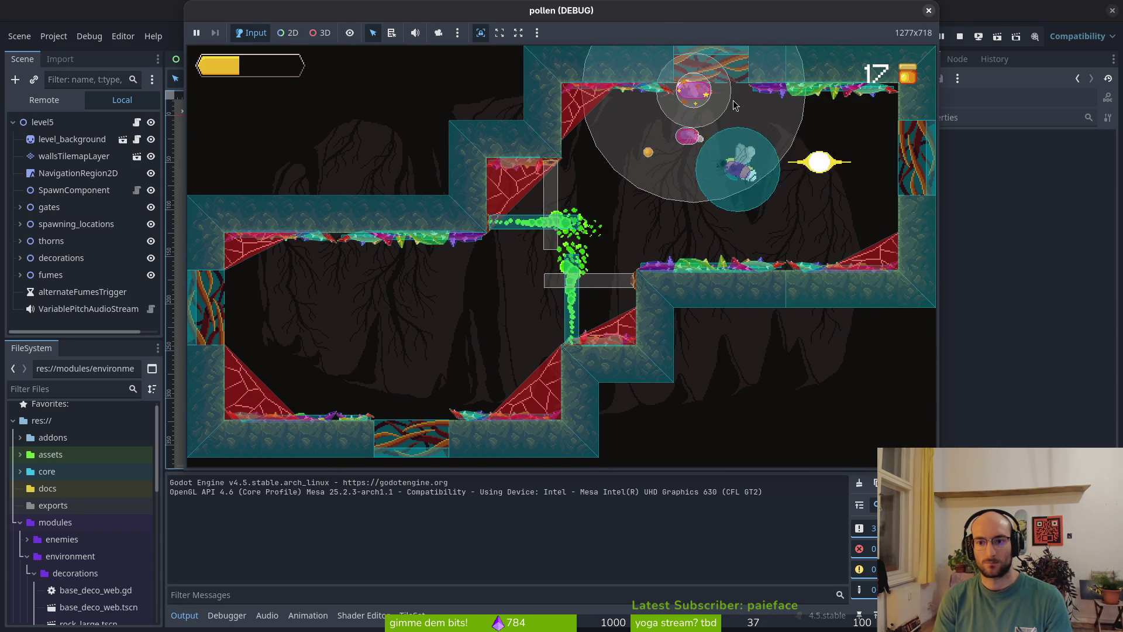
pyautogui.press('Left')
pyautogui.press('Left')
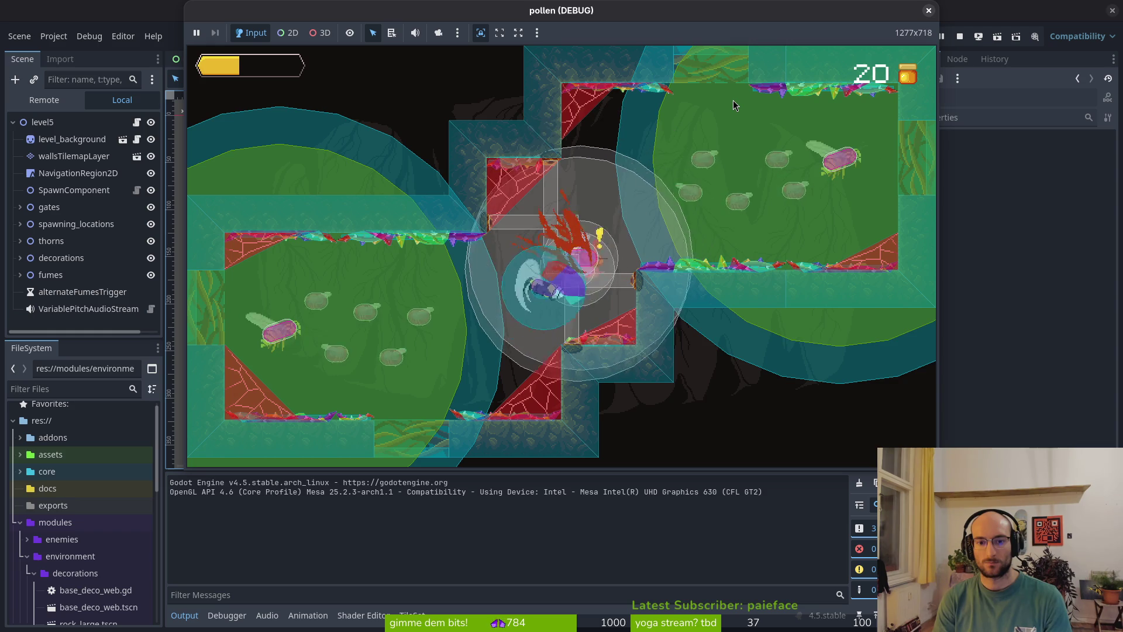
pyautogui.press('Down')
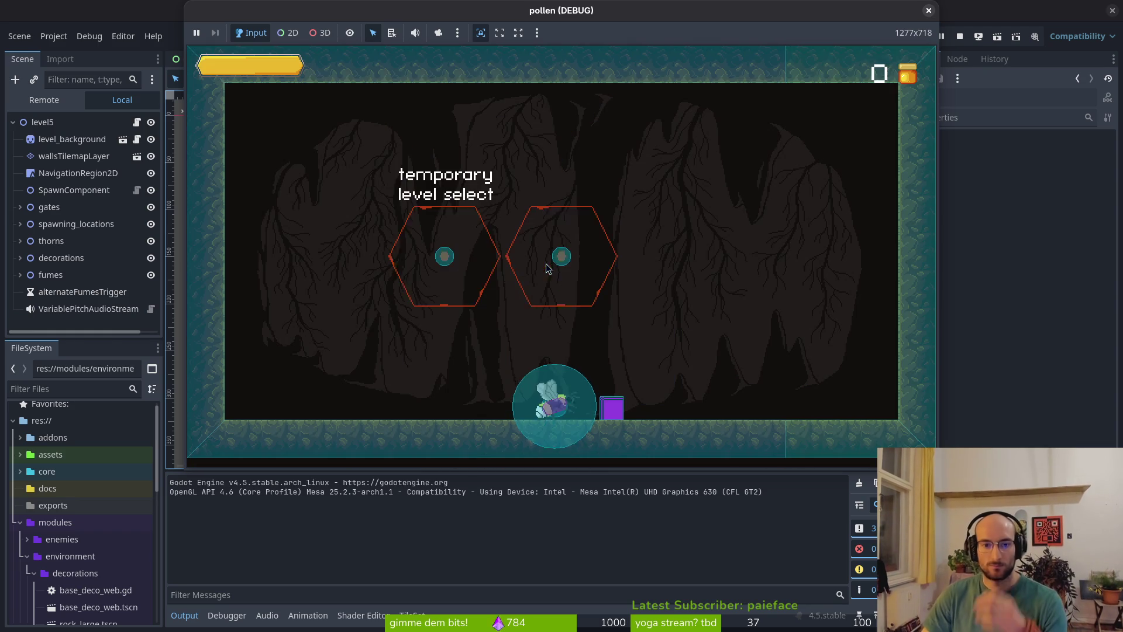
pyautogui.click(928, 11)
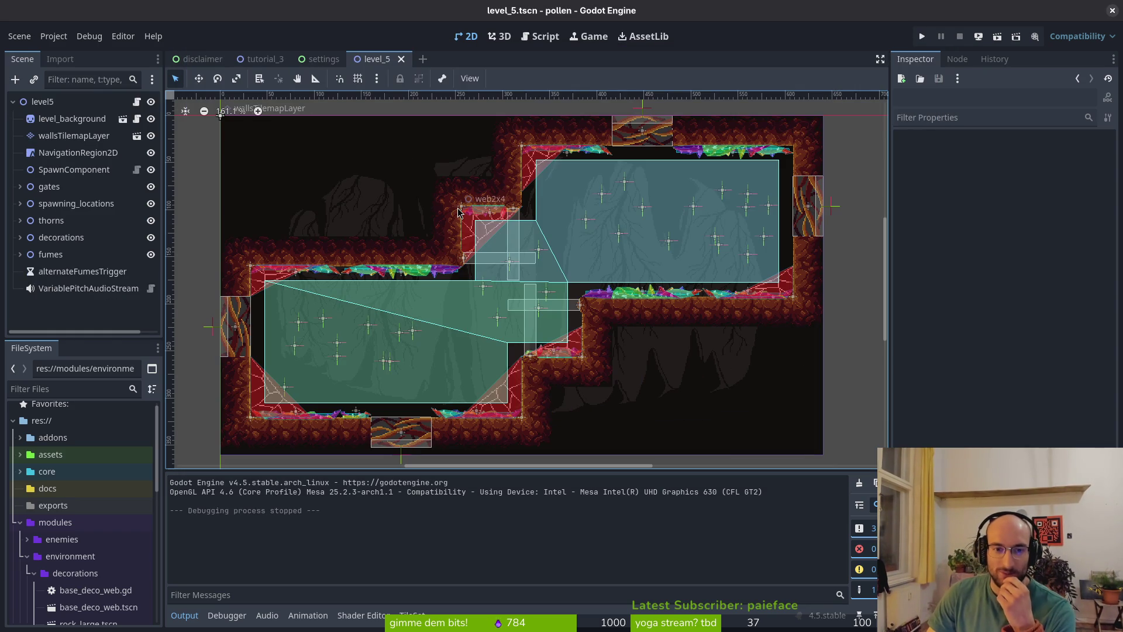
# - Quick-open fume_vfx.tscn by searching 'fumtsc'
pyautogui.hotkey('alt', 'shift', 'o')
pyautogui.write('fumtsc')
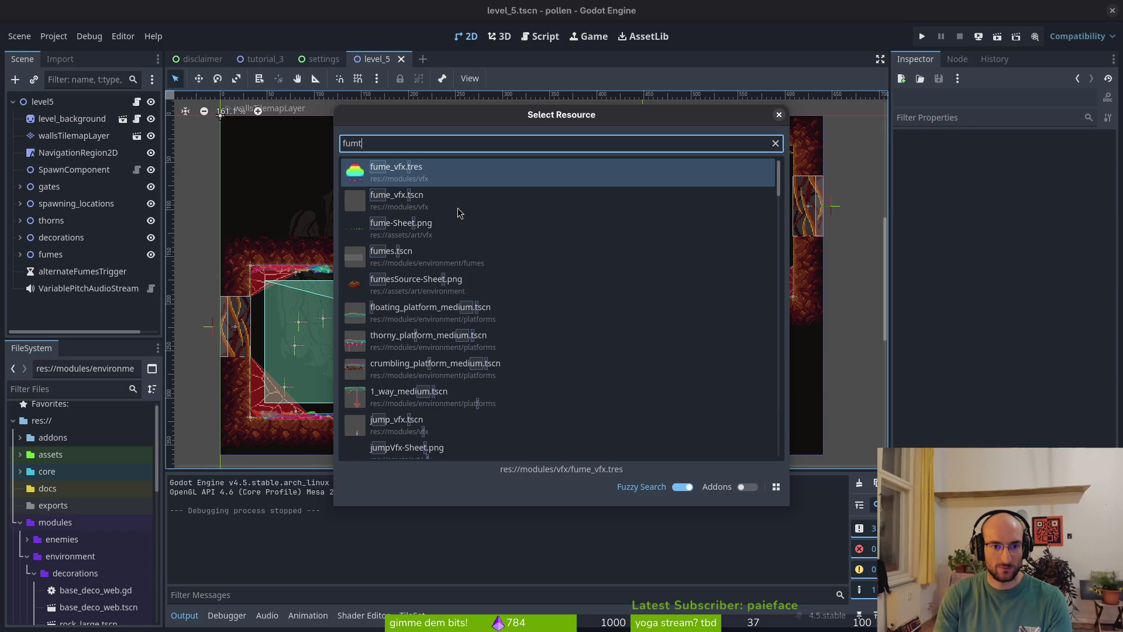
pyautogui.press('Return')
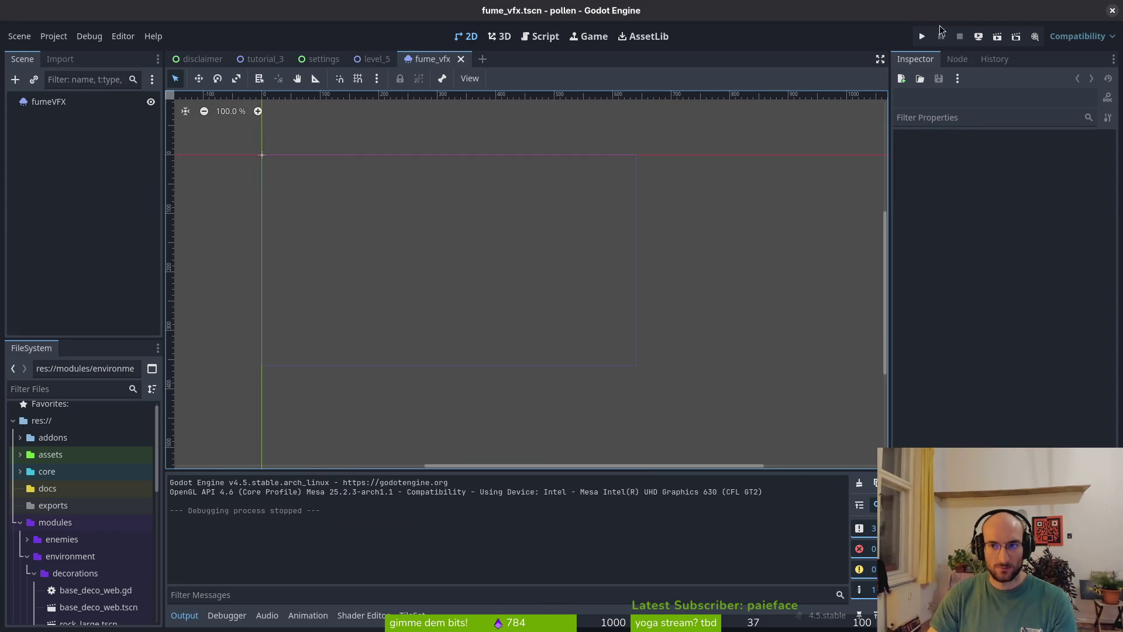
# - Run the project, enter level 5 from the title menu, then switch back to the editor
pyautogui.click(921, 37)
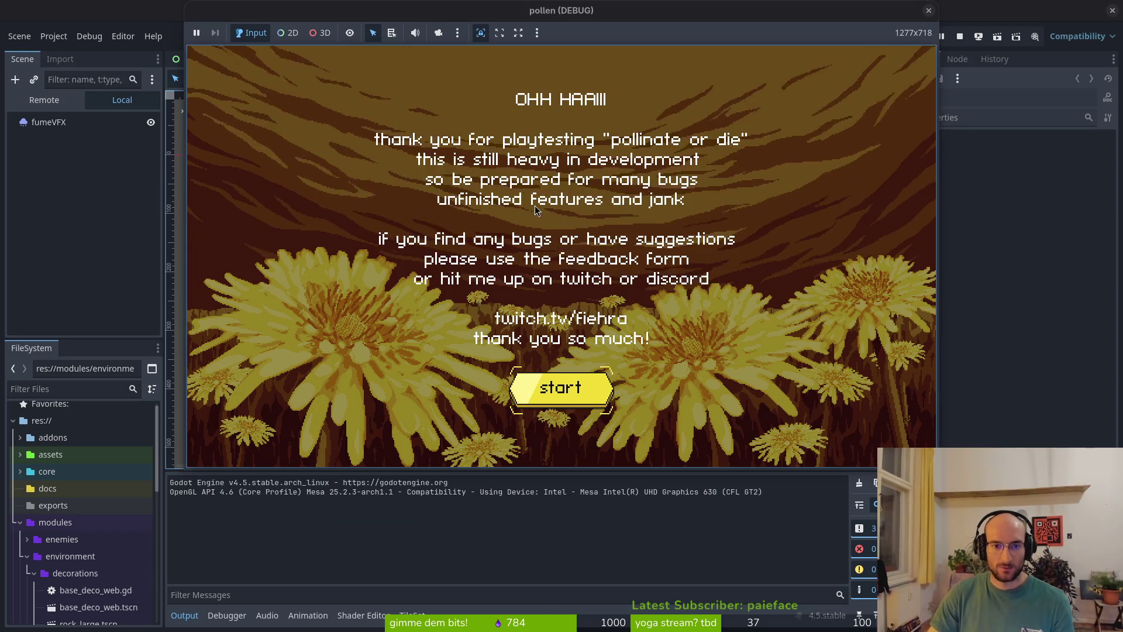
pyautogui.press('Return')
pyautogui.click(534, 205)
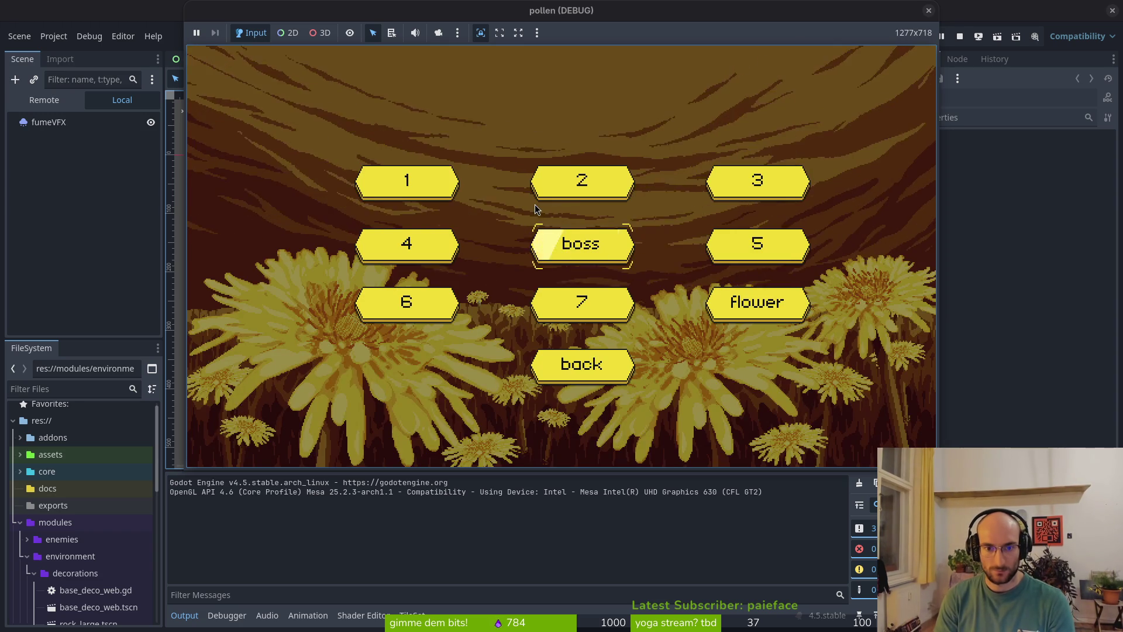
pyautogui.press('Return')
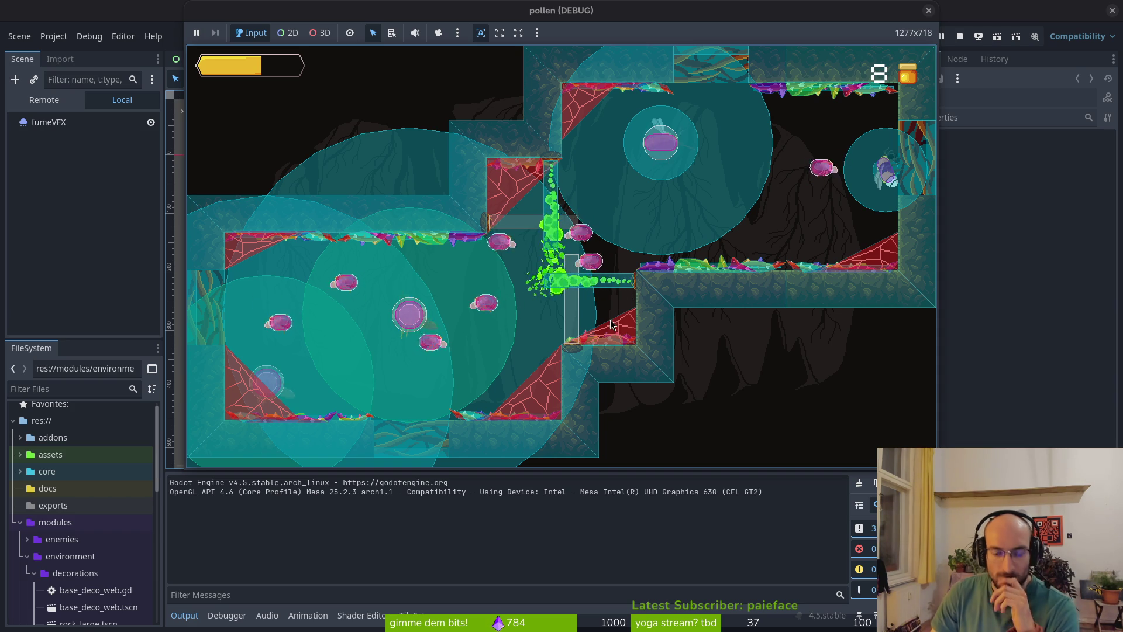
pyautogui.hotkey('alt', 'Tab')
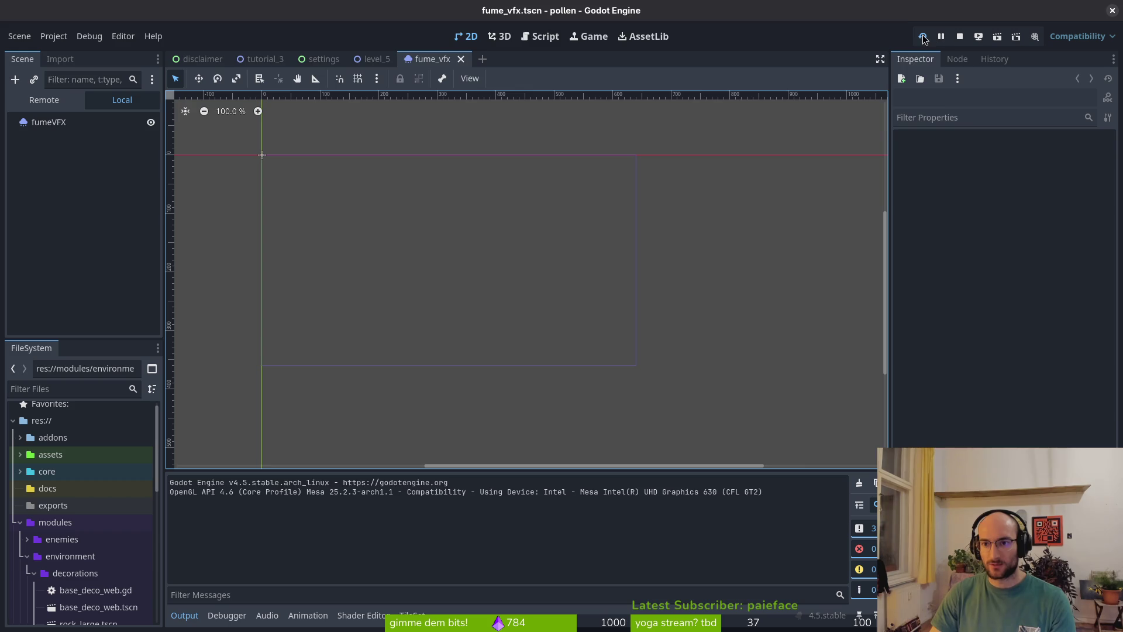
# - Run the project, enter level 4, and return to level select
pyautogui.click(923, 37)
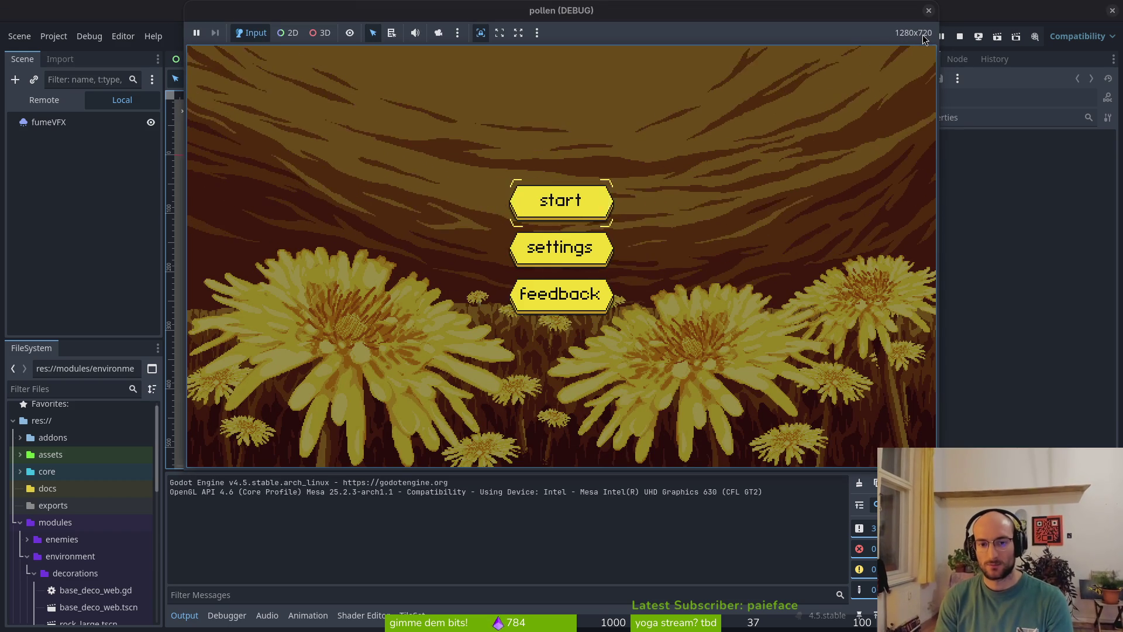
pyautogui.press('Return')
pyautogui.press('Up')
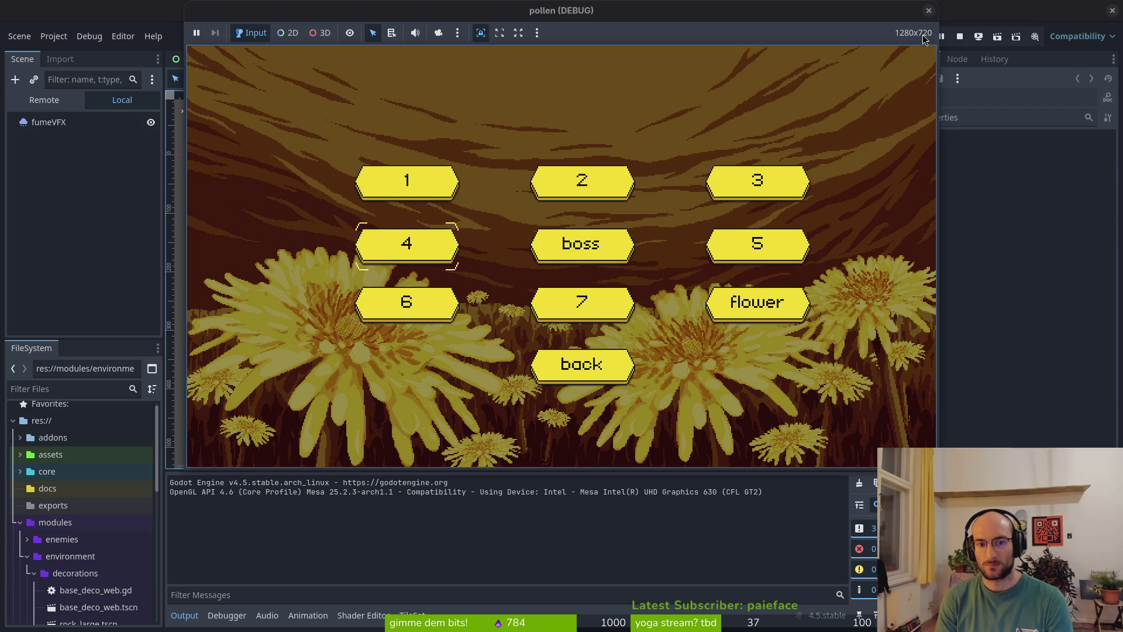
pyautogui.press('Return')
pyautogui.press('Escape')
# - Start level 3 from the level menu, play it, then switch to the terminal
pyautogui.press('Up')
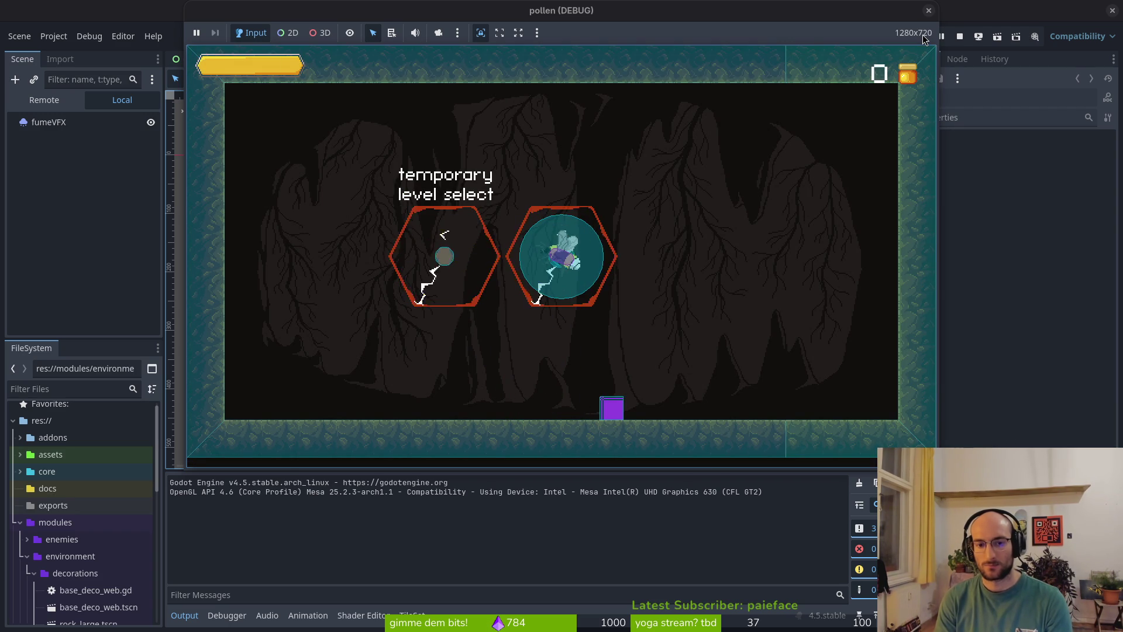
pyautogui.press('Up')
pyautogui.press('Right')
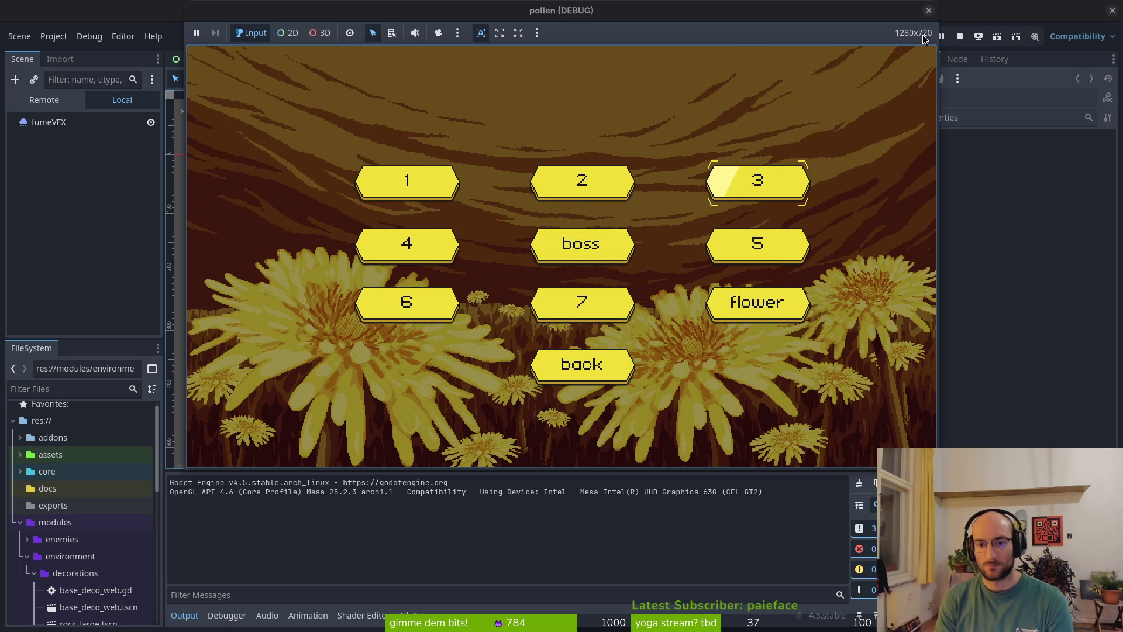
pyautogui.press('Return')
pyautogui.press('Left')
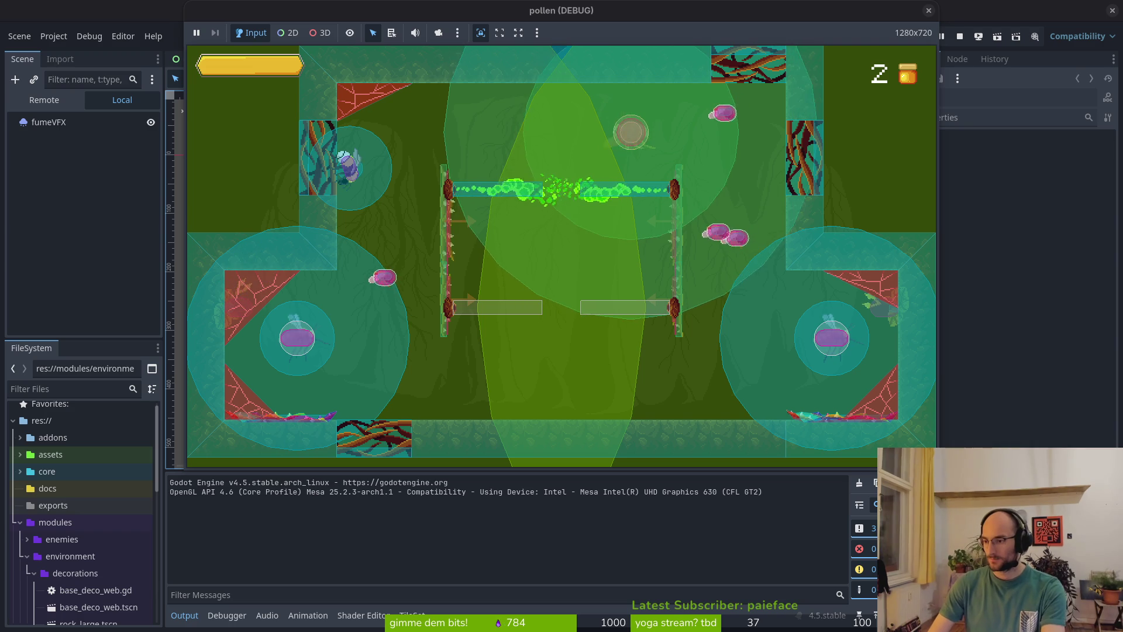
pyautogui.press('super+1')
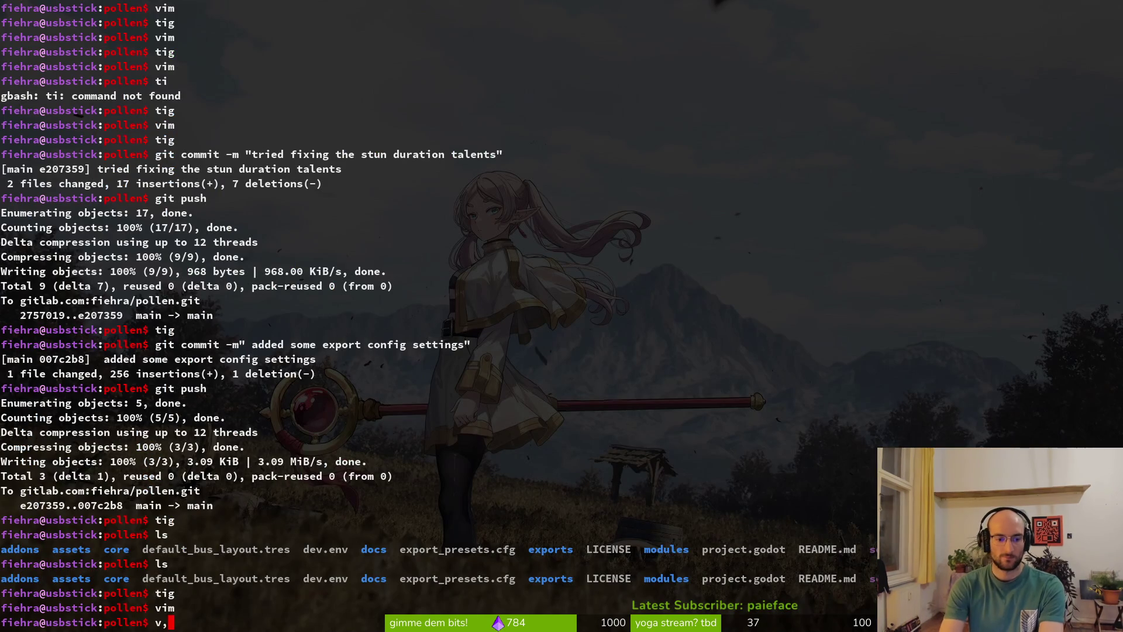
# - Launch vim and open level_3.gd to look past its timeout connection line
pyautogui.write('im')
pyautogui.press('Return')
pyautogui.write('leve3')
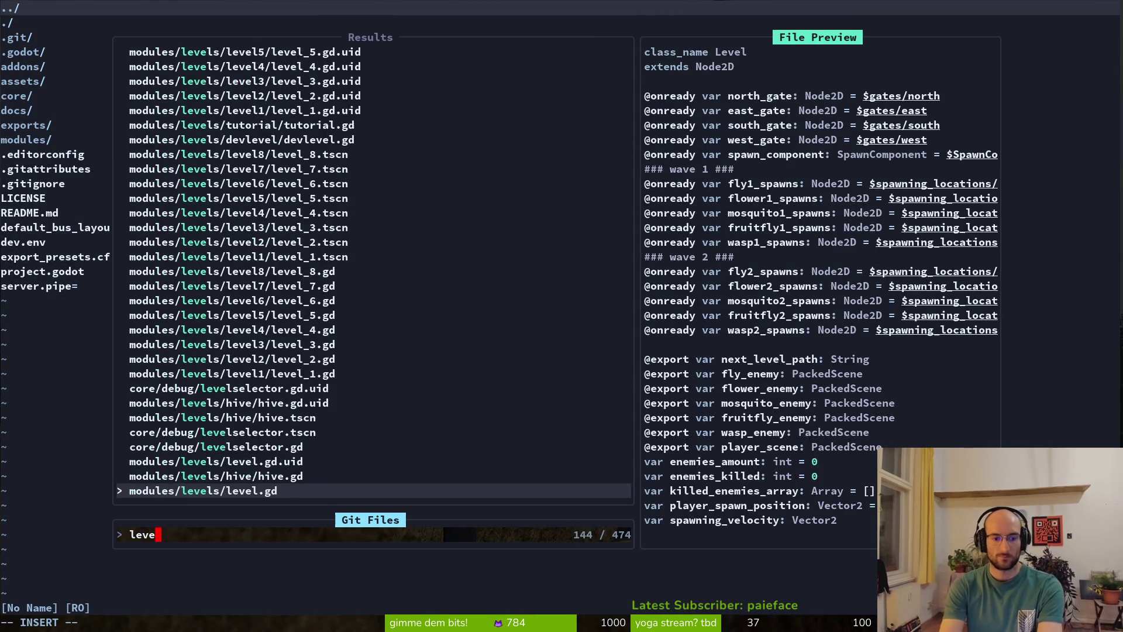
pyautogui.press('Return')
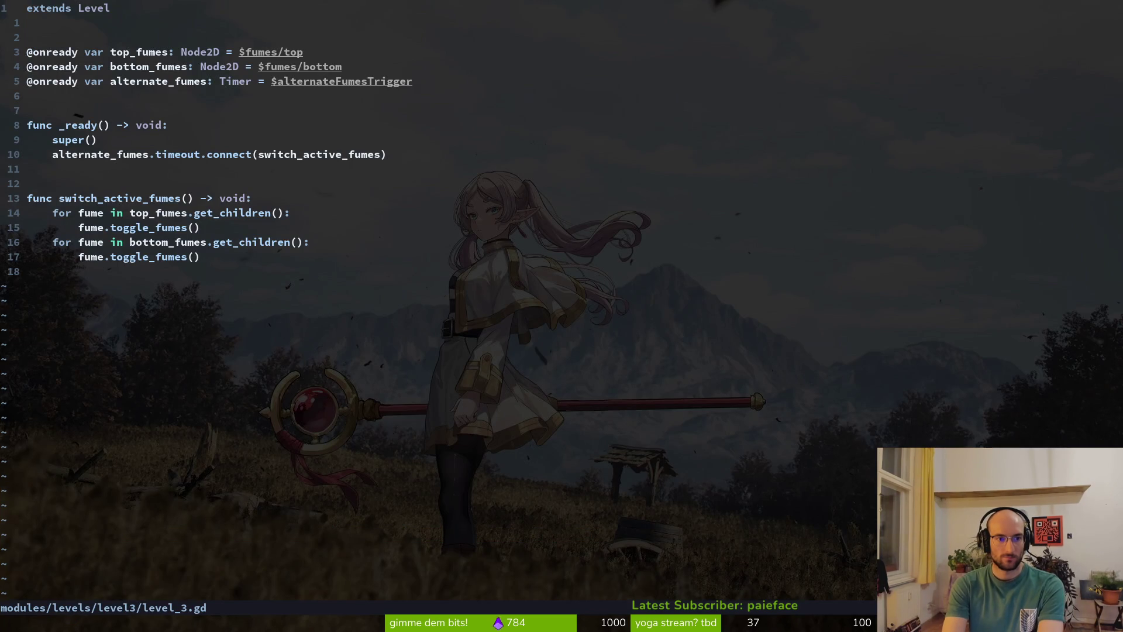
pyautogui.press('j')
pyautogui.press('j')
pyautogui.press('j')
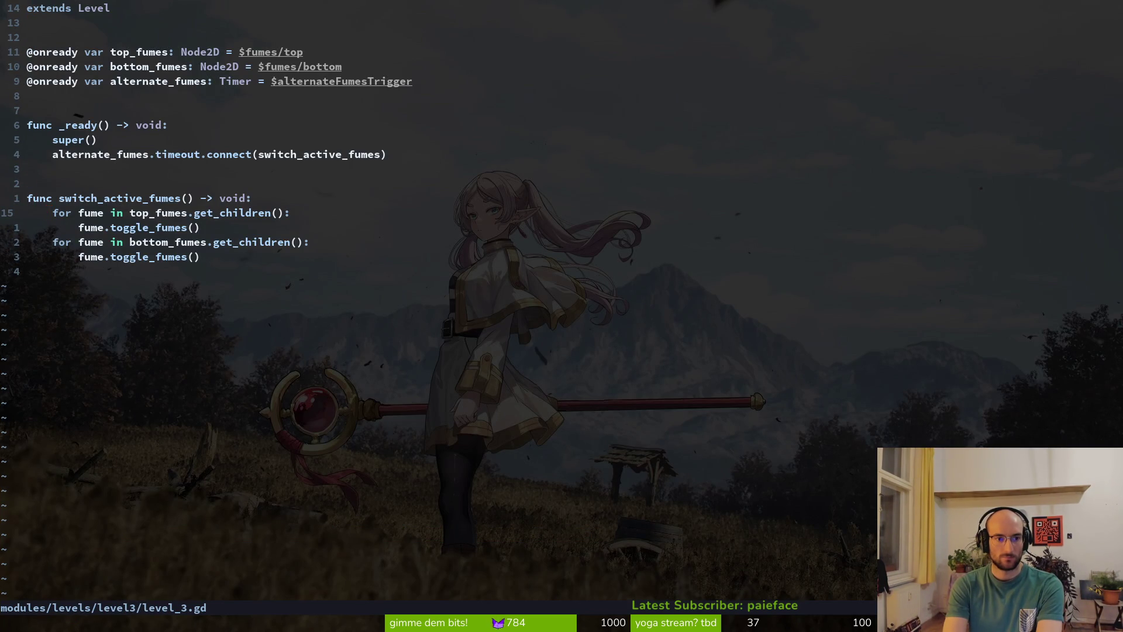
# - Open level_5.gd and move to its disable_fumes call
pyautogui.hotkey('ctrl', 'p')
pyautogui.write('fum')
pyautogui.press('BackSpace')
pyautogui.press('BackSpace')
pyautogui.press('BackSpace')
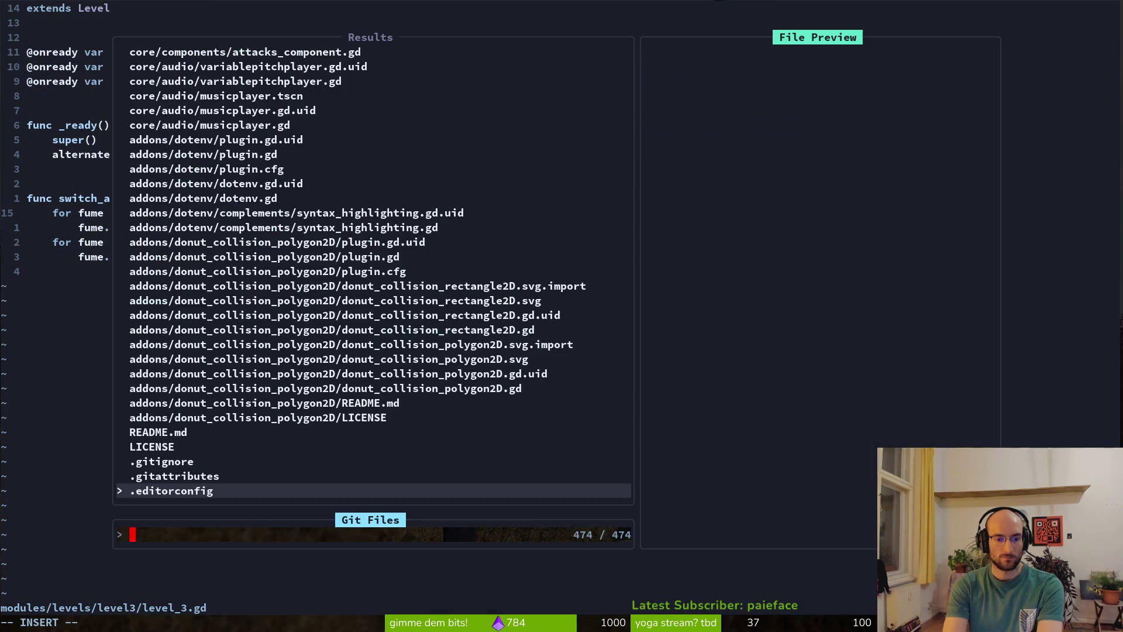
pyautogui.write('le5')
pyautogui.press('Return')
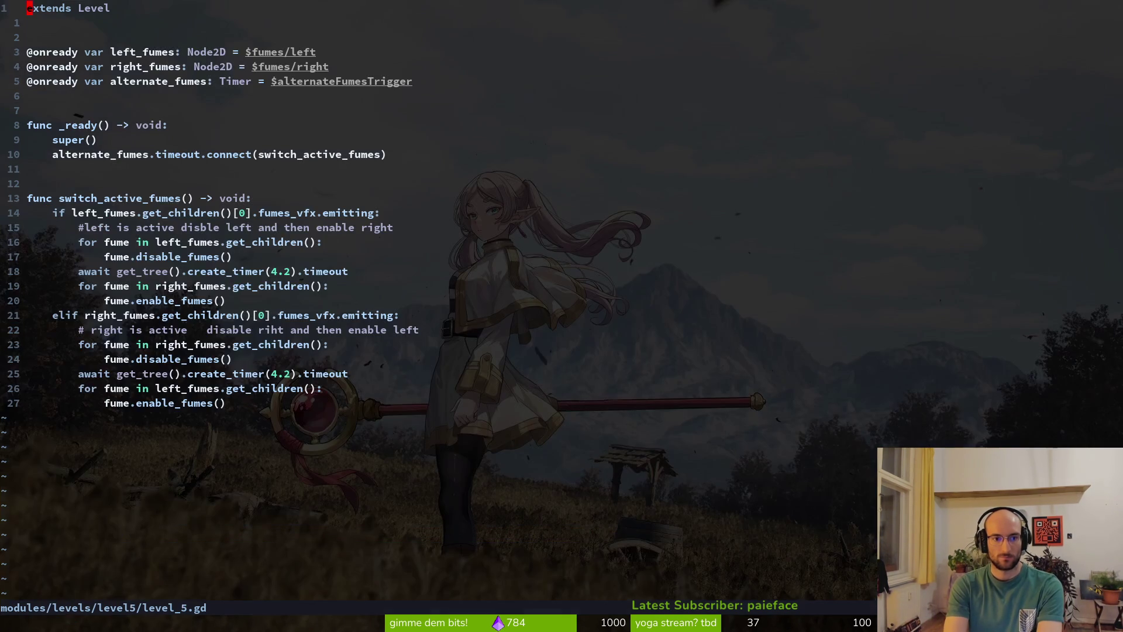
pyautogui.press('j')
pyautogui.press('j')
pyautogui.press('j')
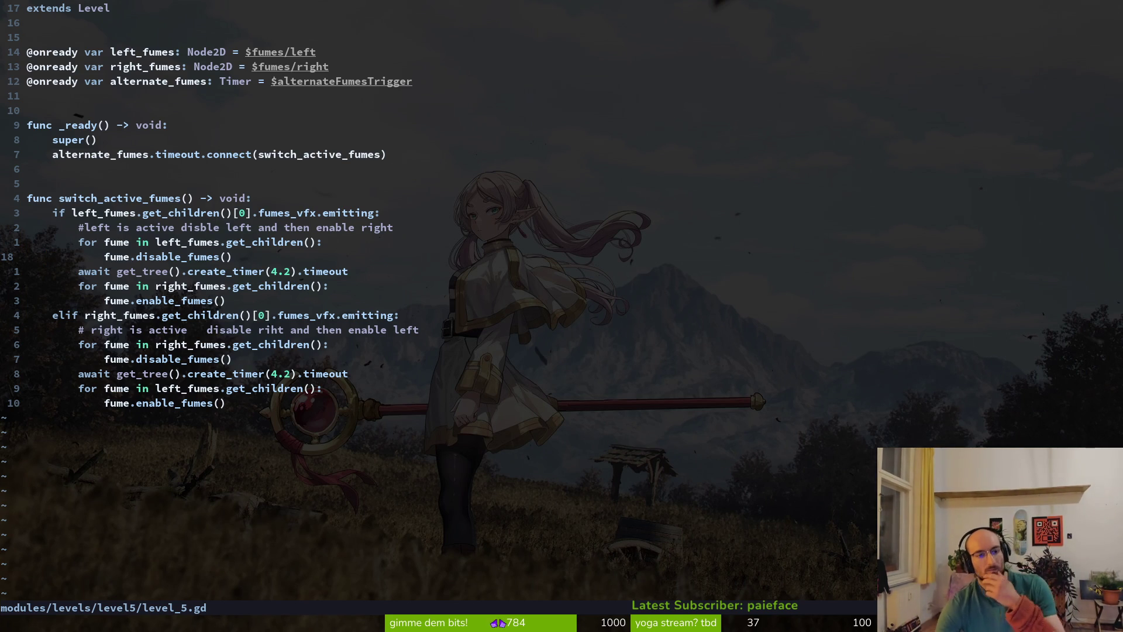
# - Open fumes.gd in a vertical split and find the await timer line
pyautogui.hotkey('ctrl', 'p')
pyautogui.write('fume')
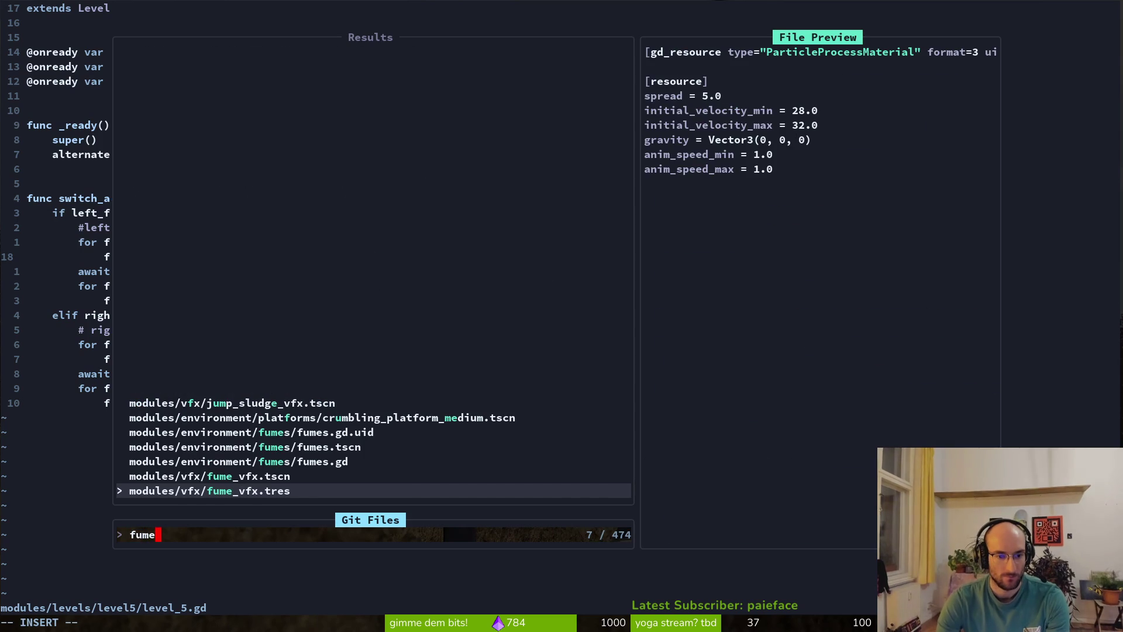
pyautogui.press('Up')
pyautogui.press('Up')
pyautogui.hotkey('ctrl', 'v')
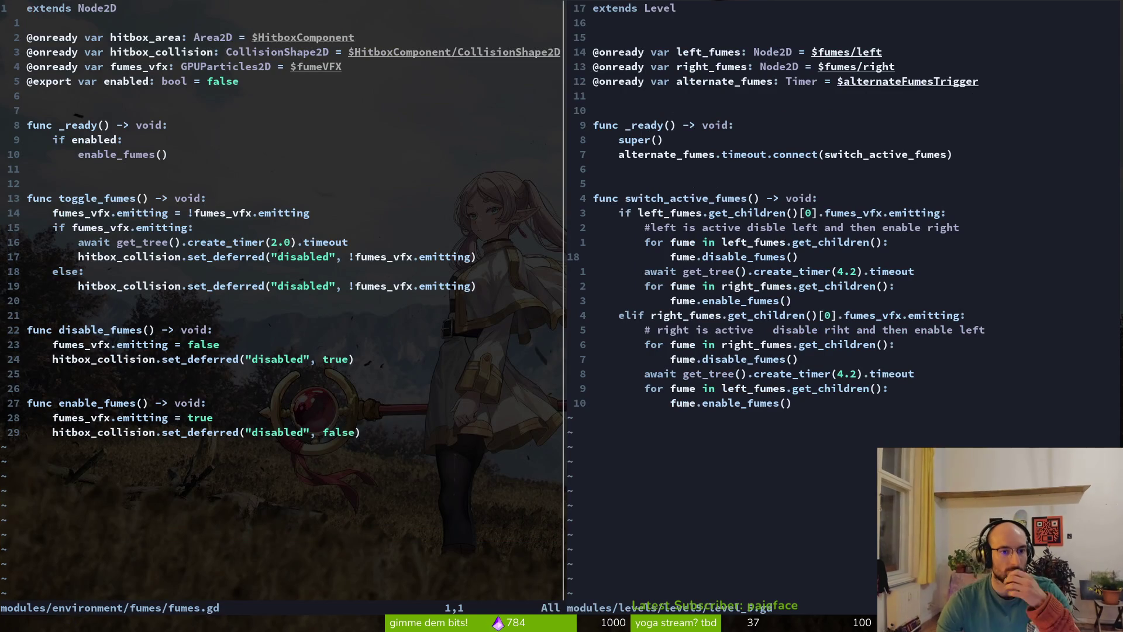
pyautogui.press('j')
pyautogui.press('j')
pyautogui.press('j')
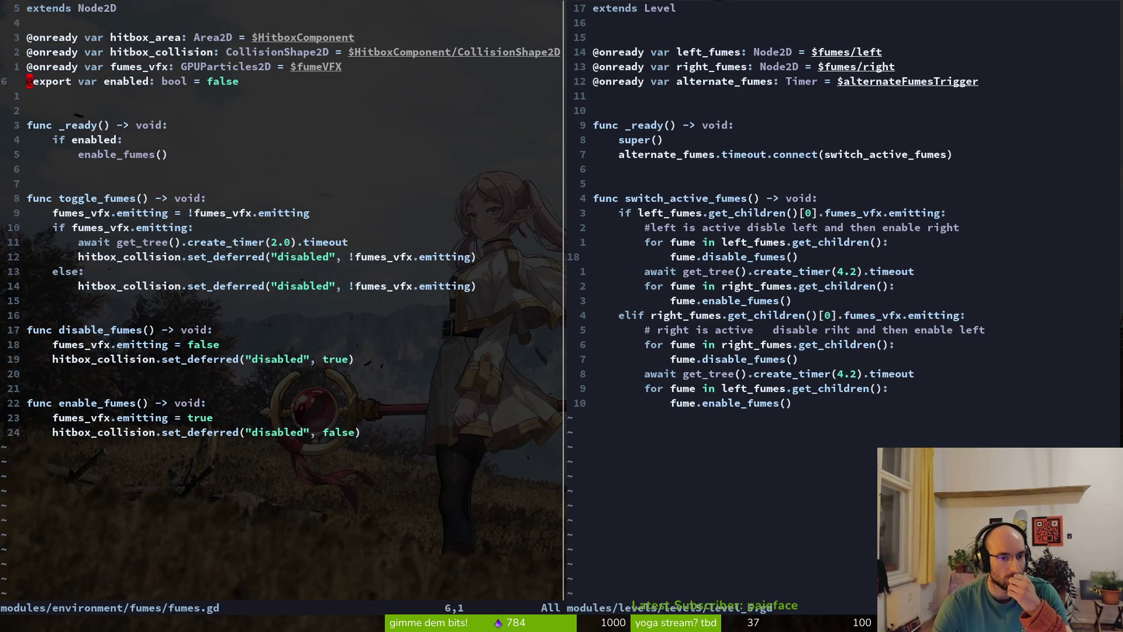
pyautogui.press('j')
pyautogui.press('j')
pyautogui.press('j')
pyautogui.press('k')
pyautogui.press('k')
pyautogui.press('k')
# - Copy the 2.0-second await timer line under emitting = true, dedent it, and save fumes.gd
pyautogui.hotkey('shift', 'v')
pyautogui.press('y')
pyautogui.press('j')
pyautogui.press('j')
pyautogui.press('j')
pyautogui.press('j')
pyautogui.press('j')
pyautogui.write('p:w')
pyautogui.press('Return')
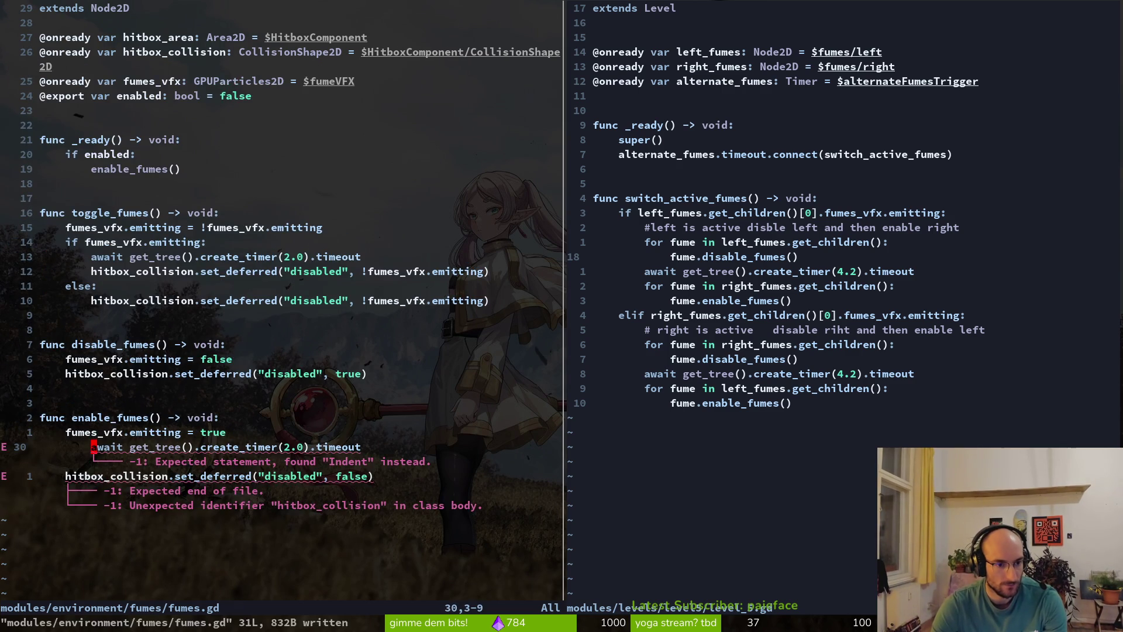
pyautogui.press('less')
pyautogui.press('less')
pyautogui.write(':w')
pyautogui.press('Return')
pyautogui.press('F5')
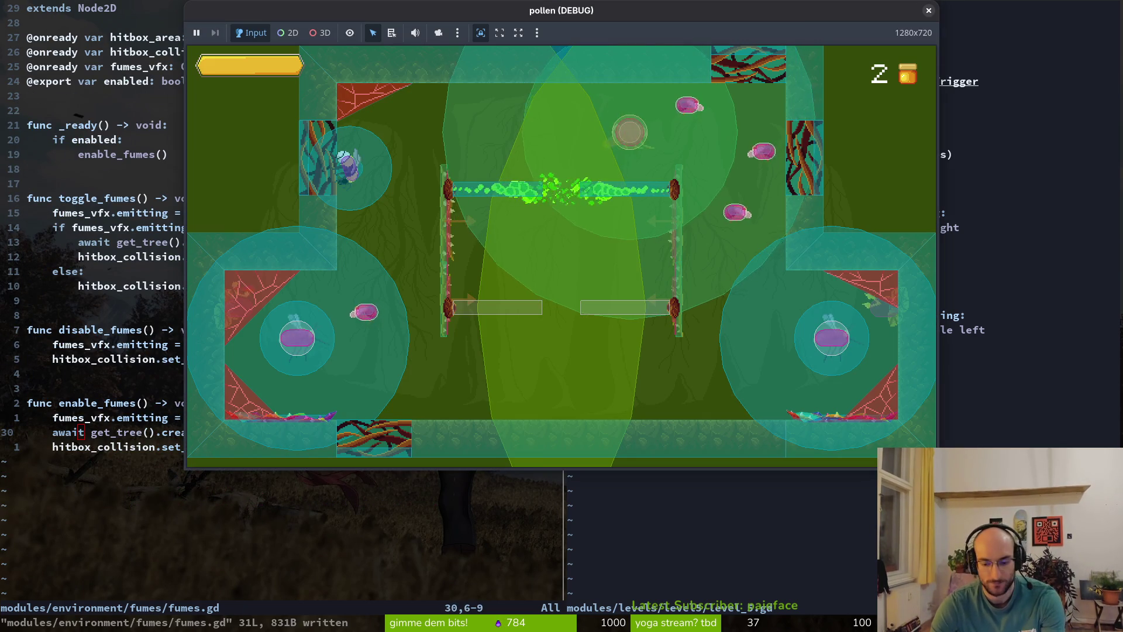
# - Restart the game and start the right-hand level from the level select
pyautogui.press('F8')
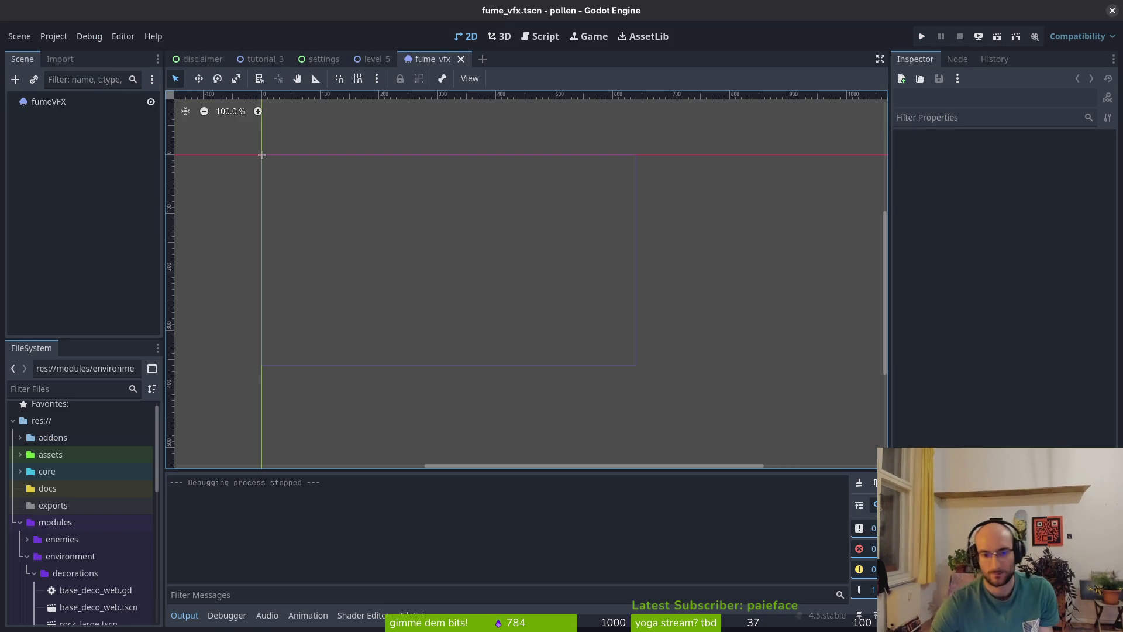
pyautogui.press('F5')
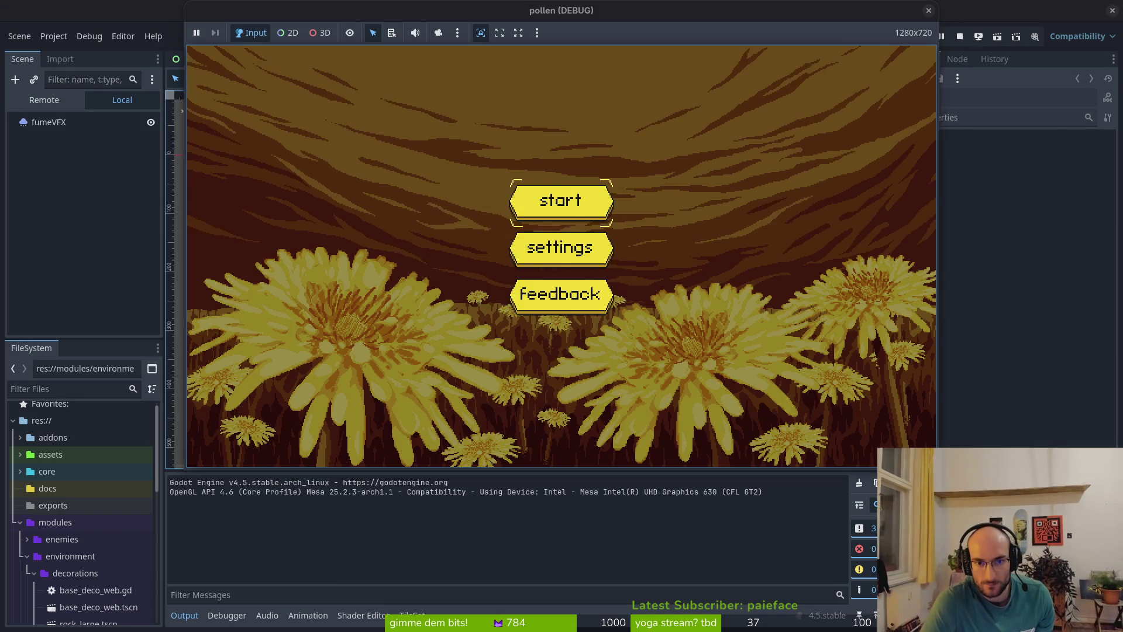
pyautogui.press('space')
pyautogui.press('Up')
pyautogui.press('Right')
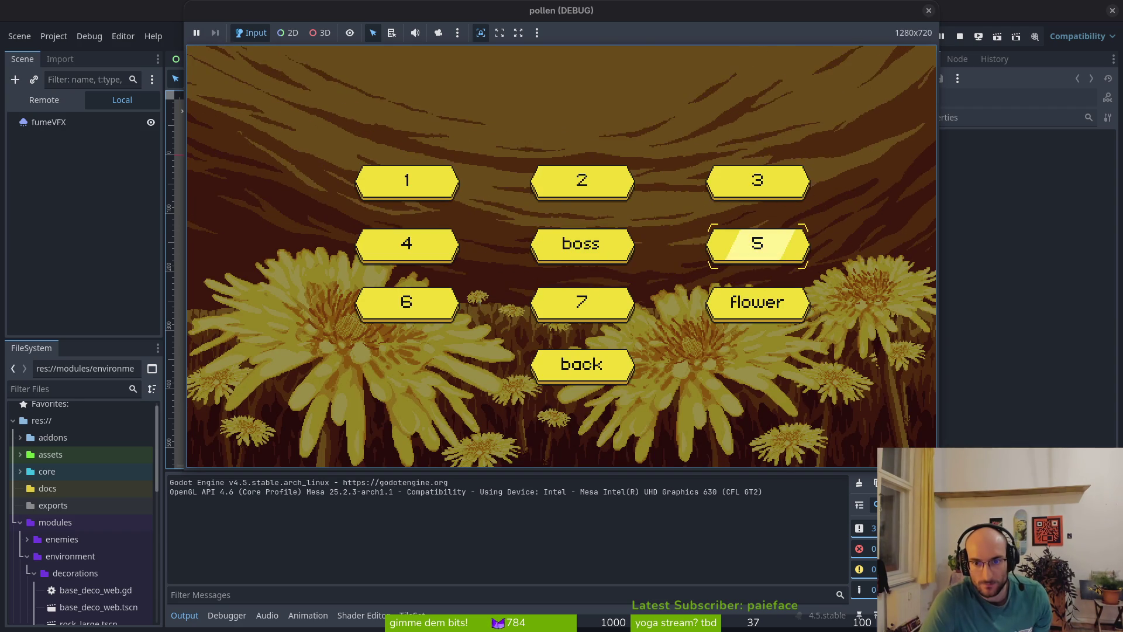
pyautogui.press('space')
# - Fight the enemies in the upper-right chamber, then close the game window
pyautogui.press('Right')
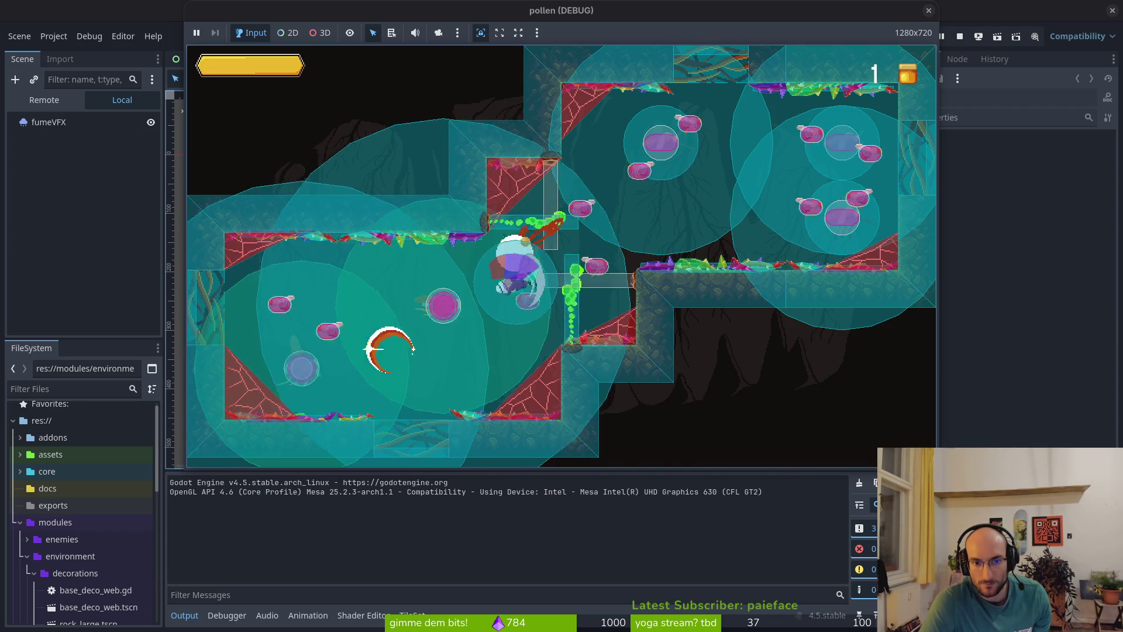
pyautogui.press('Up')
pyautogui.press('Right')
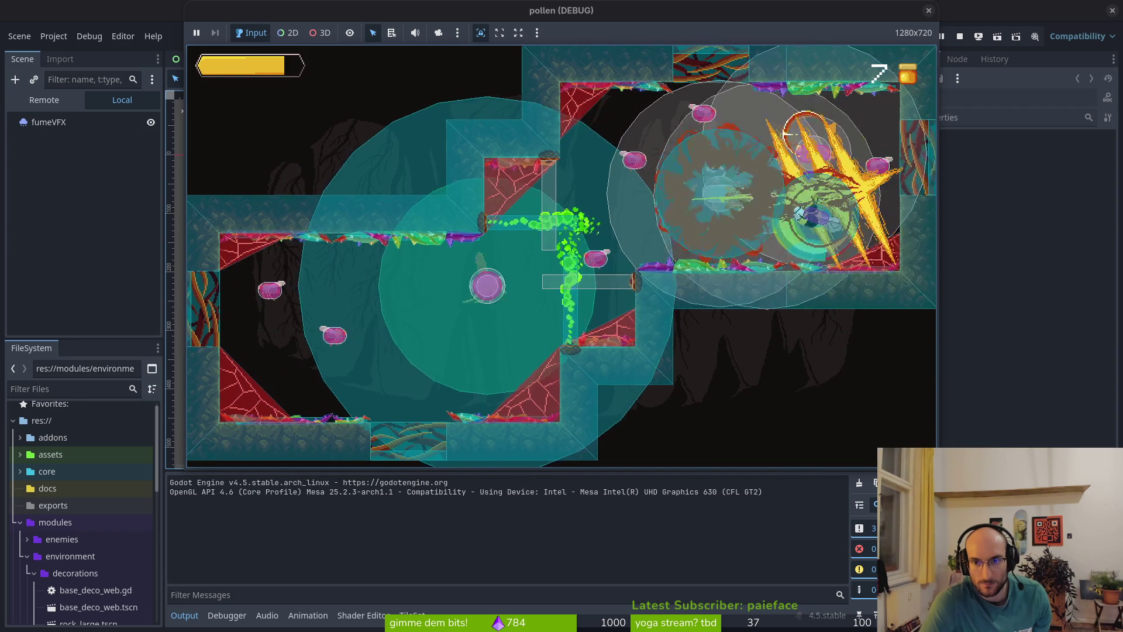
pyautogui.press('Left')
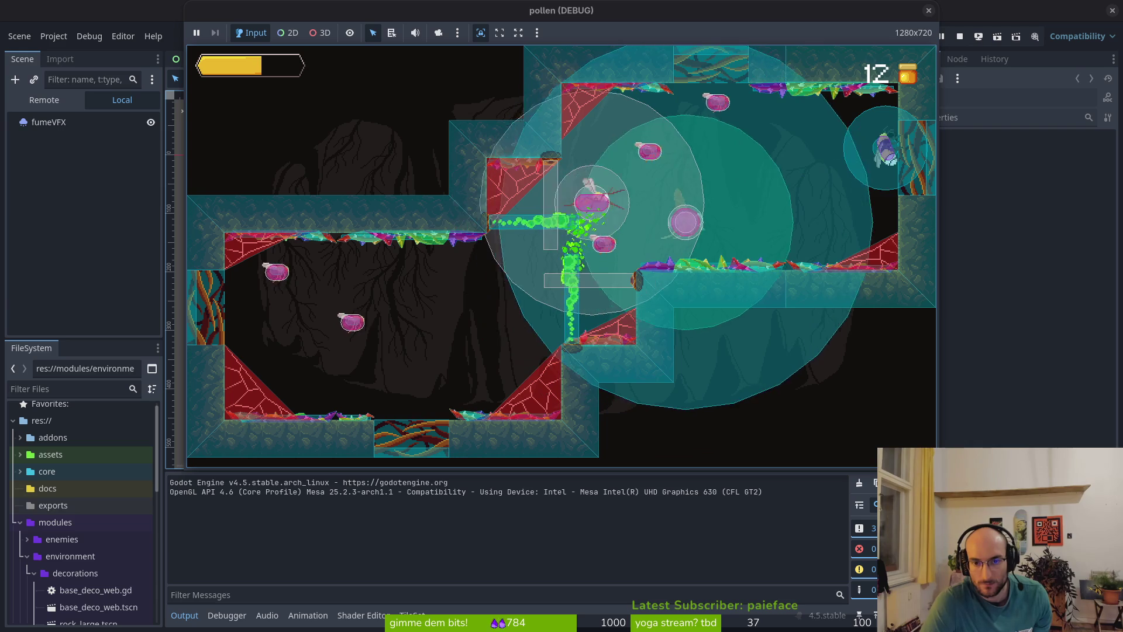
pyautogui.press('Right')
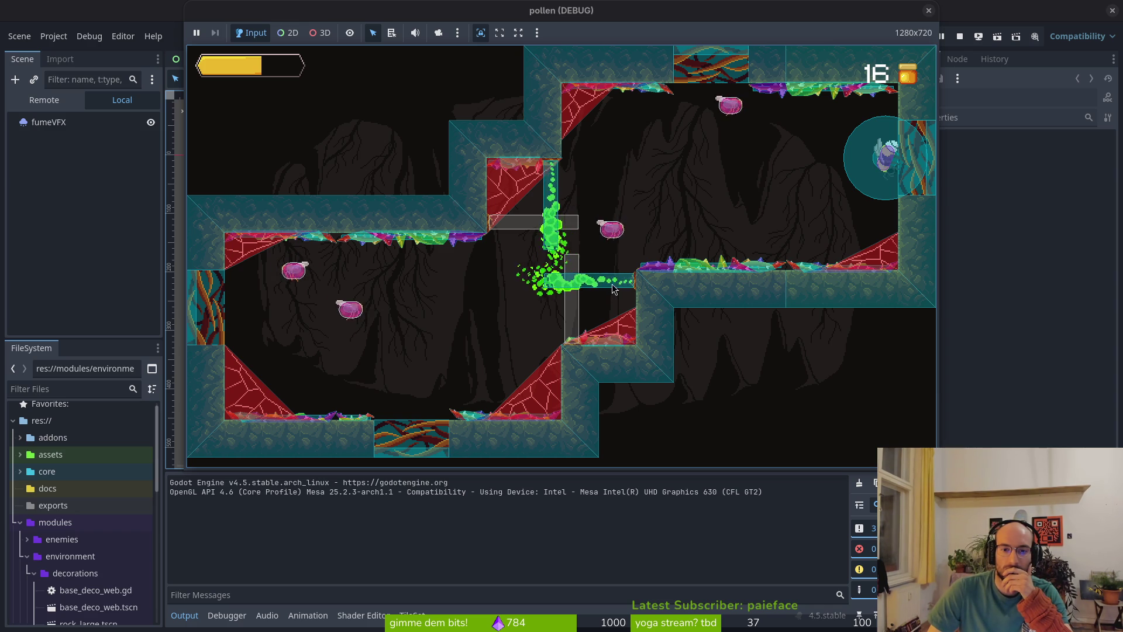
pyautogui.click(959, 37)
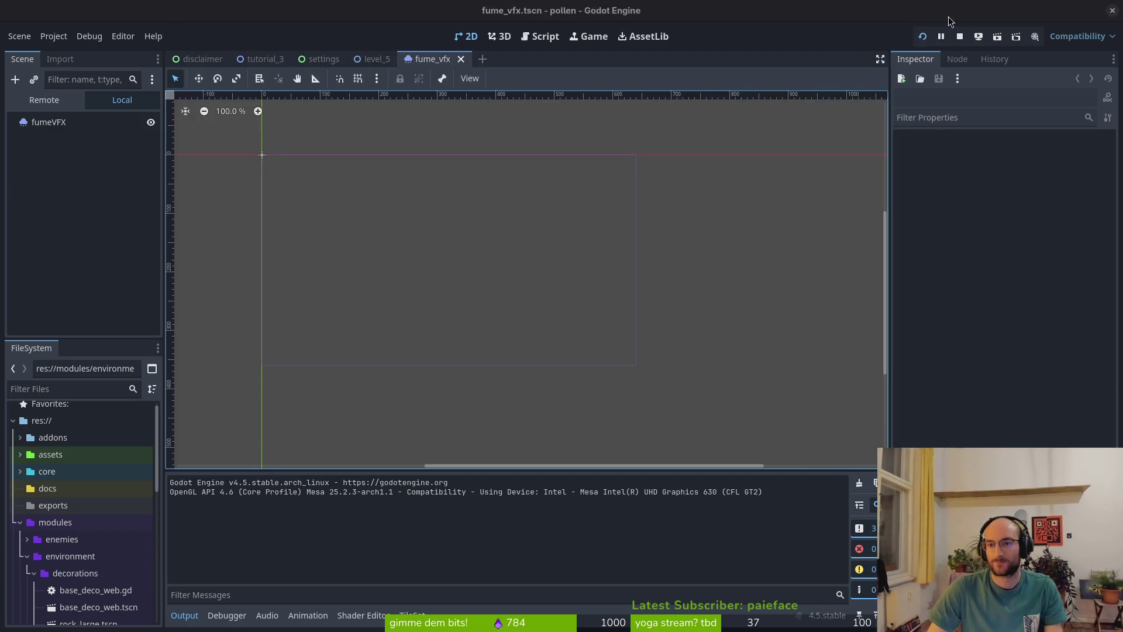
# - Quit vim, review the changed files, and commit 'moved flwoer so it cant hit through the wall'
pyautogui.hotkey('alt', 'Tab')
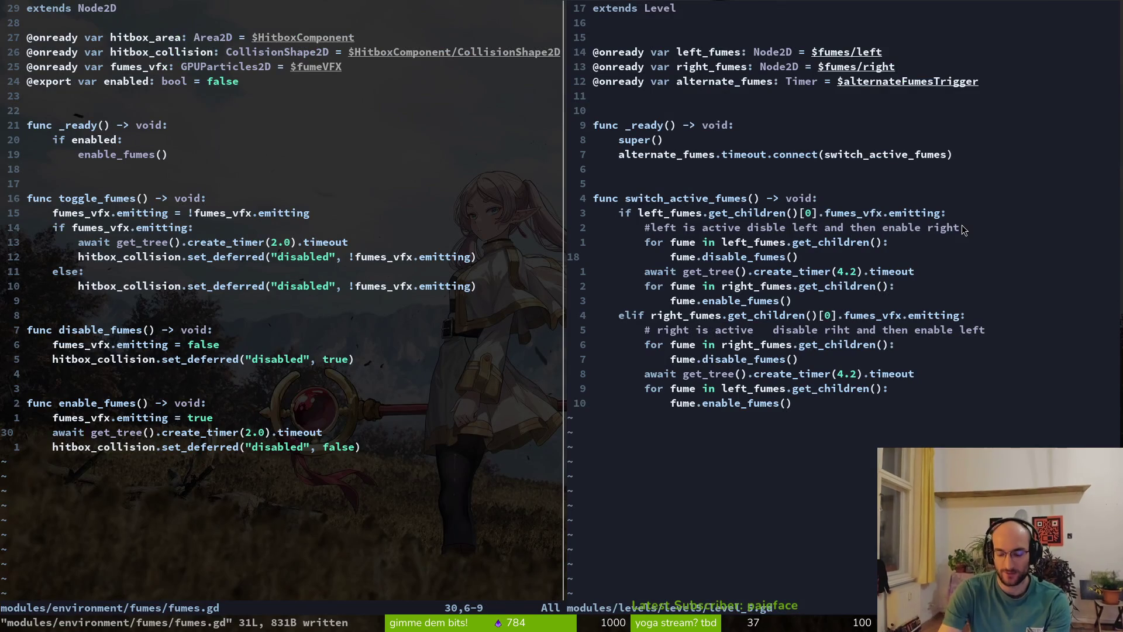
pyautogui.write(':q')
pyautogui.press('Return')
pyautogui.press('Return')
pyautogui.press('Down')
pyautogui.press('Down')
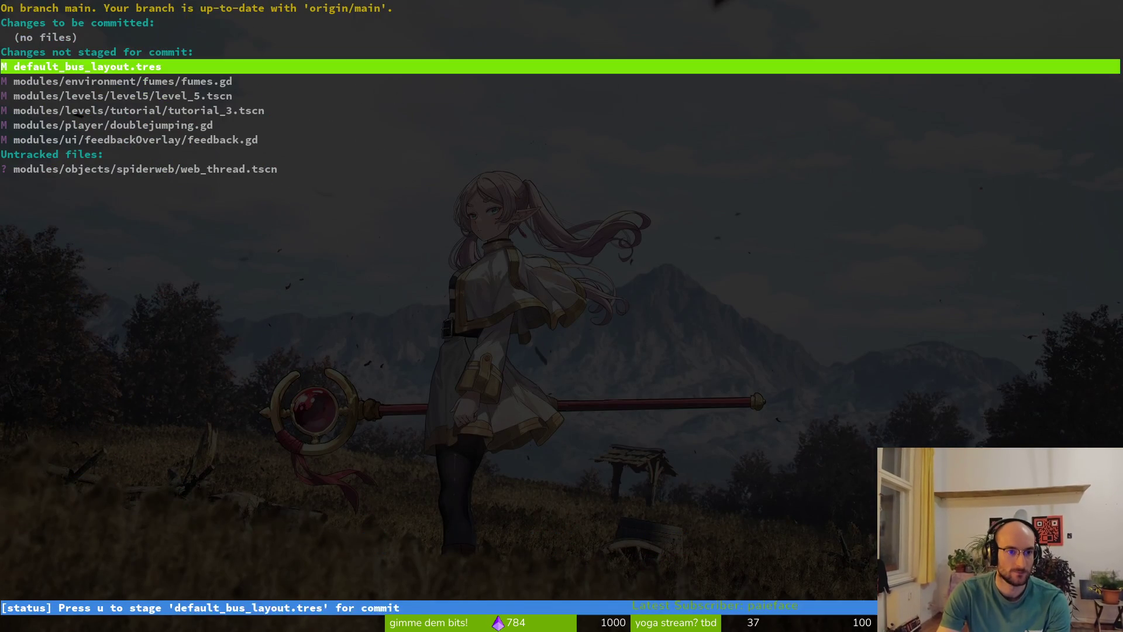
pyautogui.press('Down')
pyautogui.press('Down')
pyautogui.press('Down')
pyautogui.press('Return')
pyautogui.press('Down')
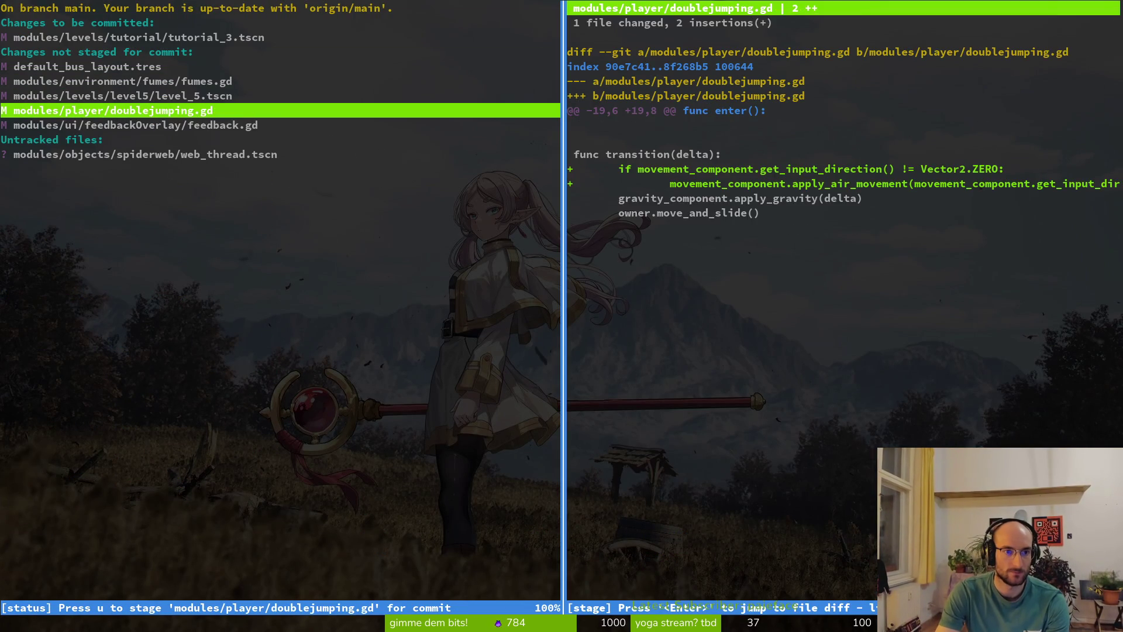
pyautogui.press('q')
pyautogui.press('q')
pyautogui.write('mit -m" moved flwoer so it ca')
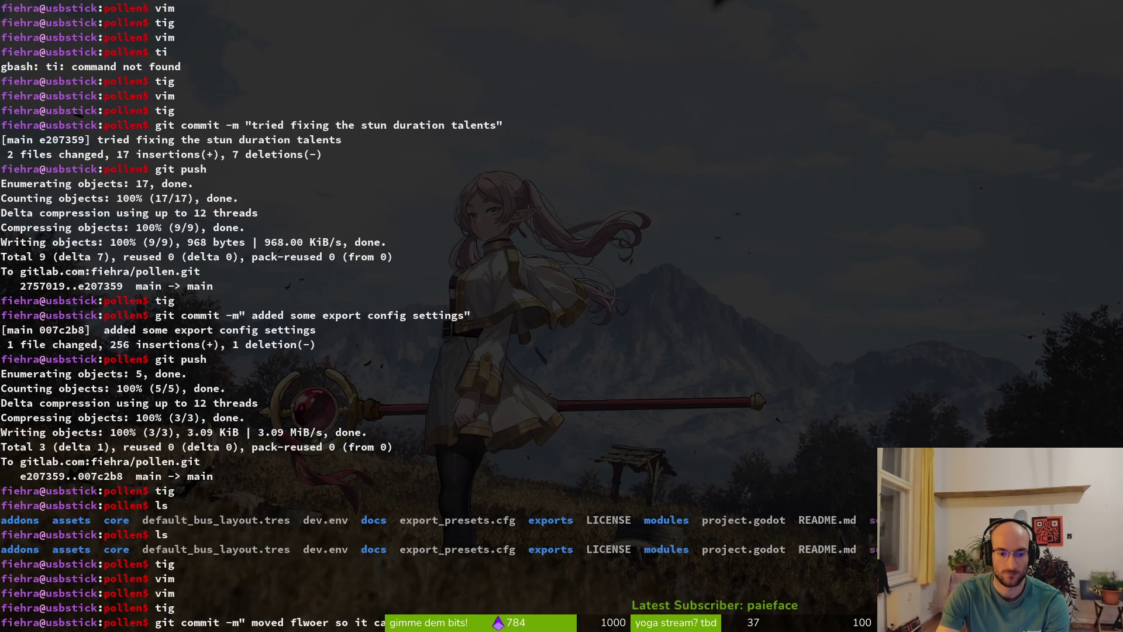
pyautogui.write('nt hit through the wall"')
pyautogui.press('Return')
# - In tig's status view, stage fumes.gd, level_5.tscn and doublejumping.gd after checking their diffs
pyautogui.write('tig')
pyautogui.press('Return')
pyautogui.press('s')
pyautogui.press('Down')
pyautogui.press('Down')
pyautogui.press('Down')
pyautogui.press('Up')
pyautogui.press('Return')
pyautogui.press('u')
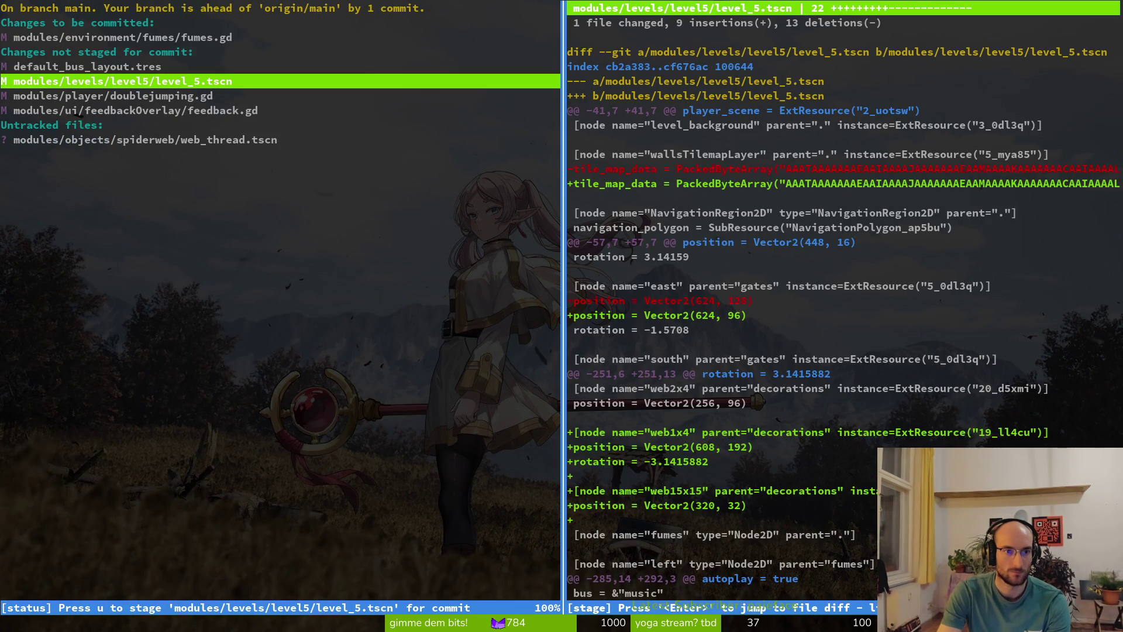
pyautogui.press('u')
pyautogui.press('q')
pyautogui.press('Down')
pyautogui.press('Return')
pyautogui.press('q')
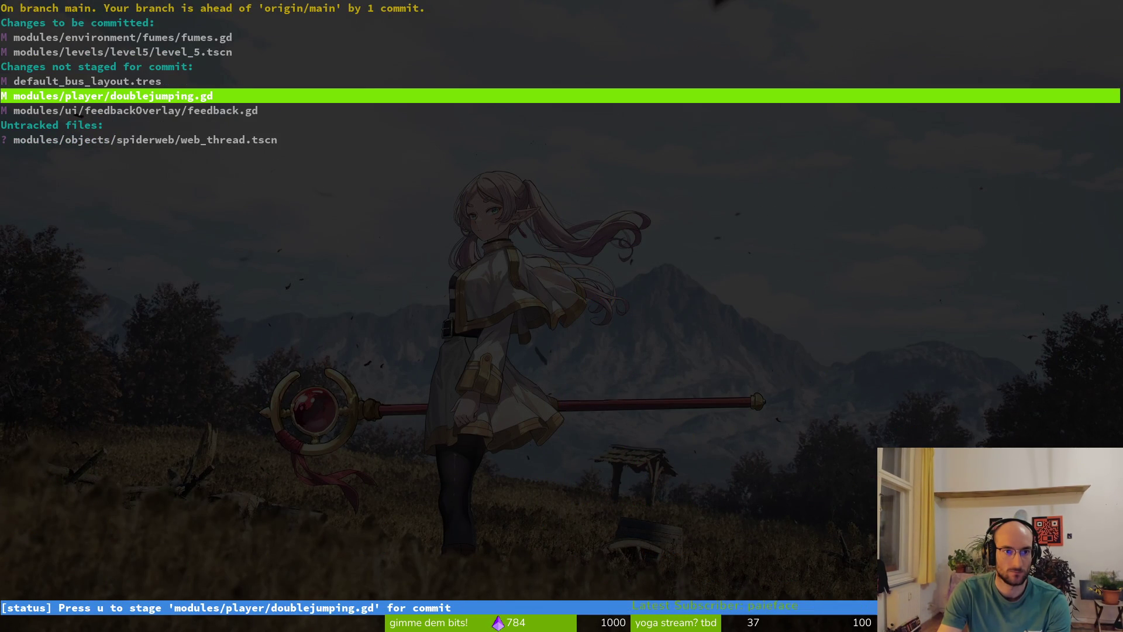
pyautogui.press('u')
pyautogui.press('q')
pyautogui.write('git commit -m "fixed doublejump cont')
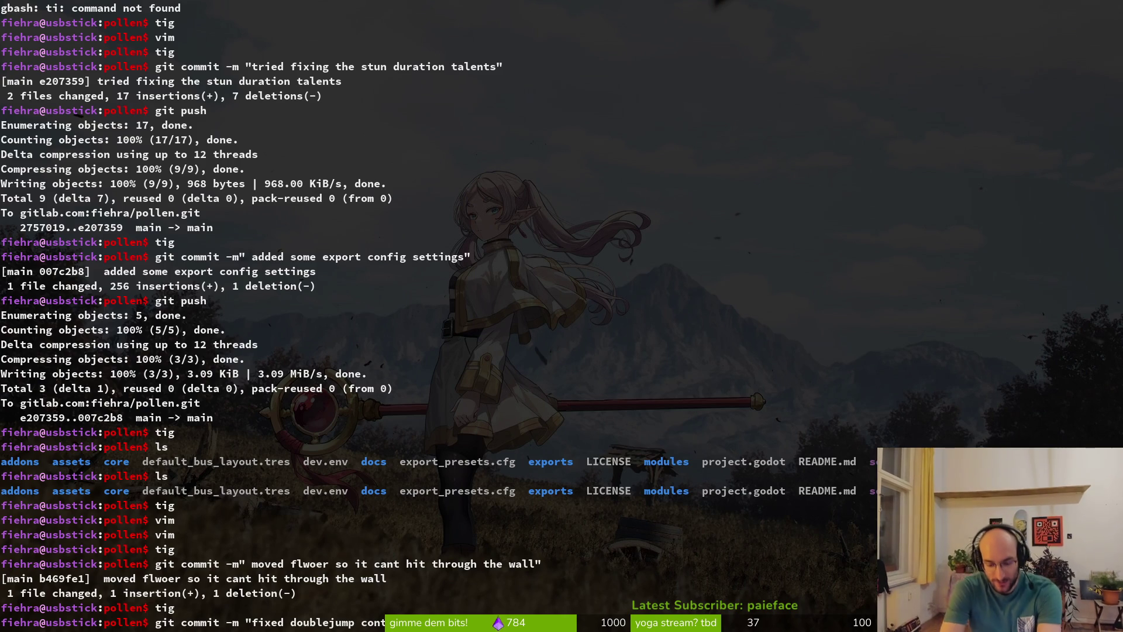
# - Check the staged files in tig from a second terminal pane, then close that pane
pyautogui.press('super+Return')
pyautogui.write('tig')
pyautogui.press('Return')
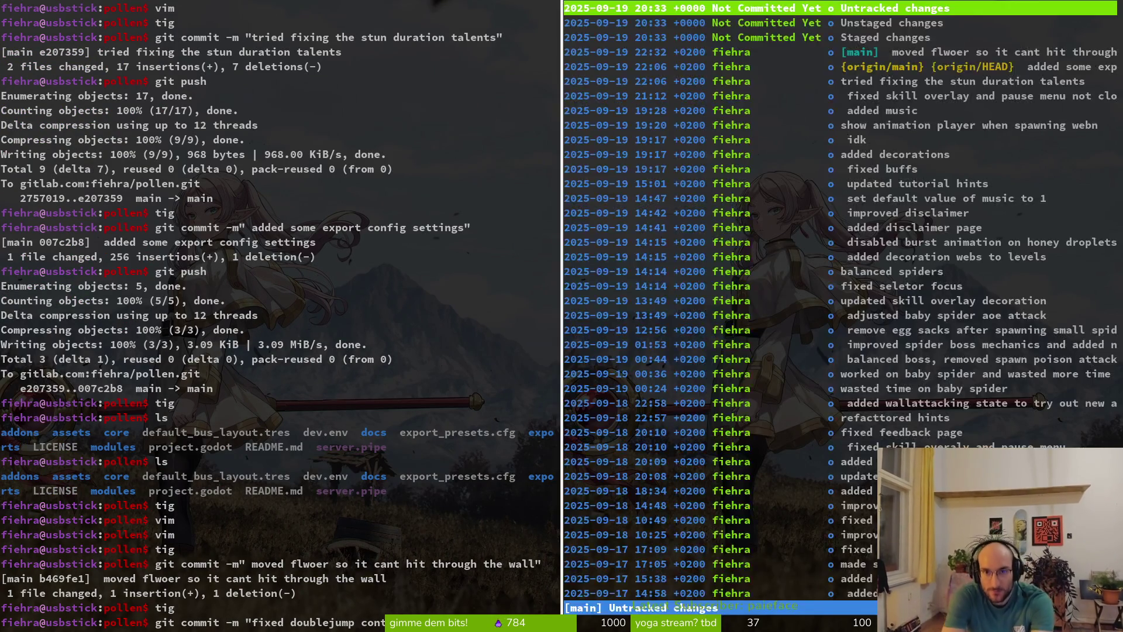
pyautogui.press('s')
pyautogui.press('q')
pyautogui.hotkey('ctrl', 'd')
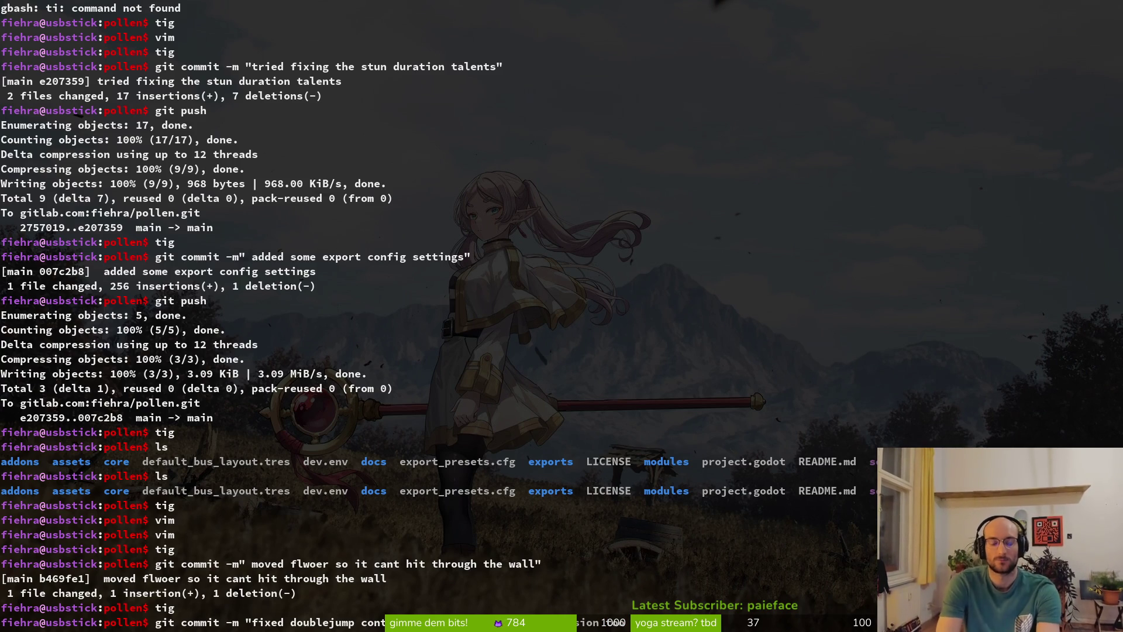
# - Commit 'fixed doublejump controls and fumes enabling collision too early' and git push it
pyautogui.press('Return')
pyautogui.write('git push')
pyautogui.press('Return')
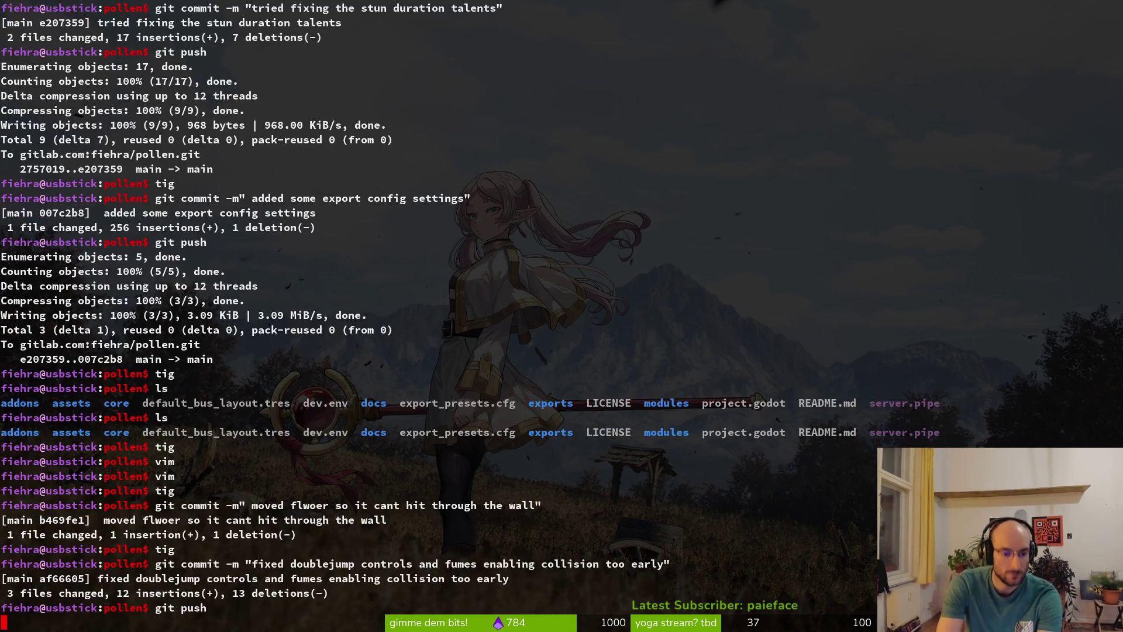
pyautogui.hotkey('alt', 'Tab')
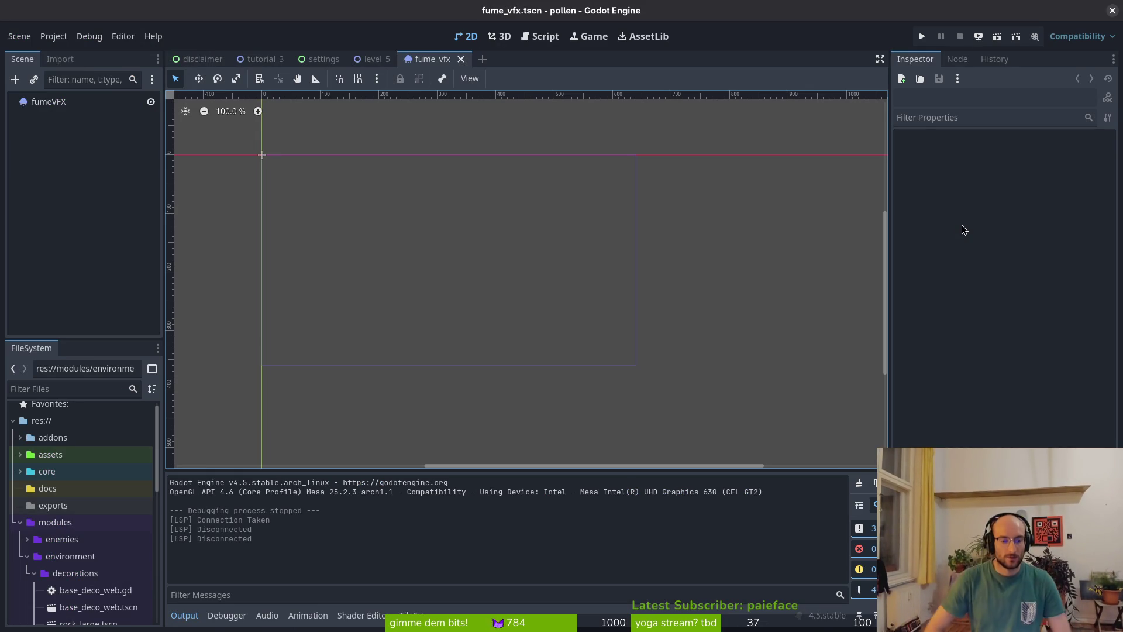
# - Collapse the environment and modules folders and close the fume_vfx, level_5, tutorial_3 and settings tabs
pyautogui.click(27, 556)
pyautogui.click(21, 525)
pyautogui.scroll(-1, 416, 188)
pyautogui.click(461, 59)
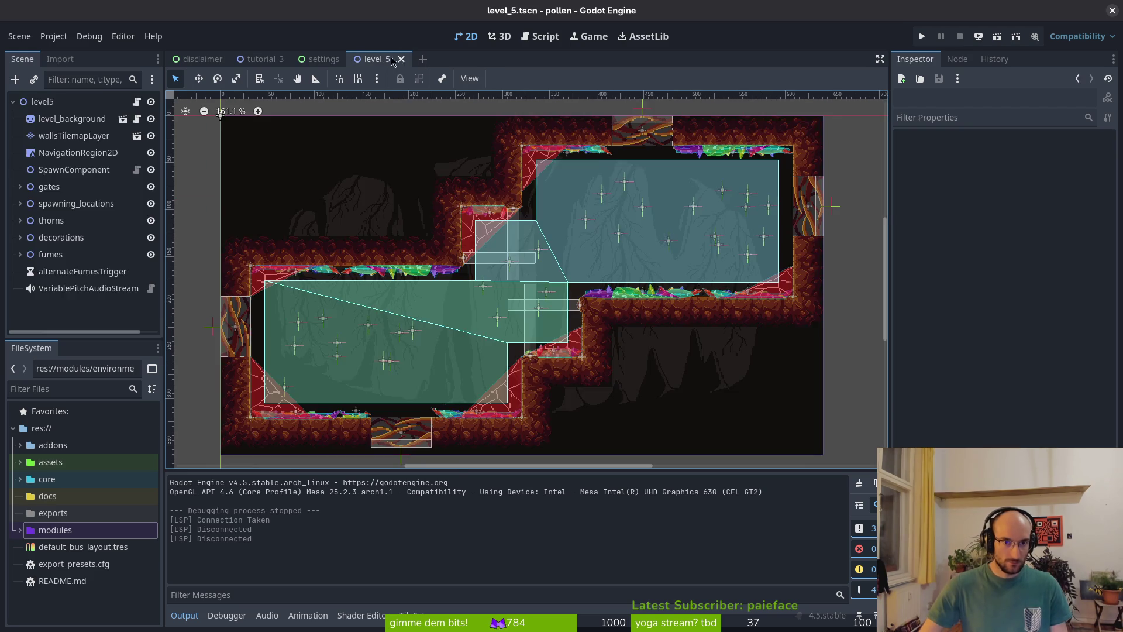
pyautogui.click(401, 59)
pyautogui.middleClick(314, 59)
pyautogui.click(292, 59)
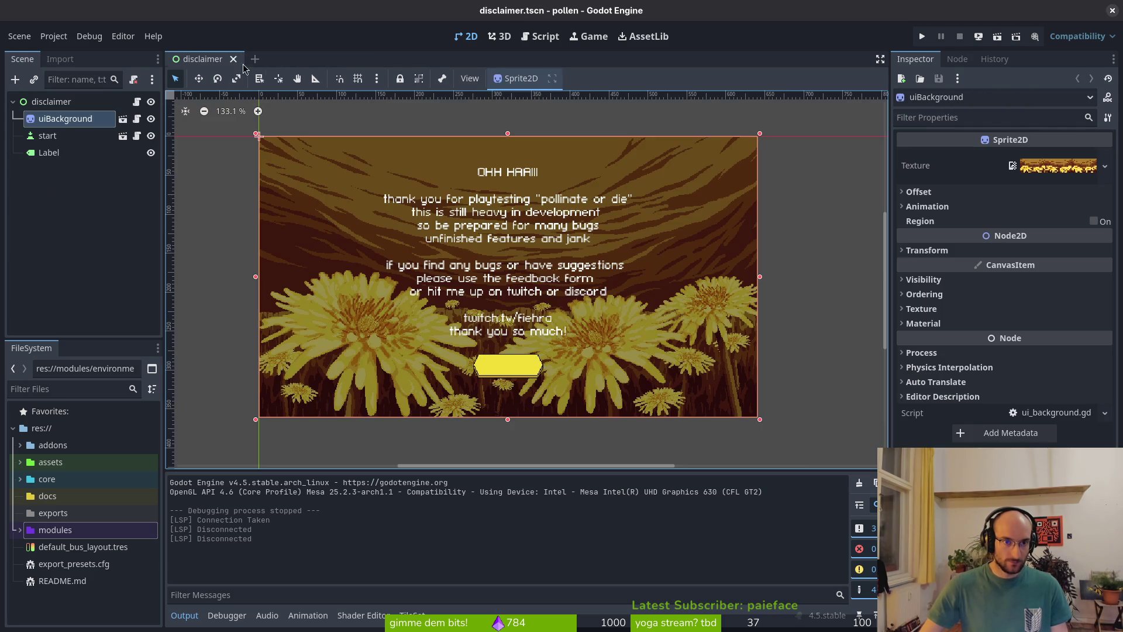
# - Run the project through to the level select room, then return to the editor
pyautogui.click(922, 36)
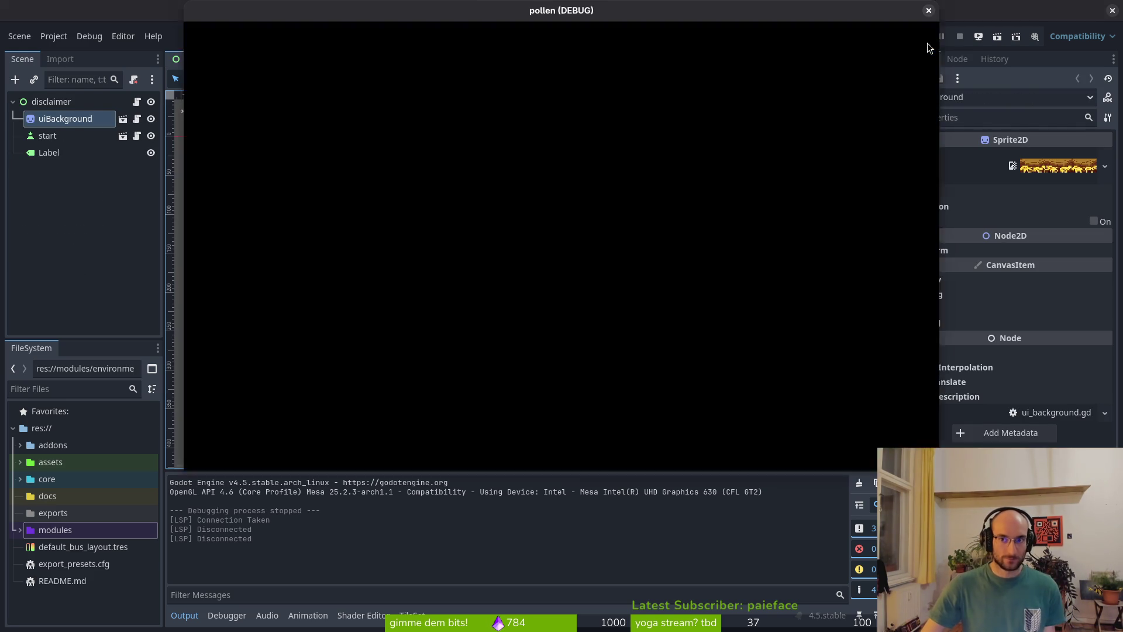
pyautogui.press('space')
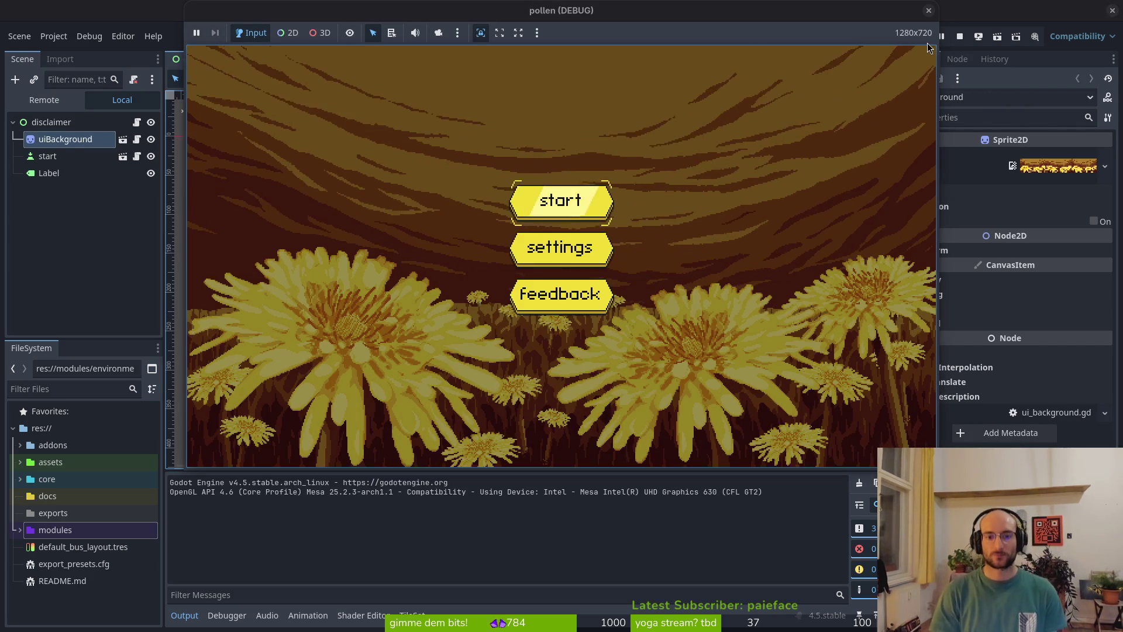
pyautogui.press('space')
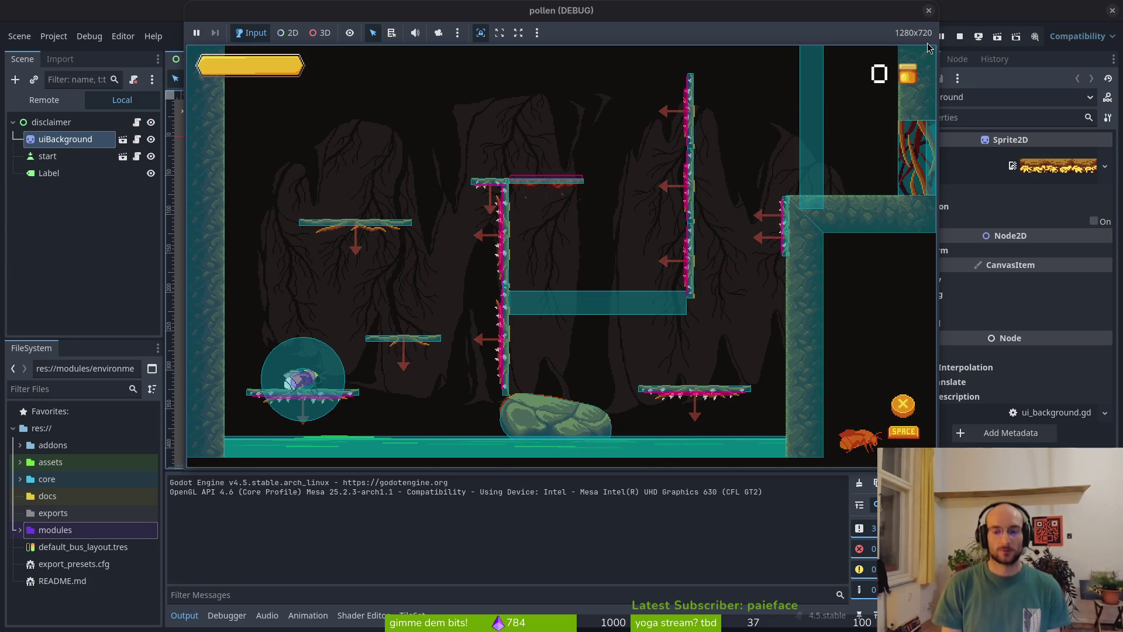
pyautogui.press('space')
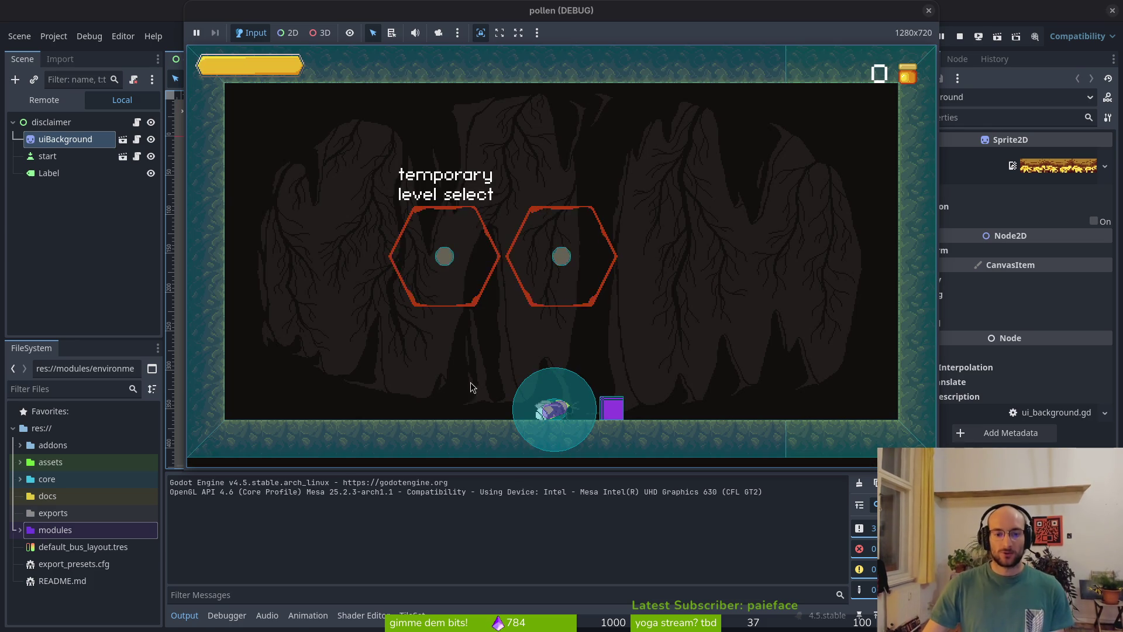
pyautogui.click(66, 202)
# - Open player.tscn, delete the slashPullArea node with its children, and save the scene
pyautogui.hotkey('shift', 'alt', 'o')
pyautogui.write('player')
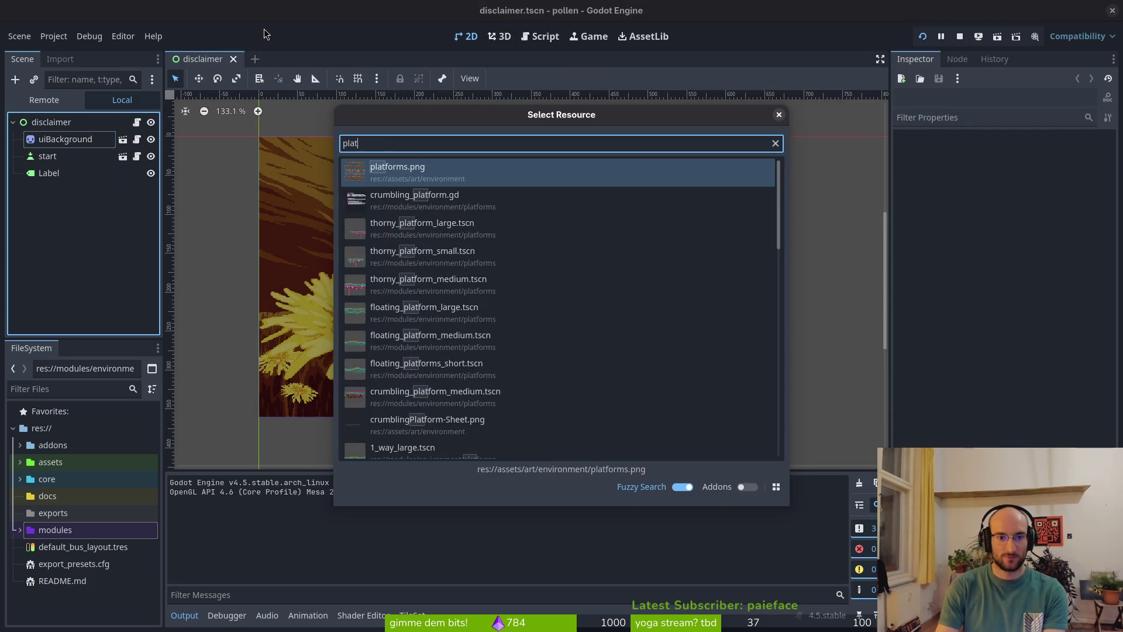
pyautogui.press('Return')
pyautogui.click(145, 192)
pyautogui.click(145, 192)
pyautogui.click(145, 192)
pyautogui.click(145, 192)
pyautogui.click(64, 192)
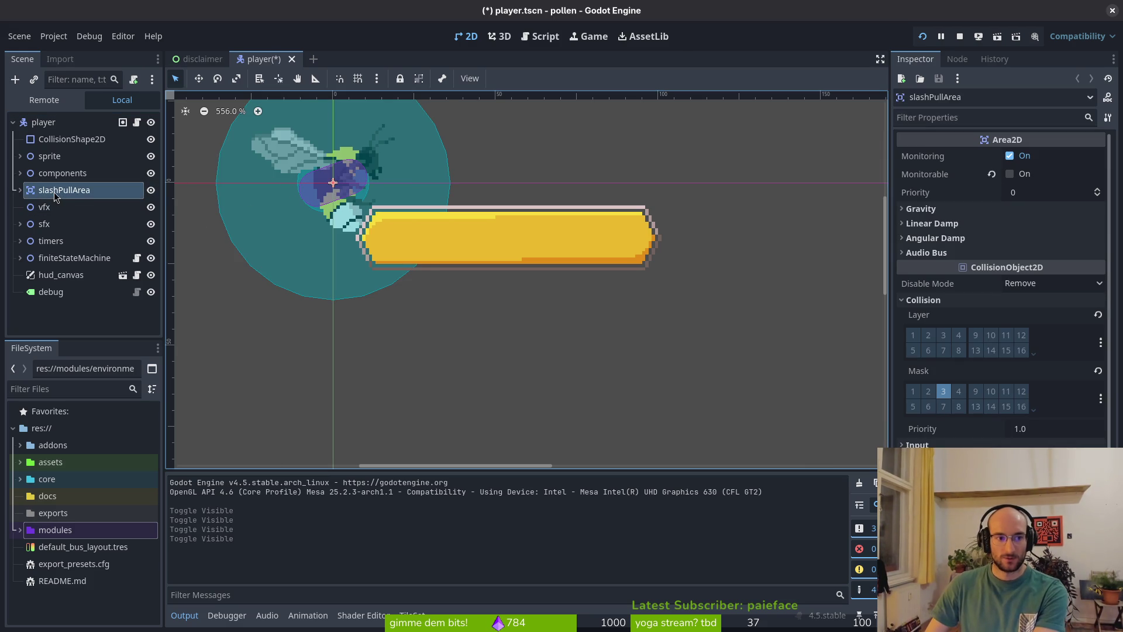
pyautogui.press('Delete')
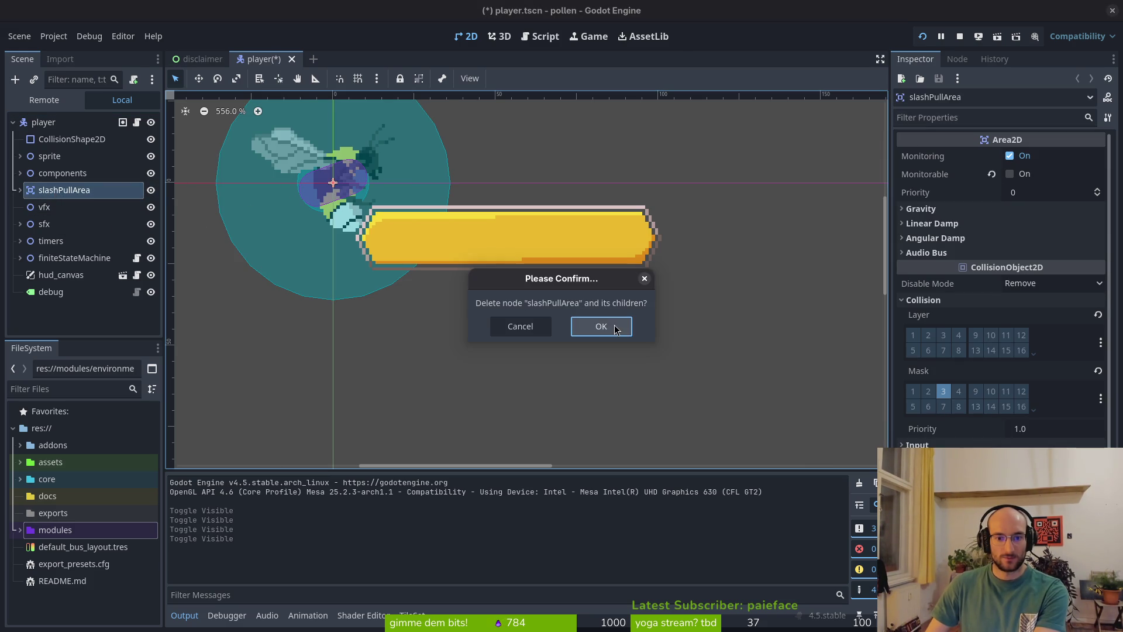
pyautogui.click(593, 324)
pyautogui.hotkey('ctrl', 's')
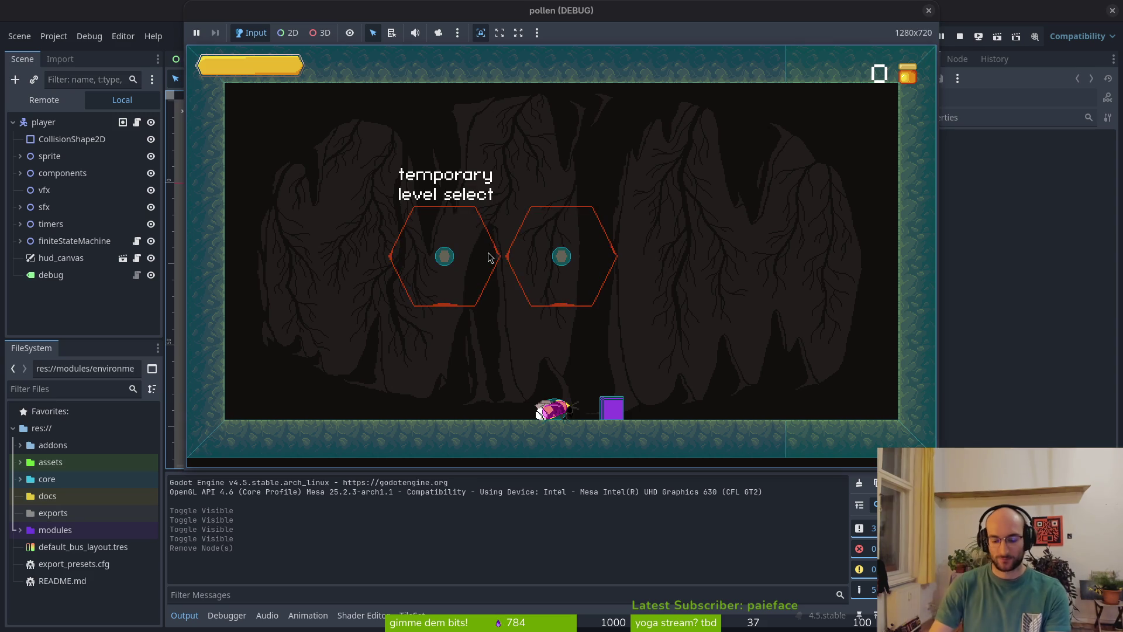
# - Run the game to test the change, then launch vim on the project folder
pyautogui.press('super+1')
pyautogui.write('vim .')
pyautogui.press('Return')
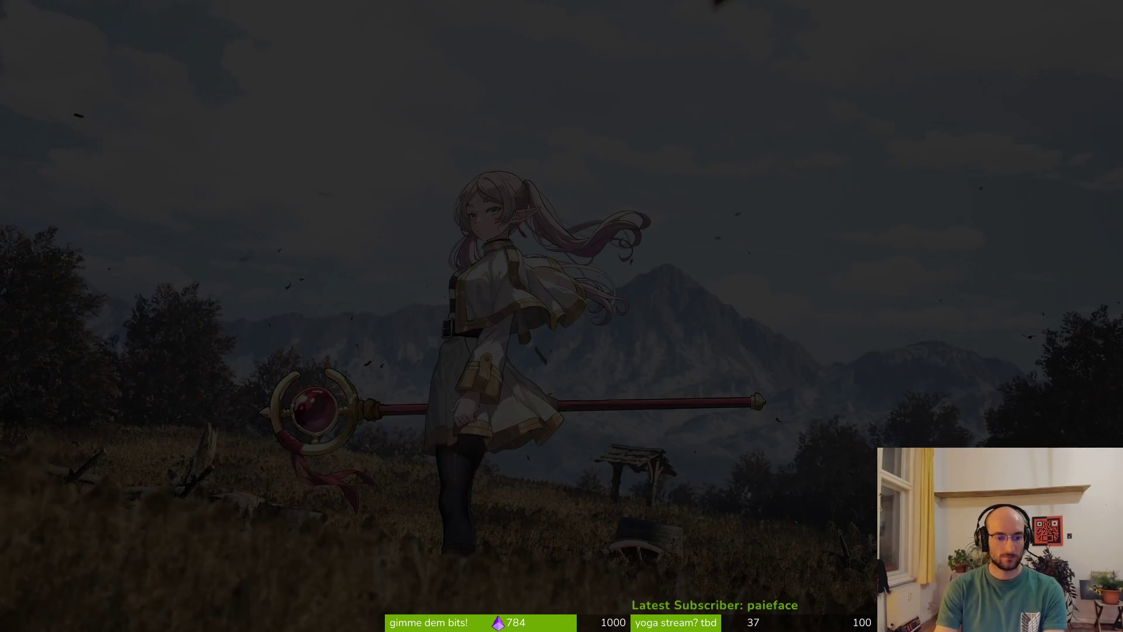
# - Open player.gd through the project file finder
pyautogui.hotkey('ctrl', 'p')
pyautogui.write('palpla')
pyautogui.press('BackSpace')
pyautogui.press('BackSpace')
pyautogui.press('BackSpace')
pyautogui.write('layer/pla')
pyautogui.press('Return')
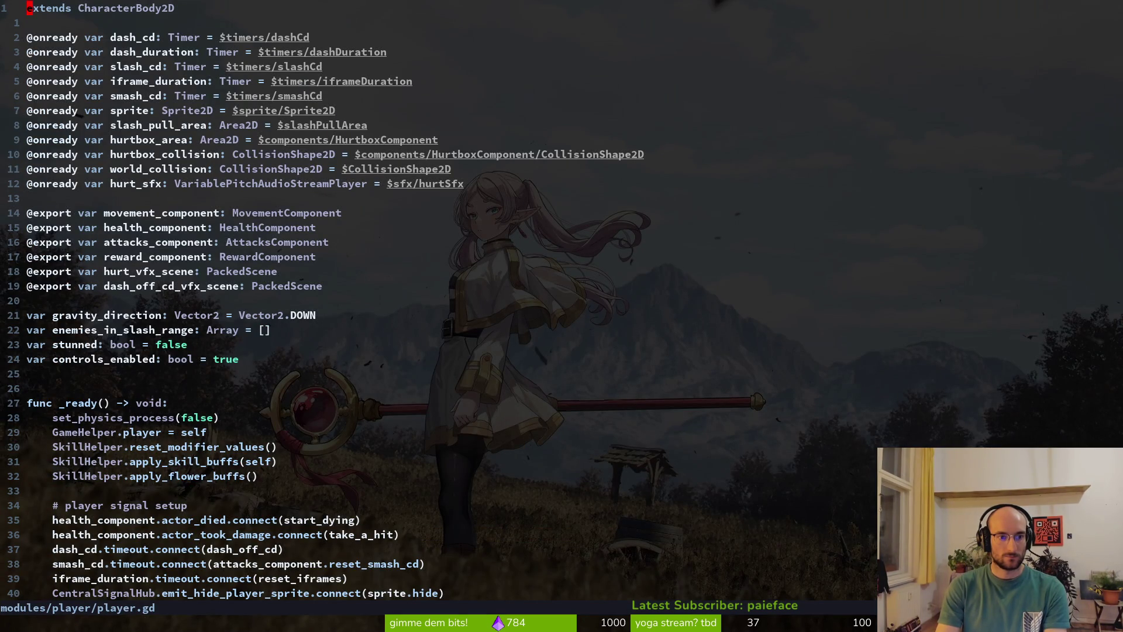
# - Search for slash_pu, then delete the slash_pull_area declaration and its two connect lines
pyautogui.press('space')
pyautogui.write('psslash_')
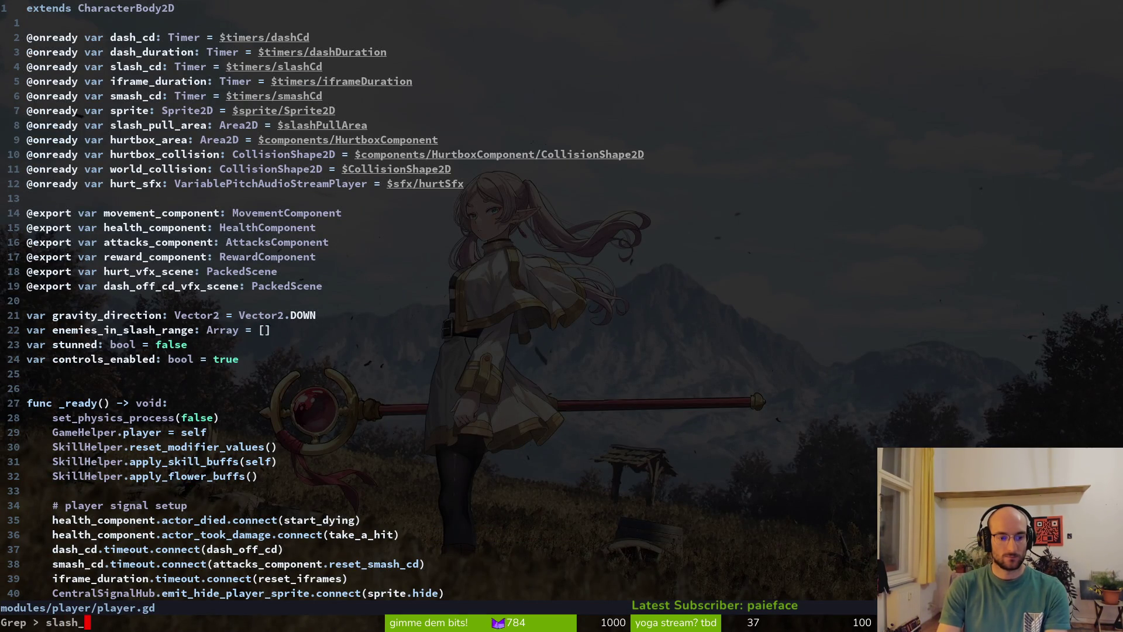
pyautogui.write('pu')
pyautogui.press('Return')
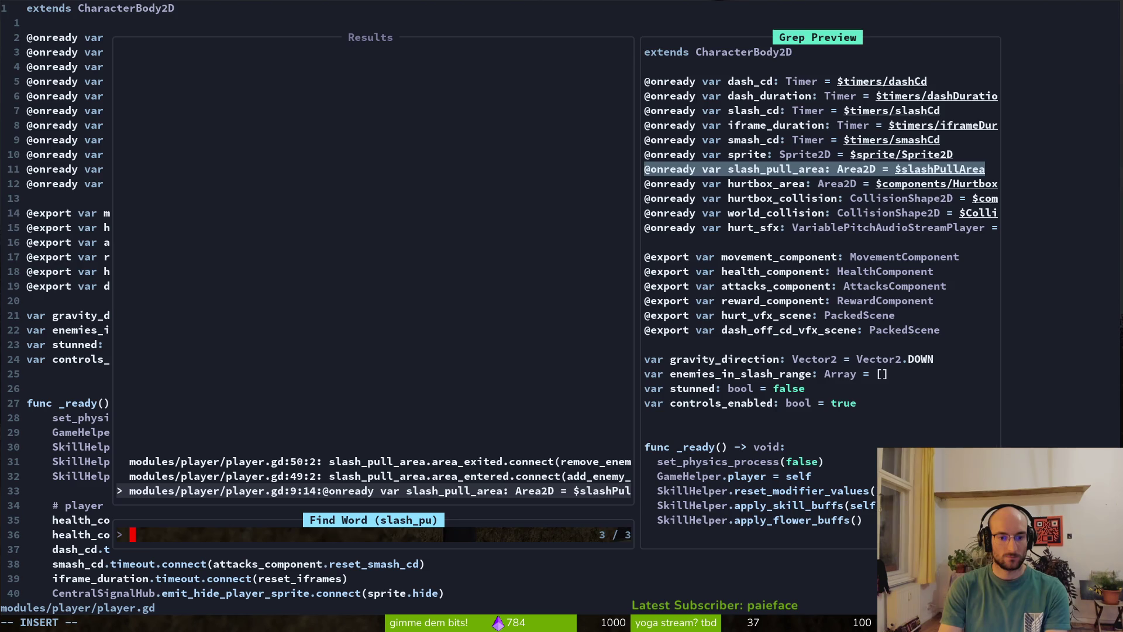
pyautogui.press('Return')
pyautogui.press('d')
pyautogui.press('d')
pyautogui.hotkey('ctrl', 's')
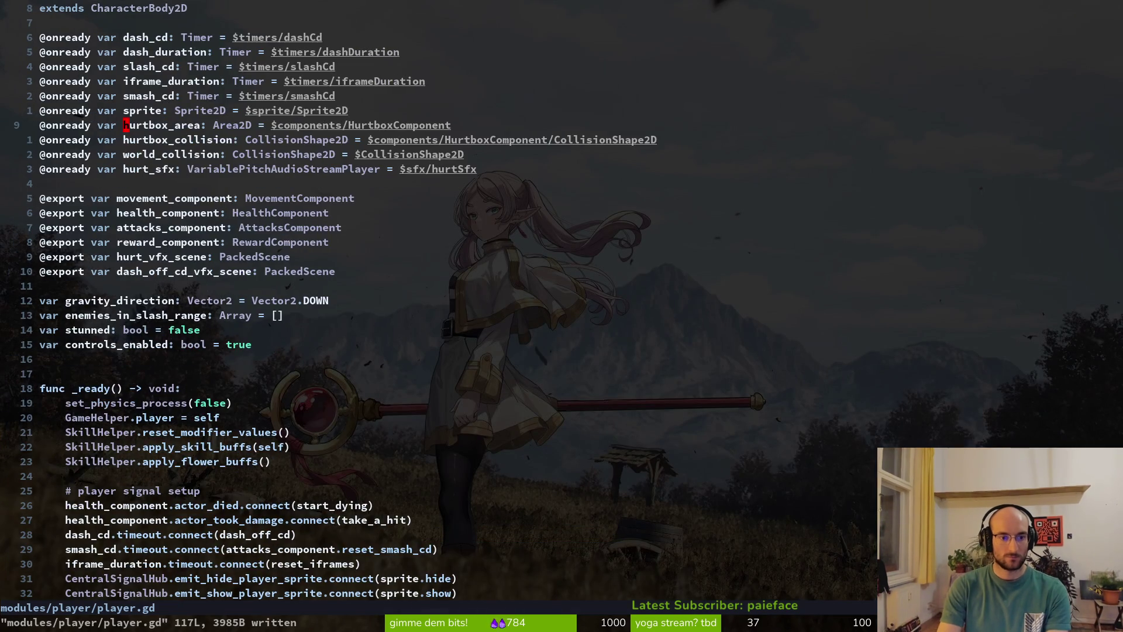
pyautogui.hotkey('ctrl', 'o')
pyautogui.press('k')
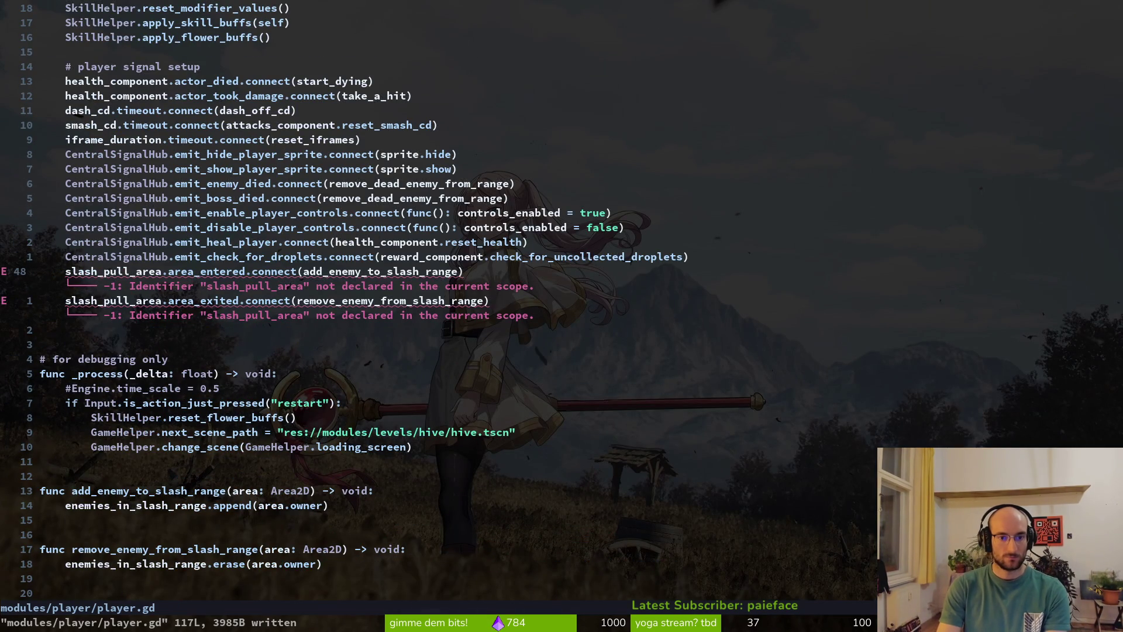
pyautogui.press('d')
pyautogui.press('d')
pyautogui.press('d')
pyautogui.hotkey('ctrl', 's')
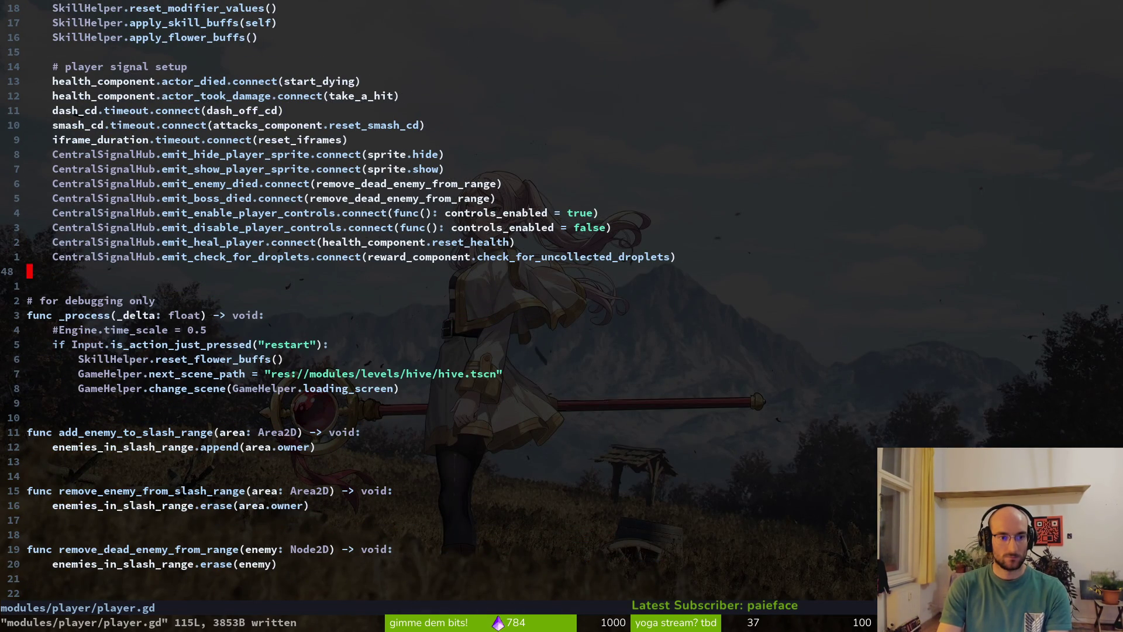
# - Delete the enemies_in_slash_range variable declaration and save
pyautogui.hotkey('ctrl', 'o')
pyautogui.press('k')
pyautogui.press('k')
pyautogui.press('k')
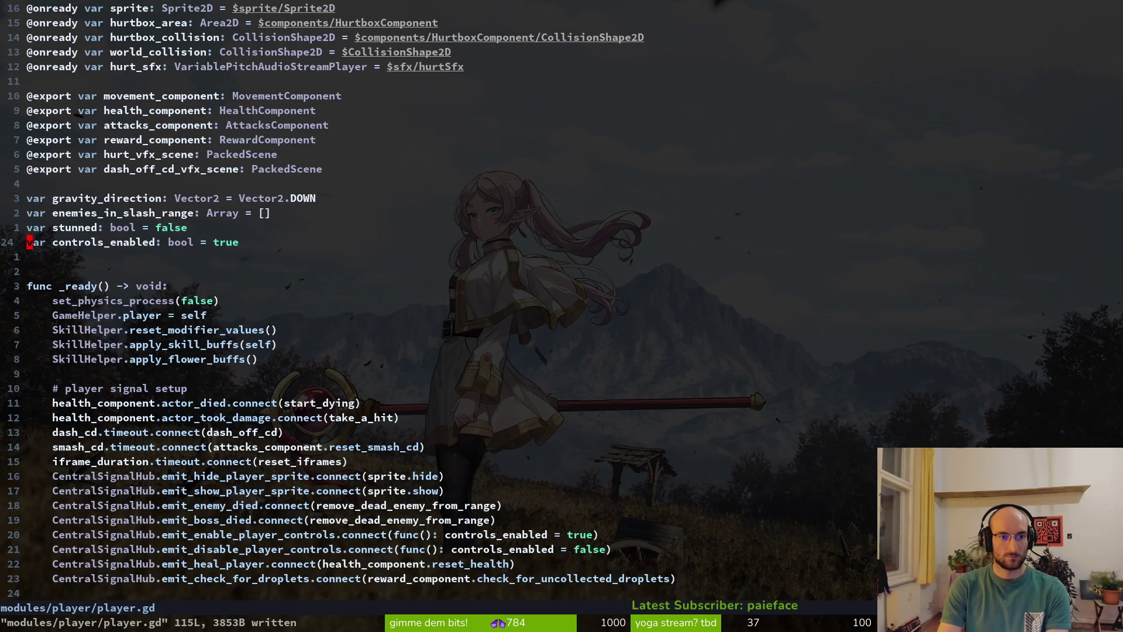
pyautogui.press('d')
pyautogui.press('d')
pyautogui.hotkey('ctrl', 's')
# - Delete the add_enemy_to_slash_range, remove_enemy_from_slash_range and remove_dead_enemy_from_range functions
pyautogui.hotkey('ctrl', 'd')
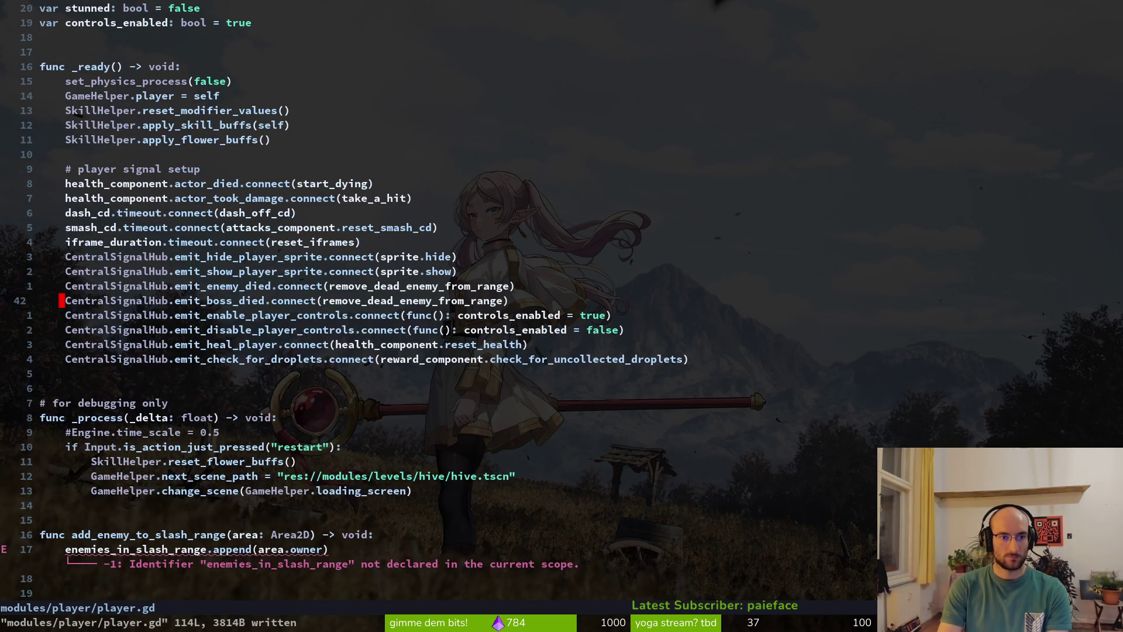
pyautogui.press('1')
pyautogui.press('6')
pyautogui.press('j')
pyautogui.press('d')
pyautogui.press('d')
pyautogui.press('d')
pyautogui.press('d')
pyautogui.press('j')
pyautogui.press('j')
pyautogui.press('d')
pyautogui.press('d')
pyautogui.press('d')
pyautogui.press('d')
pyautogui.press('d')
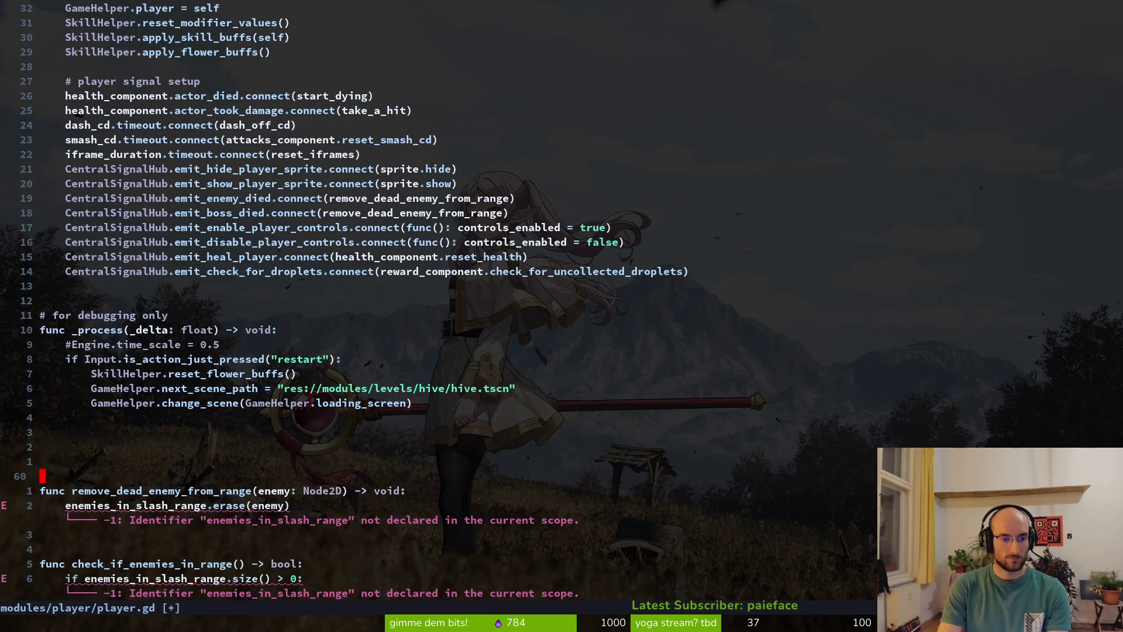
pyautogui.press('d')
pyautogui.press('d')
pyautogui.press('d')
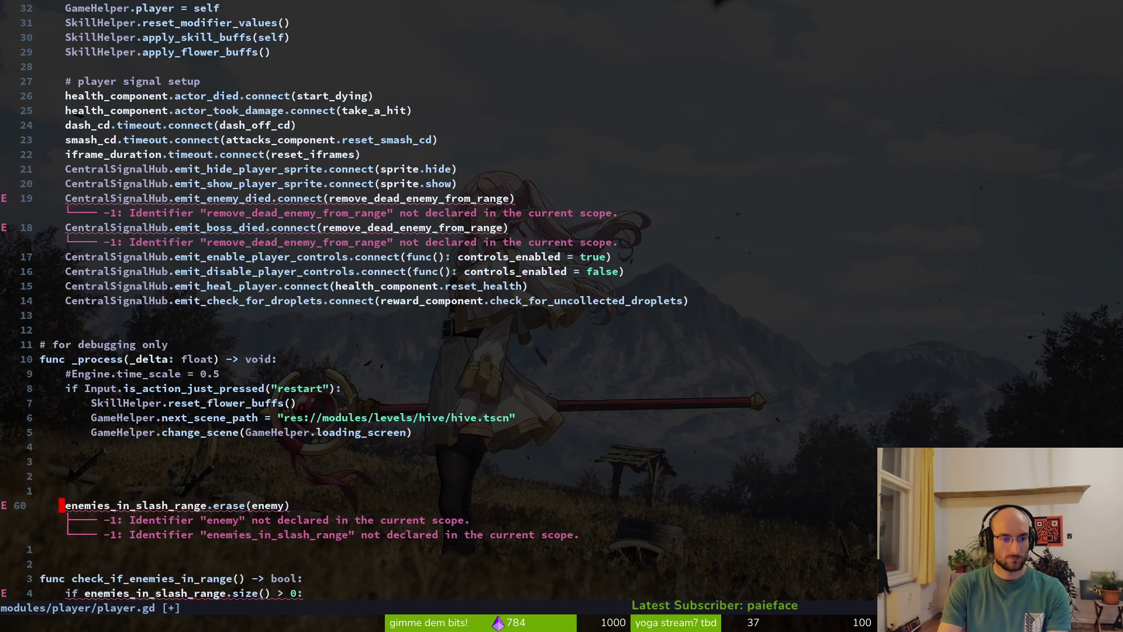
pyautogui.press('d')
pyautogui.press('d')
# - Delete the check_if_enemies_in_range function and leftover blank lines, then save
pyautogui.press('j')
pyautogui.press('j')
pyautogui.press('V')
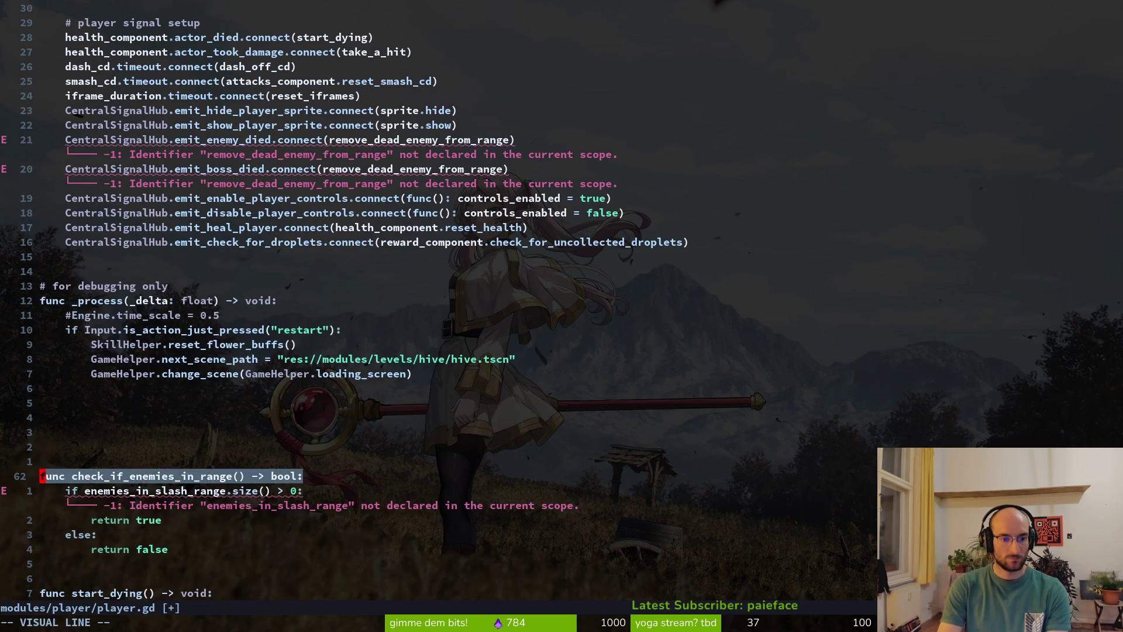
pyautogui.press('j')
pyautogui.press('j')
pyautogui.press('j')
pyautogui.press('j')
pyautogui.press('d')
pyautogui.press('k')
pyautogui.press('k')
pyautogui.press('k')
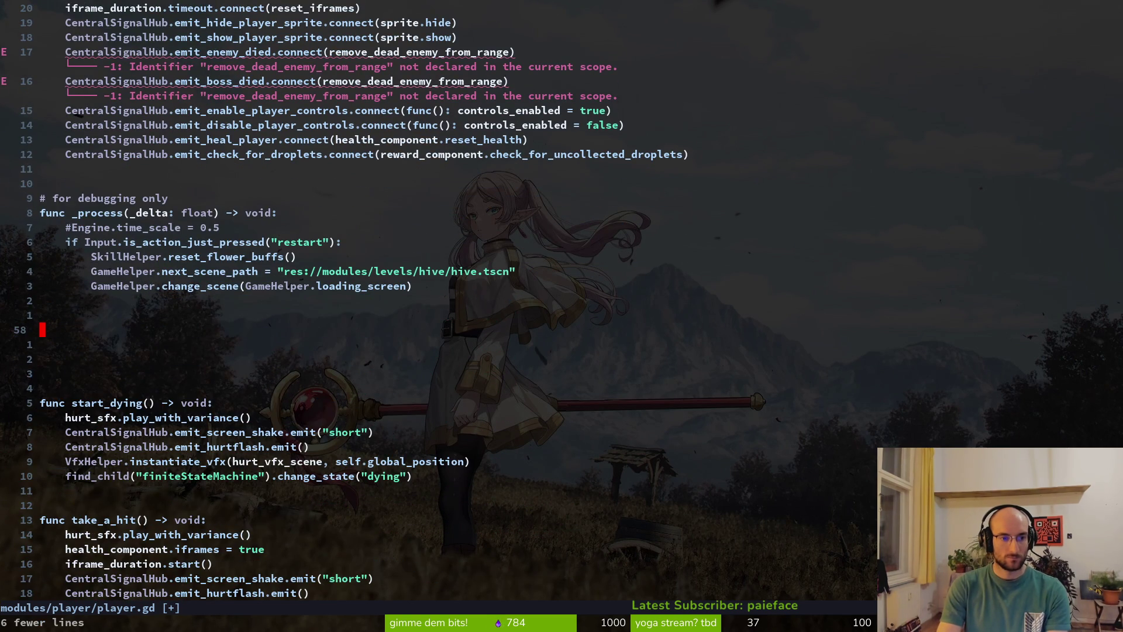
pyautogui.press('d')
pyautogui.press('d')
pyautogui.press('d')
pyautogui.write('Vd:w')
pyautogui.press('Return')
pyautogui.press('7')
pyautogui.press('k')
# - Delete the enemy_died and boss_died connect lines and save player.gd
pyautogui.press('1')
pyautogui.press('0')
pyautogui.press('k')
pyautogui.press('j')
pyautogui.press('d')
pyautogui.press('d')
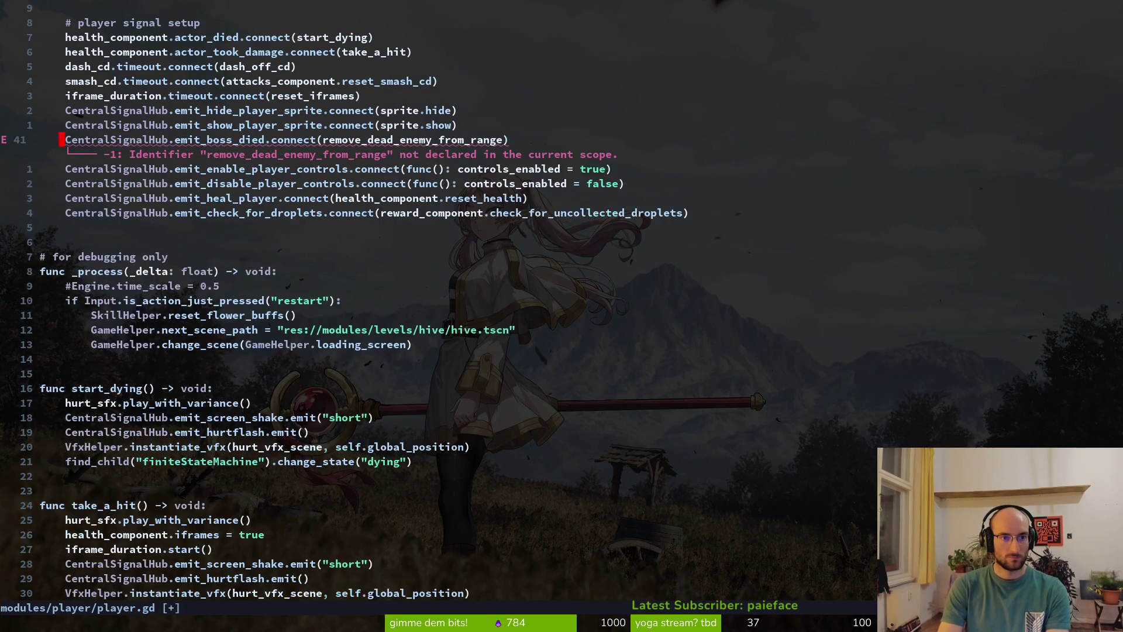
pyautogui.press('d')
pyautogui.press('d')
pyautogui.write(':w')
pyautogui.press('Return')
# - Search the project for slash_ and slash_pu to find remaining references
pyautogui.press('G')
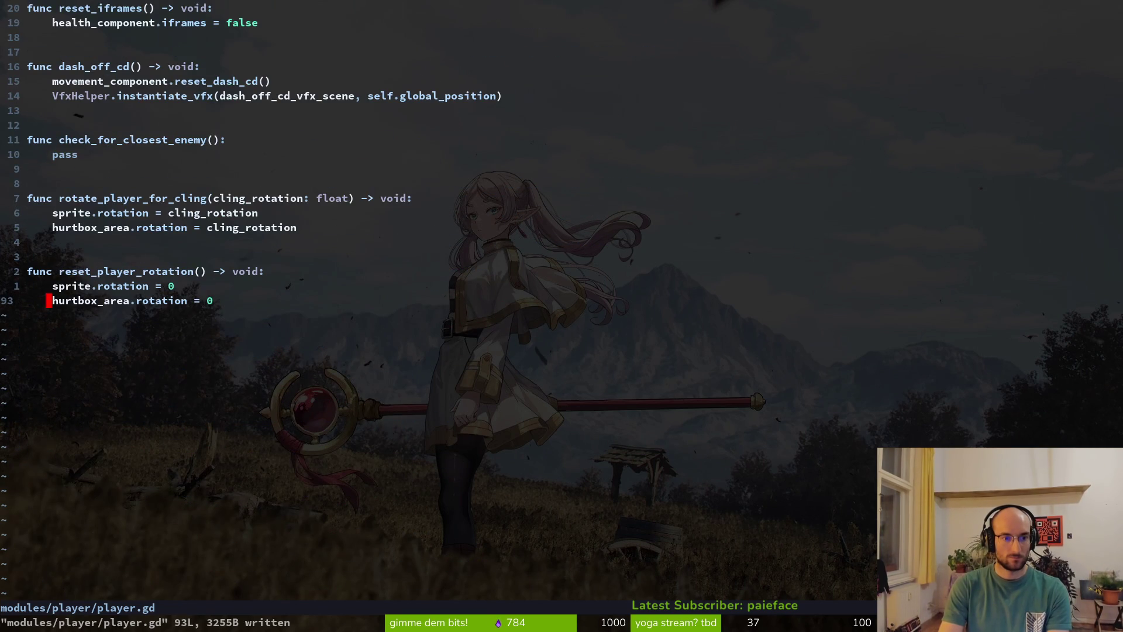
pyautogui.press('space')
pyautogui.write('psslash_')
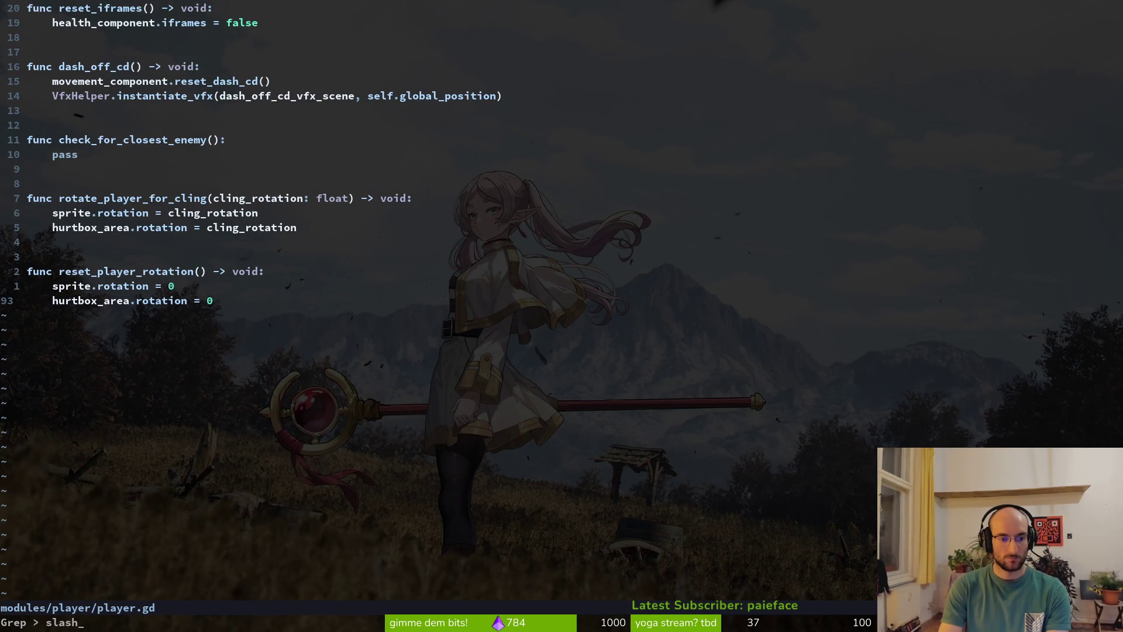
pyautogui.press('Return')
pyautogui.press('Escape')
pyautogui.press('space')
pyautogui.write('psslash_pu')
pyautogui.press('Return')
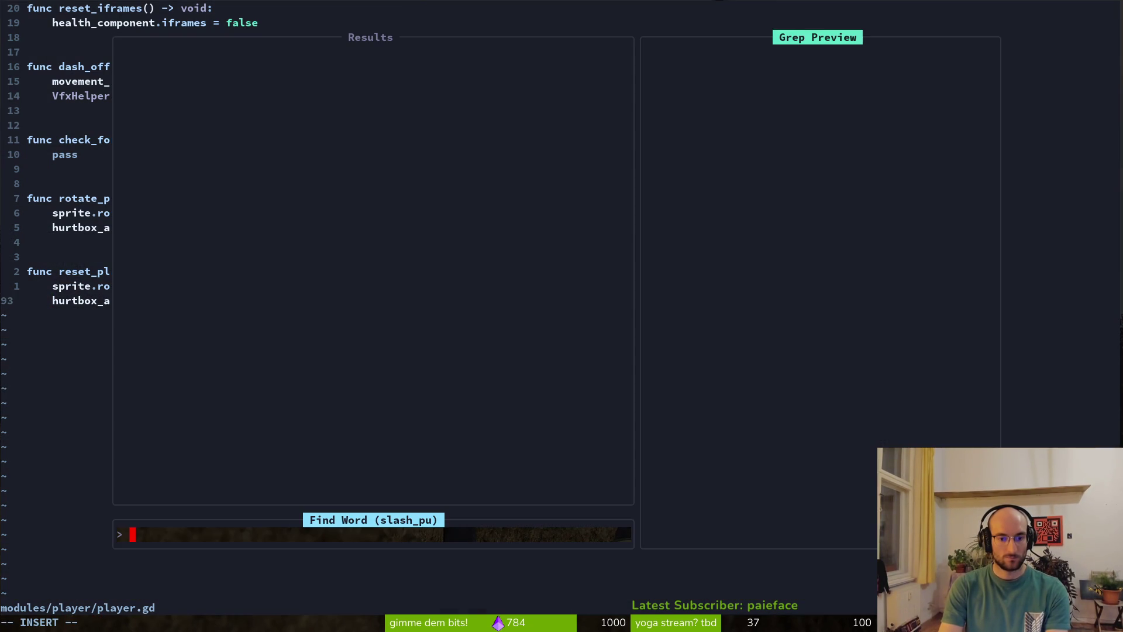
pyautogui.press('Escape')
# - Open modules/player/slashing.gd and mark its check_if_enemies_in_range line
pyautogui.hotkey('ctrl', 'p')
pyautogui.write('slash')
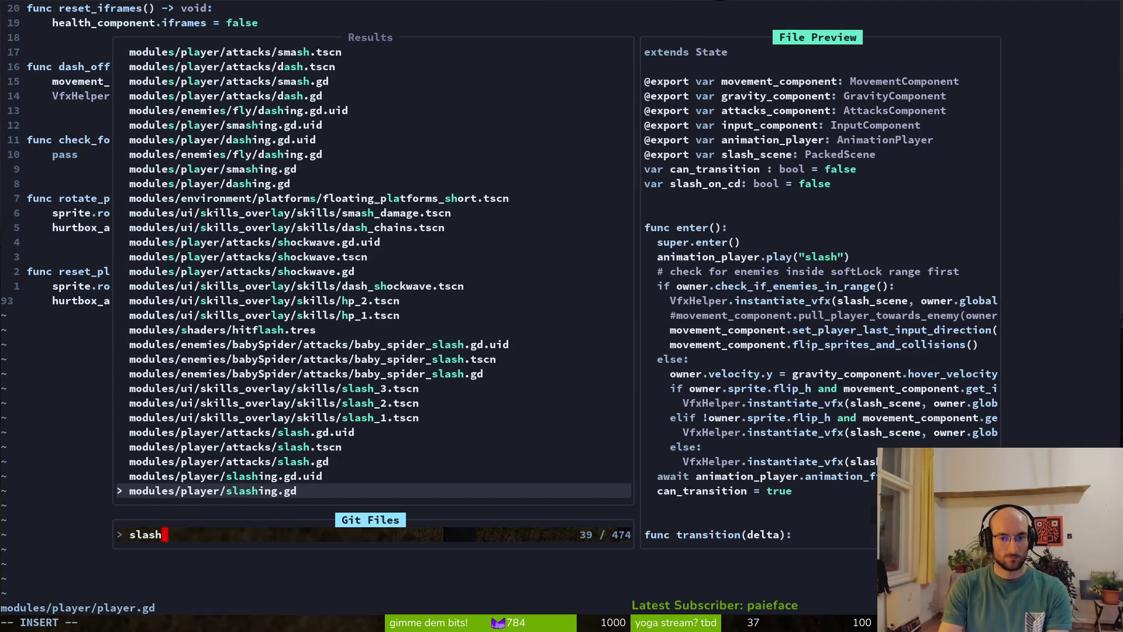
pyautogui.press('Return')
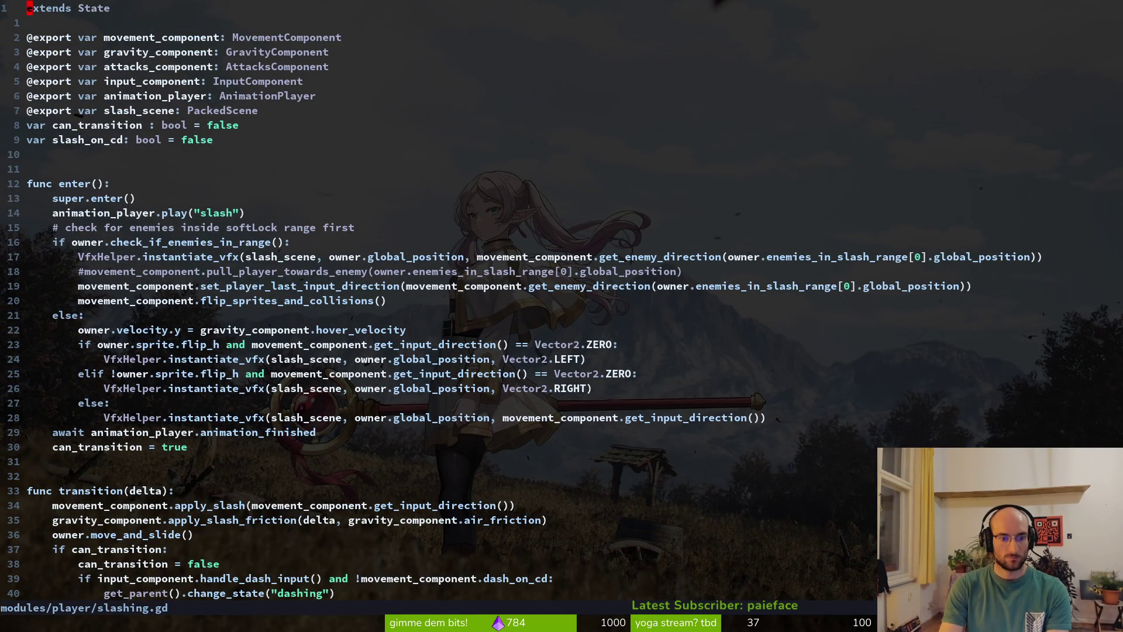
pyautogui.press('1')
pyautogui.press('6')
pyautogui.press('j')
pyautogui.hotkey('shift', 'v')
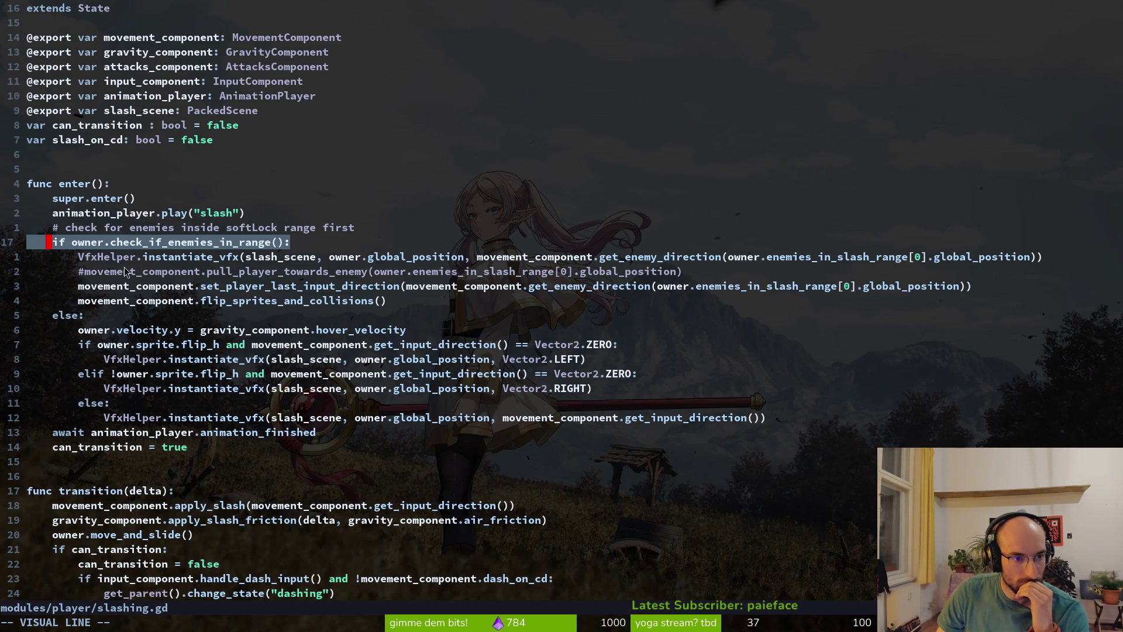
# - Restore player.gd's deleted slash-range code through undo/redo and save it
pyautogui.click(156, 245)
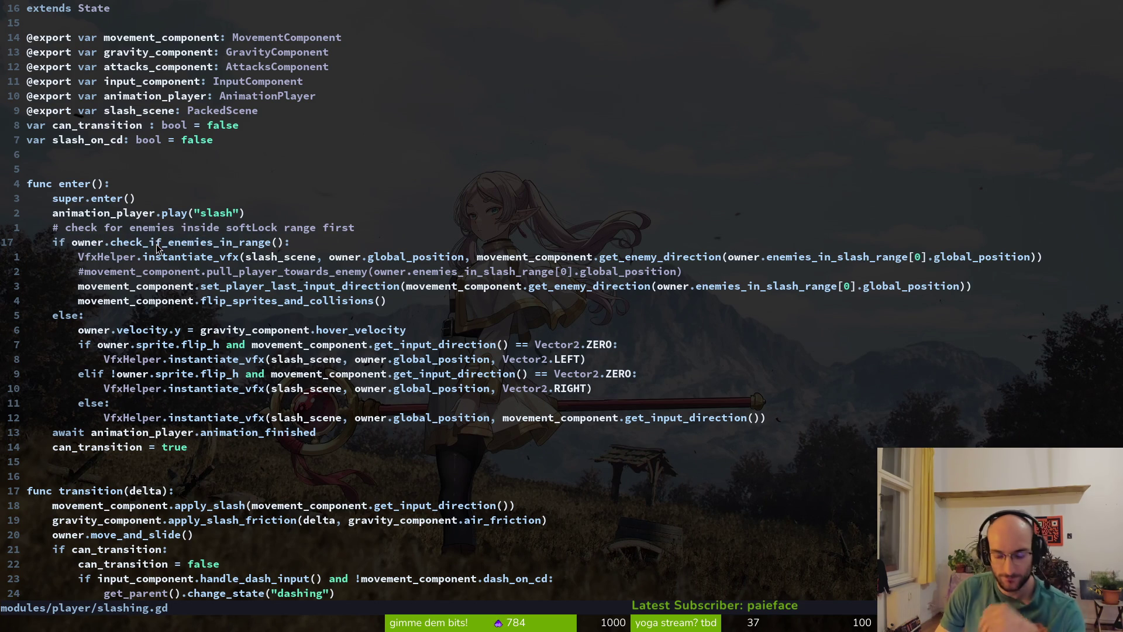
pyautogui.hotkey('ctrl', 'o')
pyautogui.press('u')
pyautogui.press('u')
pyautogui.press('u')
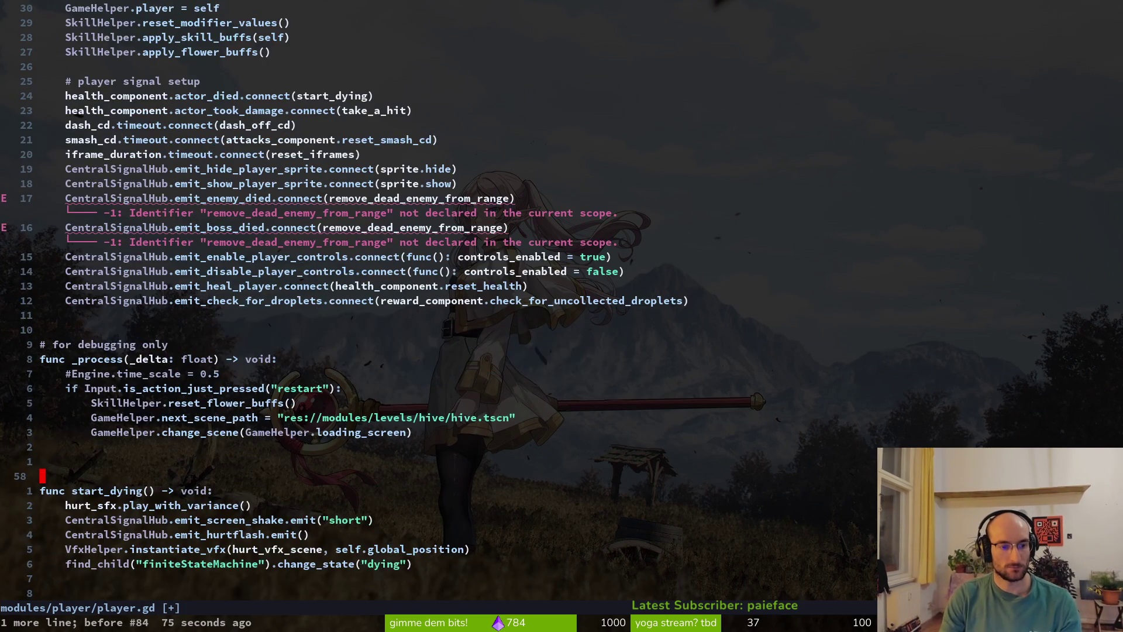
pyautogui.hotkey('ctrl', 'r')
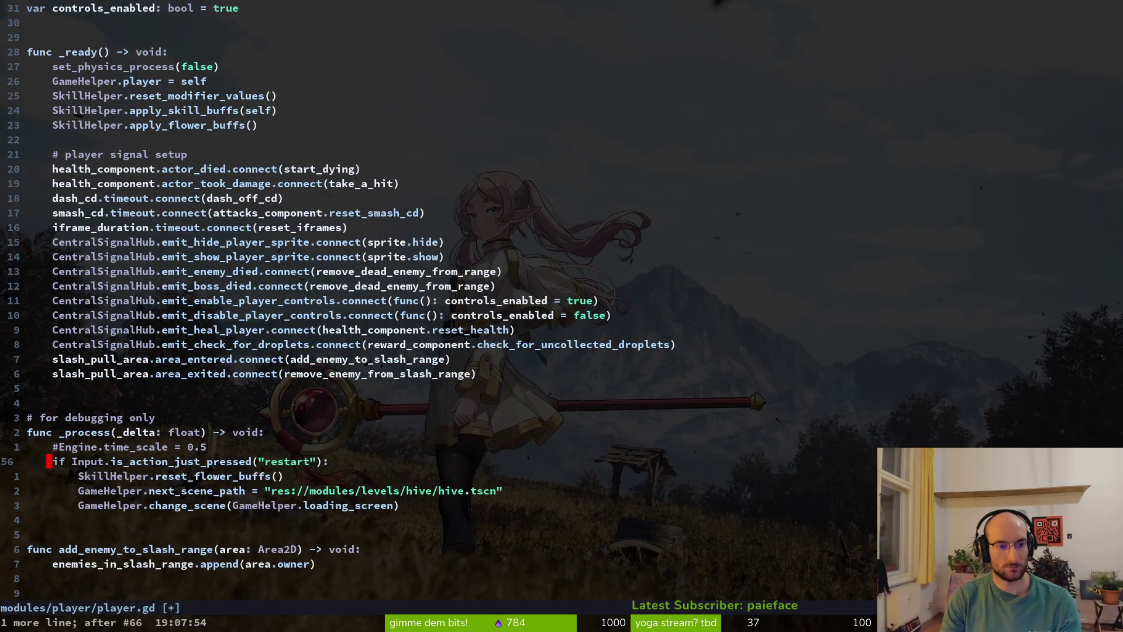
pyautogui.hotkey('ctrl', 'r')
pyautogui.hotkey('ctrl', 'r')
pyautogui.press('u')
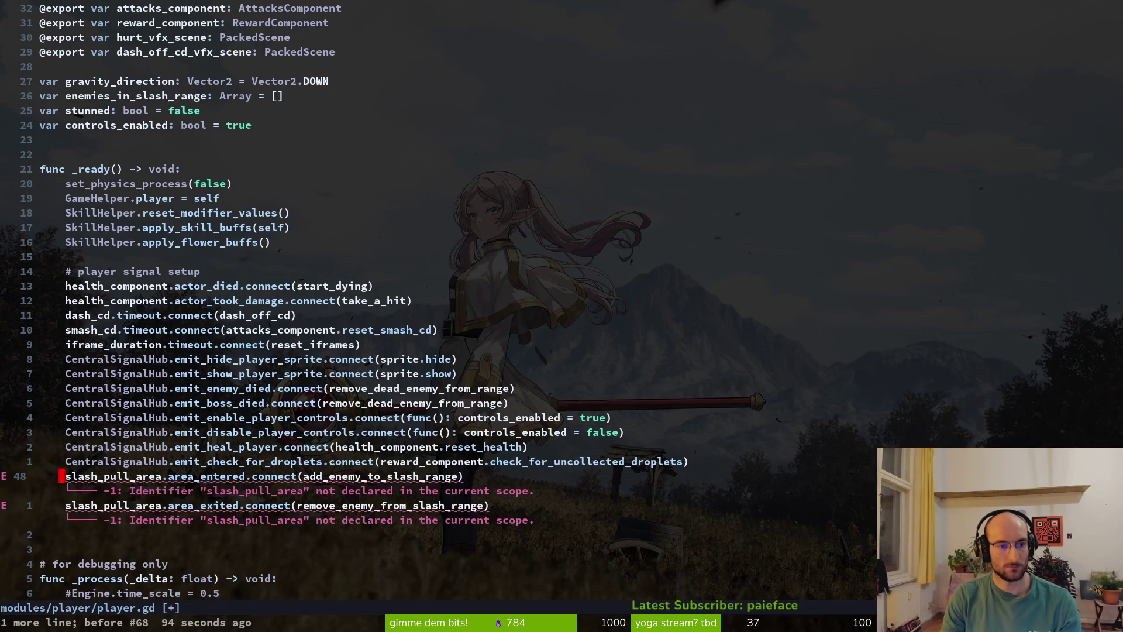
pyautogui.press('u')
pyautogui.hotkey('ctrl', 's')
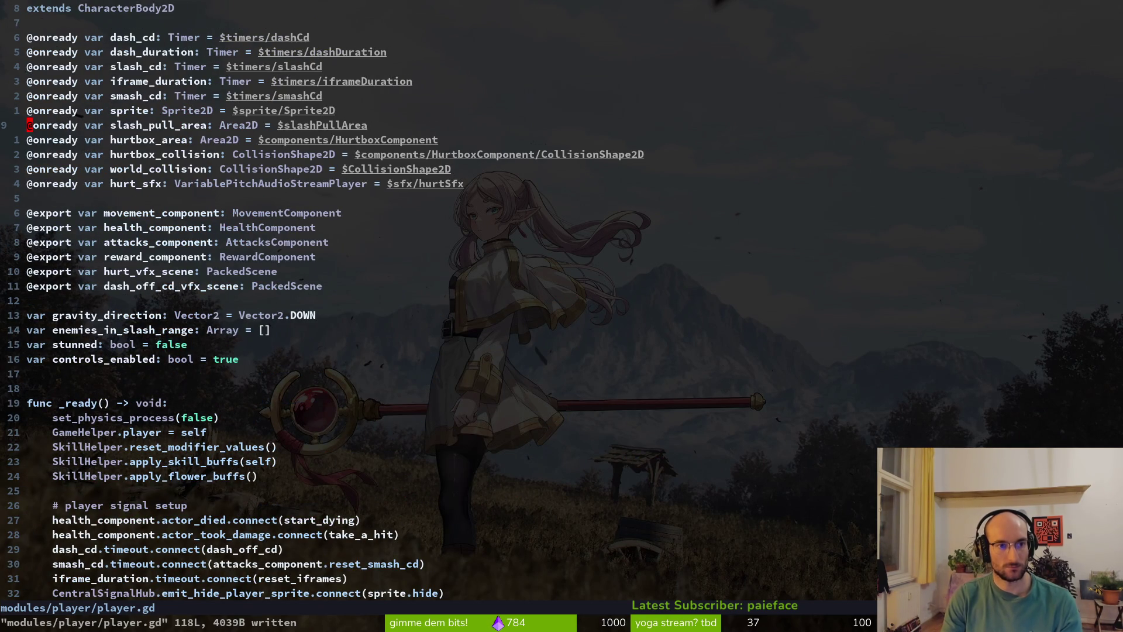
# - Add print_debug("slashrange") to slashing.gd and save it
pyautogui.hotkey('ctrl', '6')
pyautogui.write('oprint_debug(')
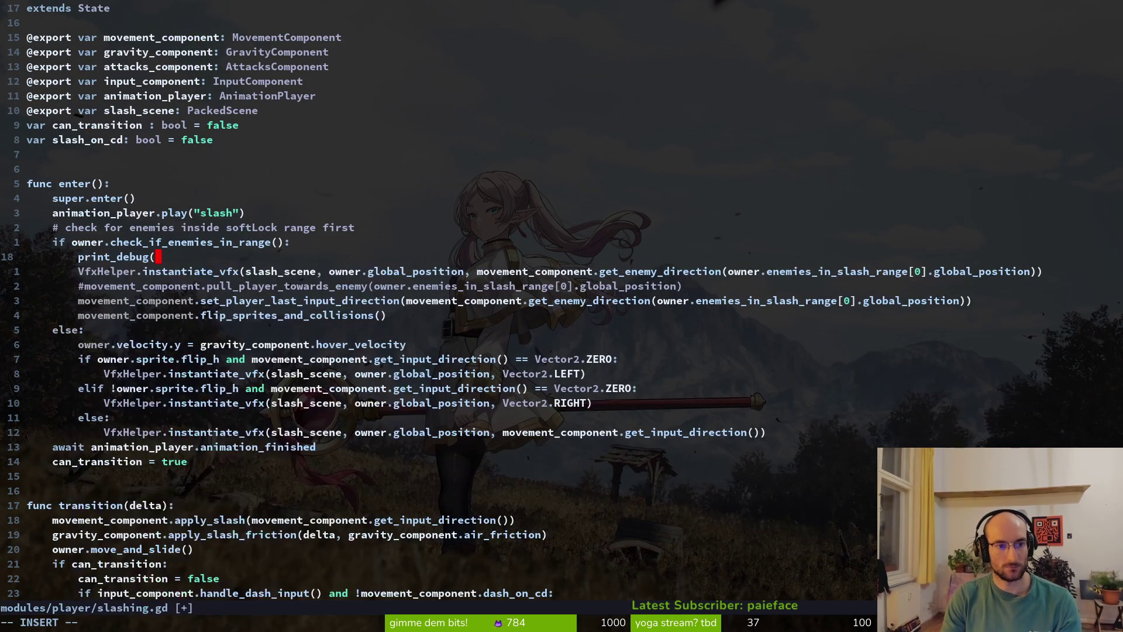
pyautogui.write('"slashrange"')
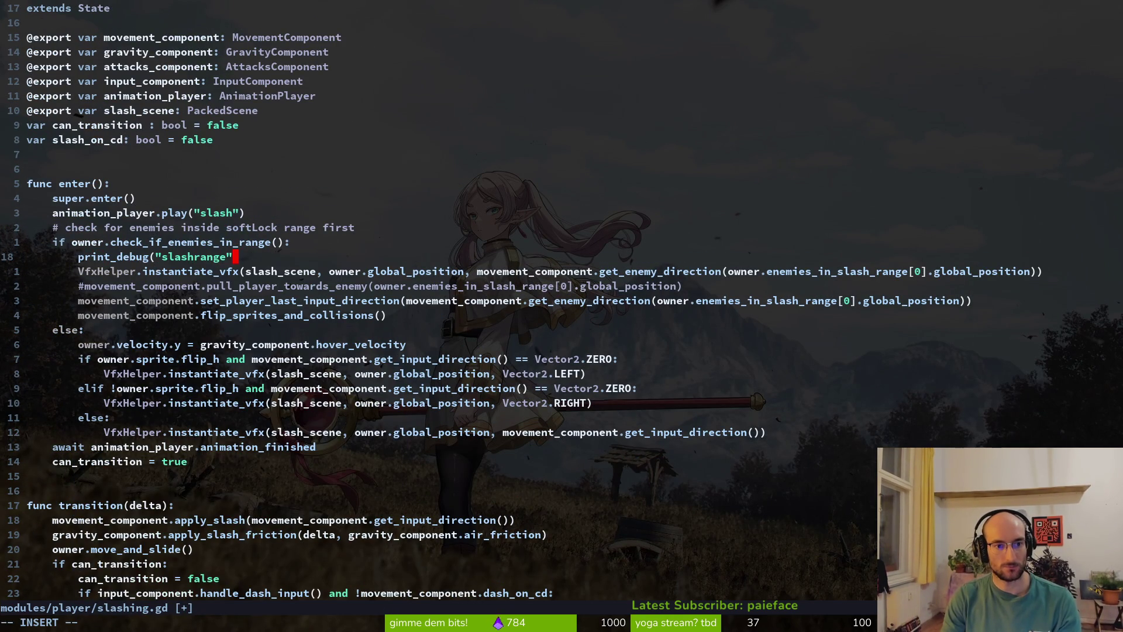
pyautogui.write(')')
pyautogui.press('Escape')
pyautogui.hotkey('ctrl', 's')
# - Test-run the game, stop it, restore the slashPullArea node, and run again
pyautogui.press('F5')
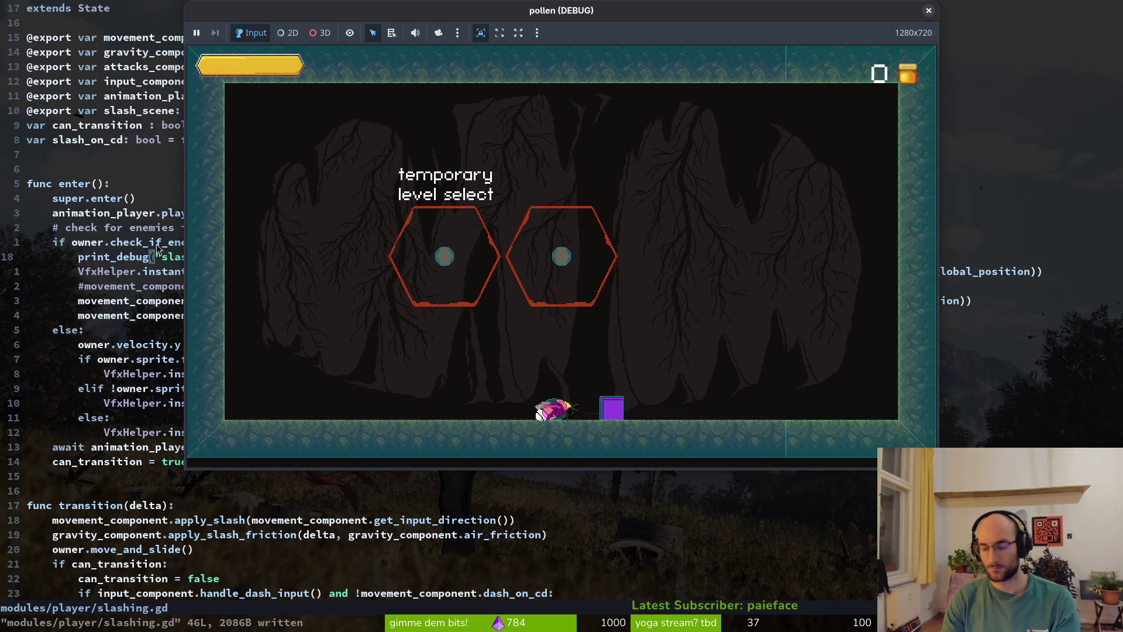
pyautogui.press('F8')
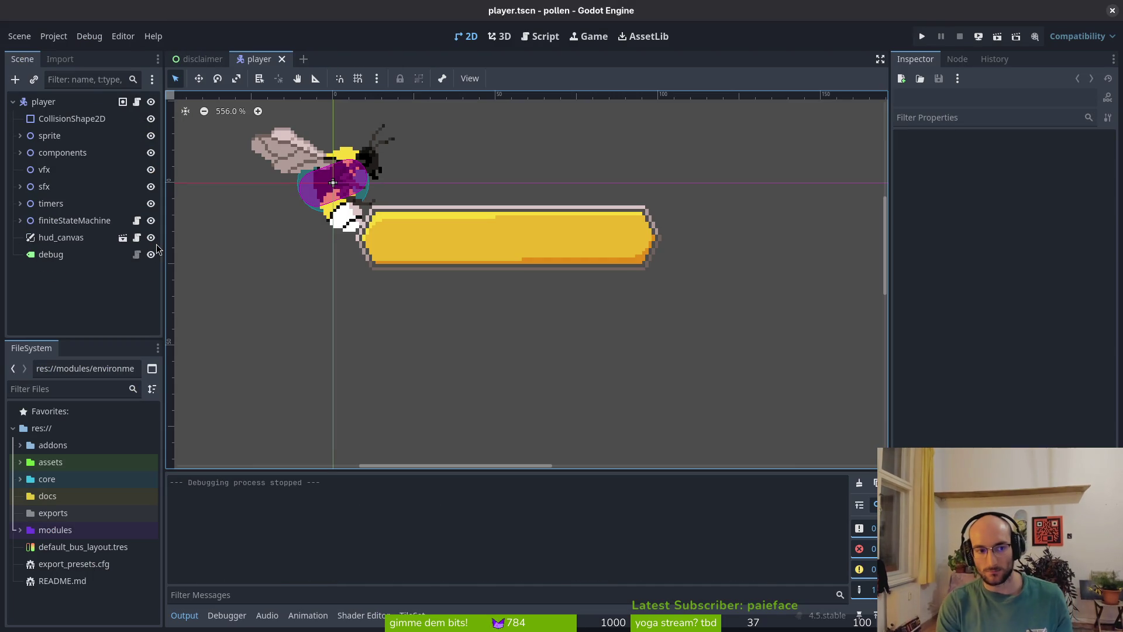
pyautogui.hotkey('ctrl', 'z')
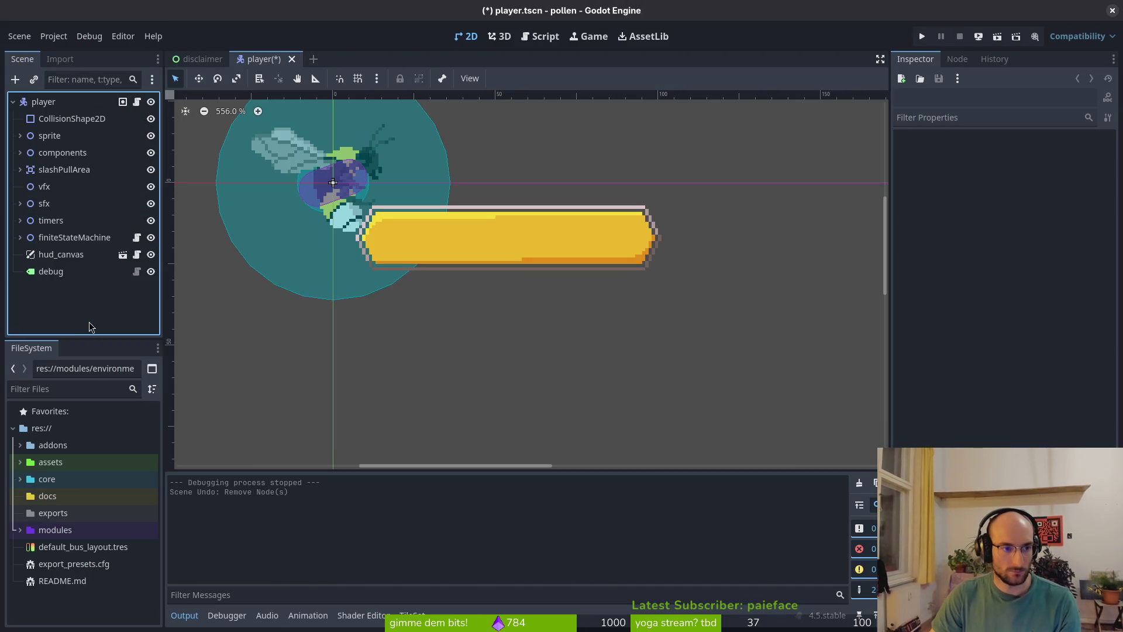
pyautogui.click(919, 35)
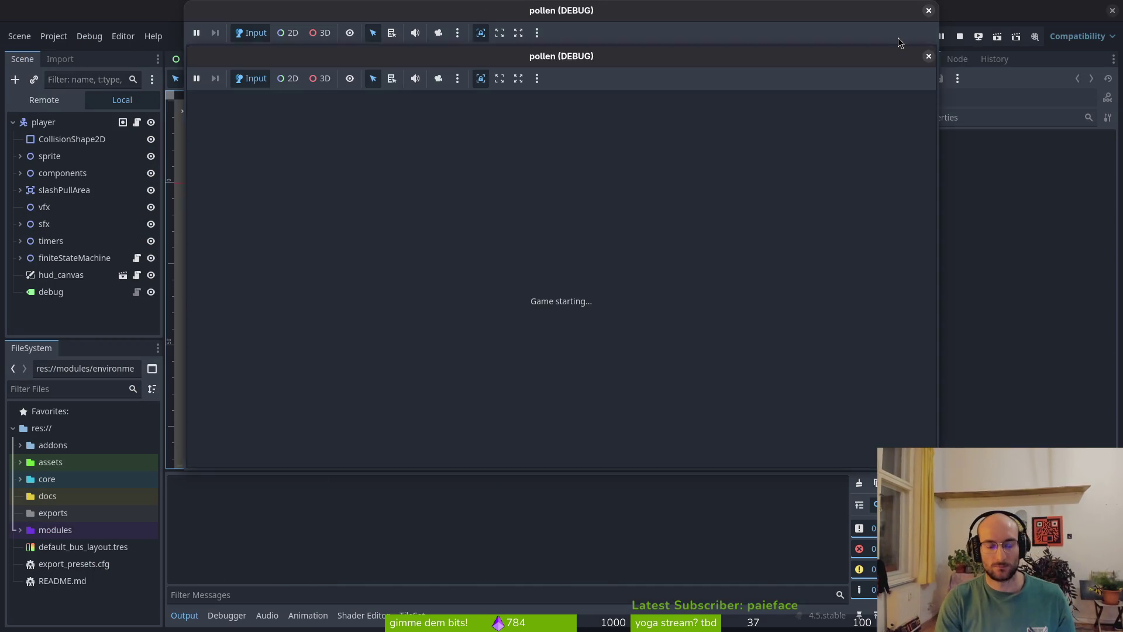
# - Fly the bee into the arena, slash enemies in every direction, then return to the editor
pyautogui.press('Return')
pyautogui.press('Return')
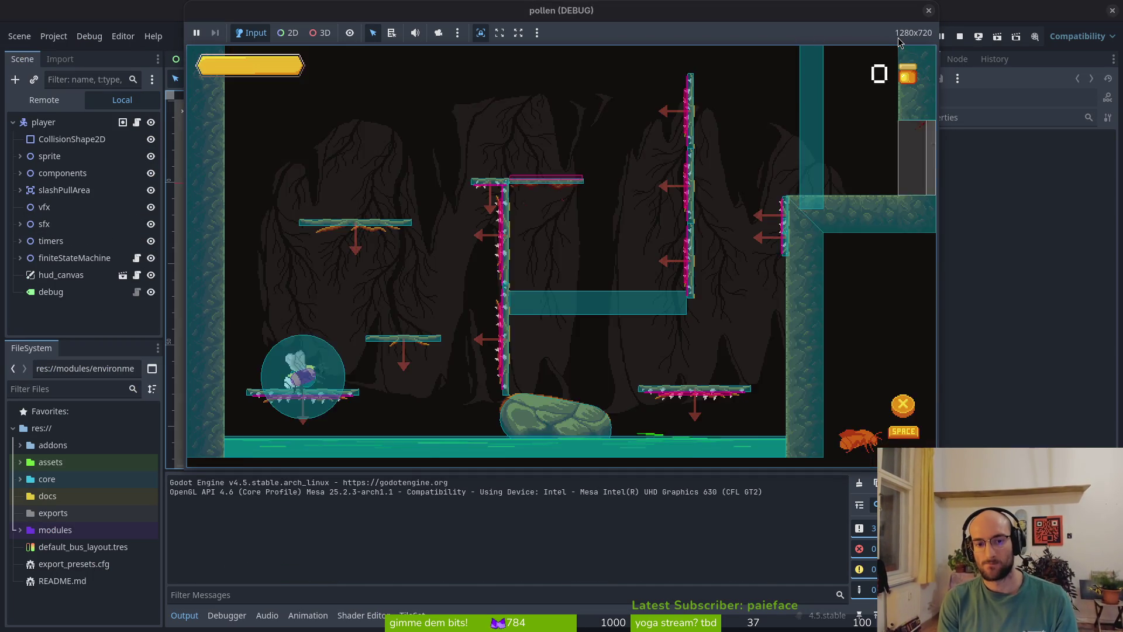
pyautogui.press('Up')
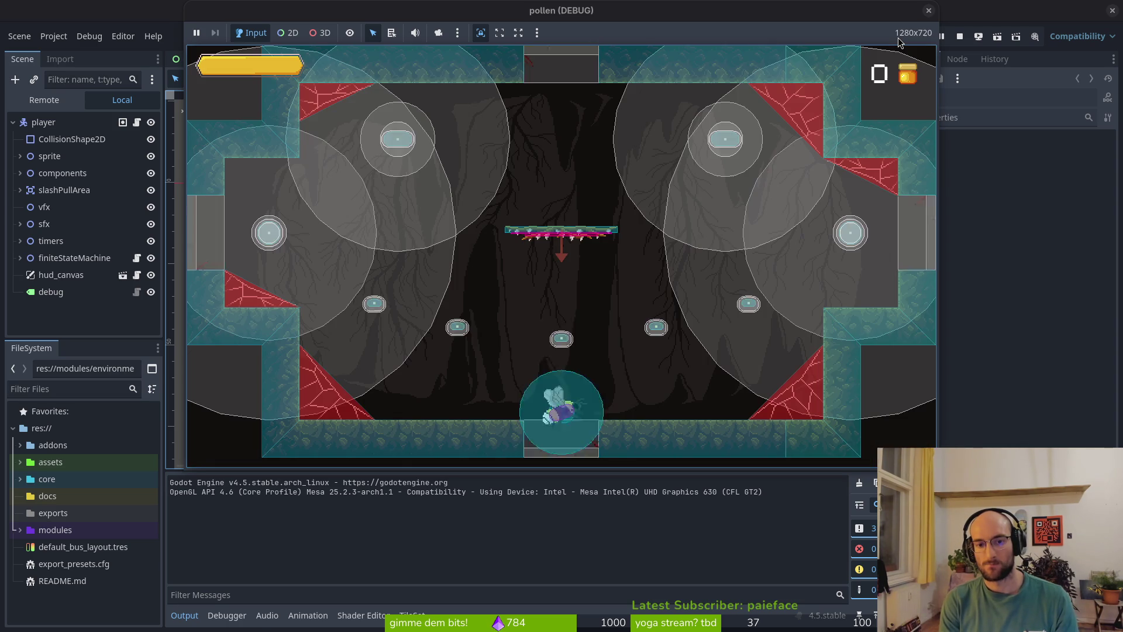
pyautogui.press('Up')
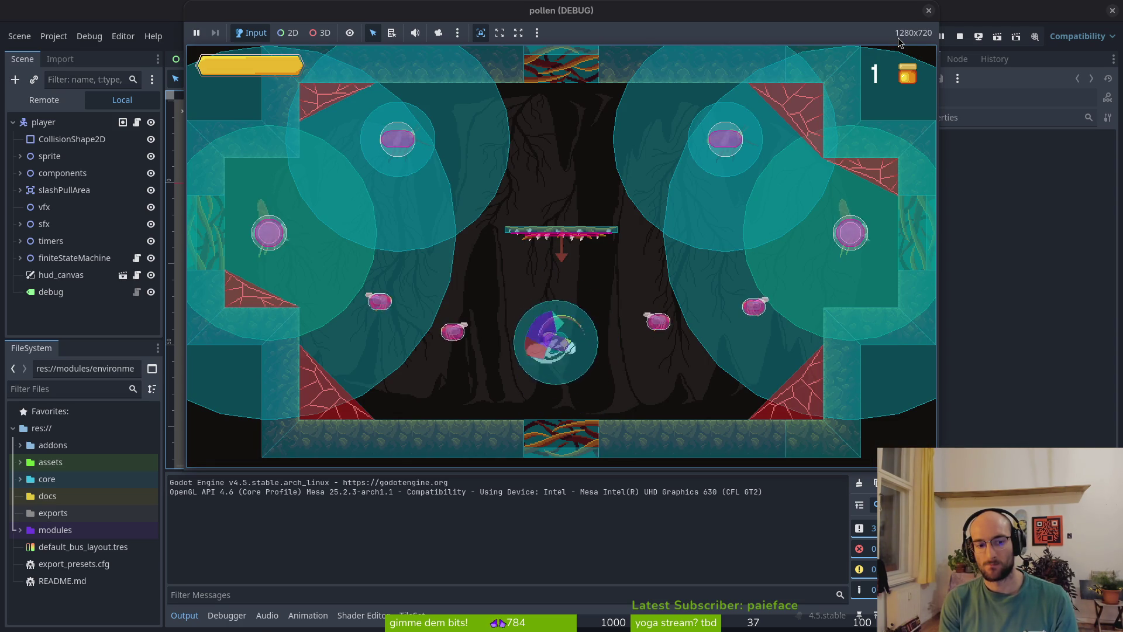
pyautogui.press('Up')
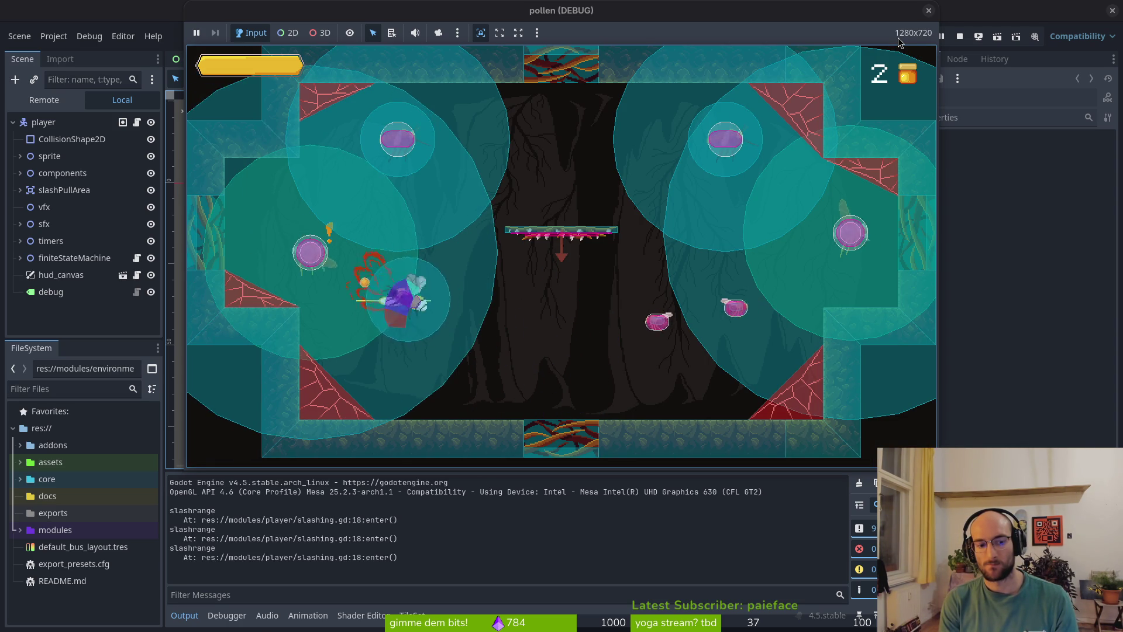
pyautogui.press('Up')
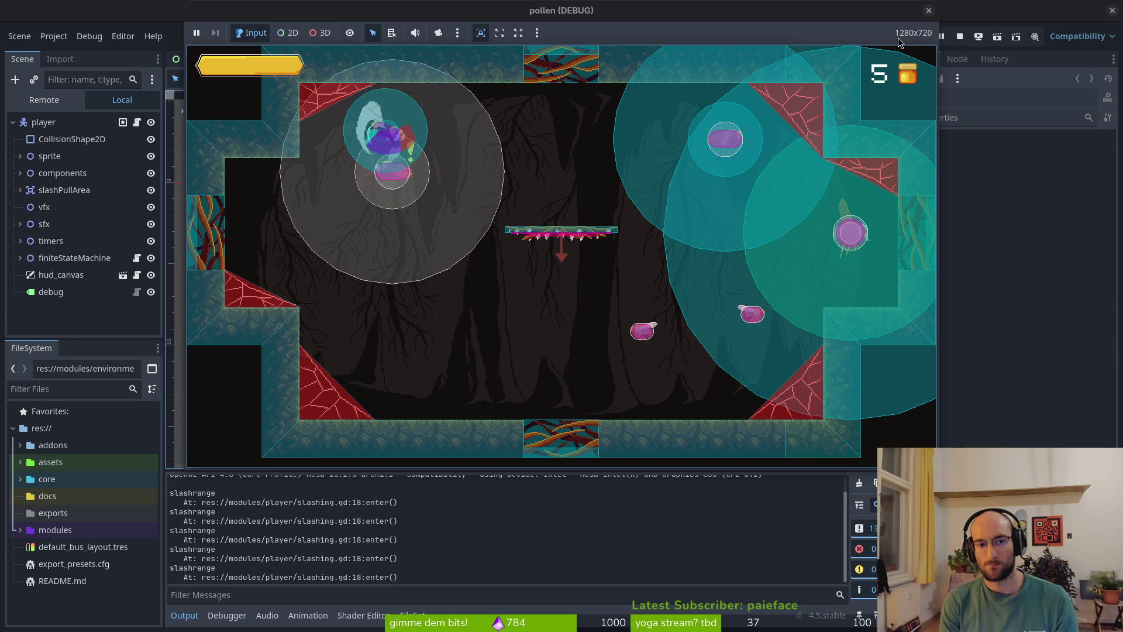
pyautogui.press('Right')
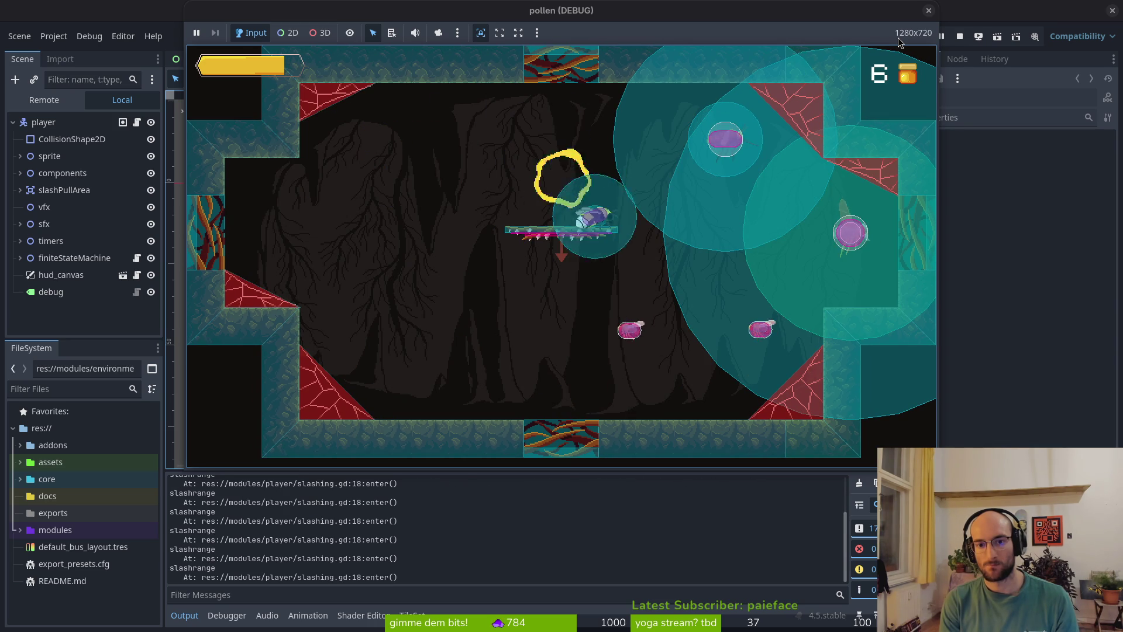
pyautogui.press('Down')
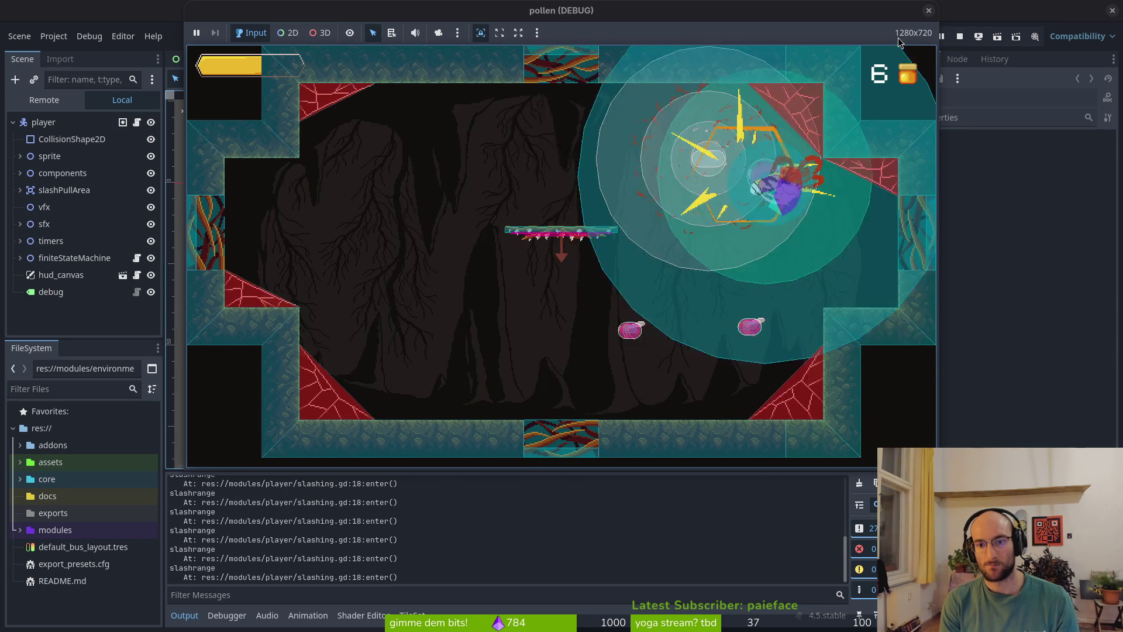
pyautogui.press('Down')
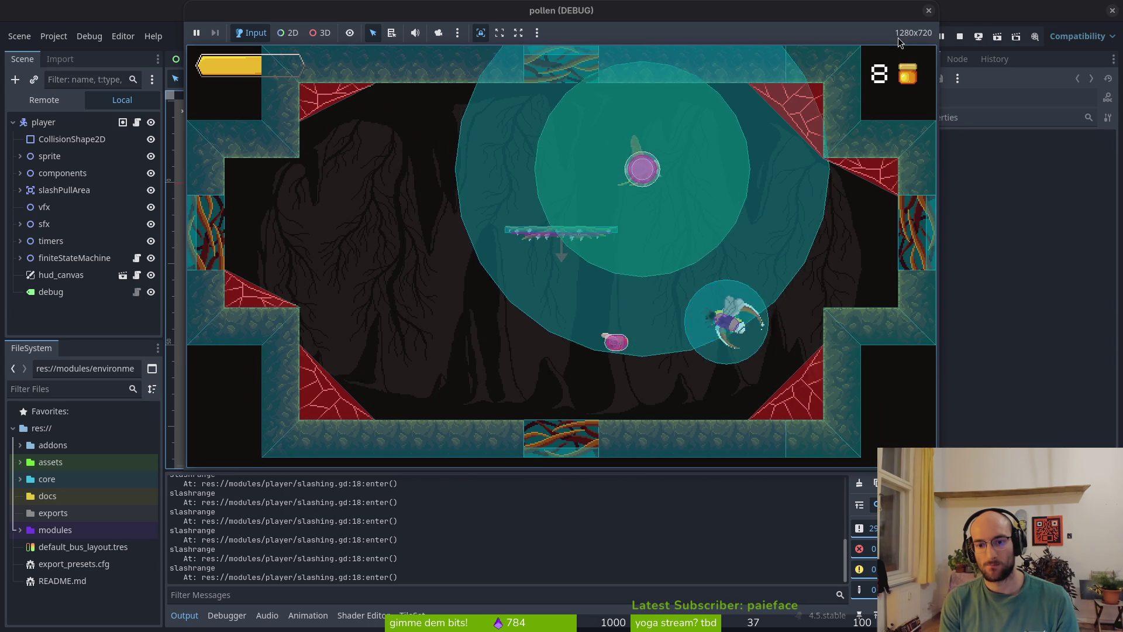
pyautogui.press('Left')
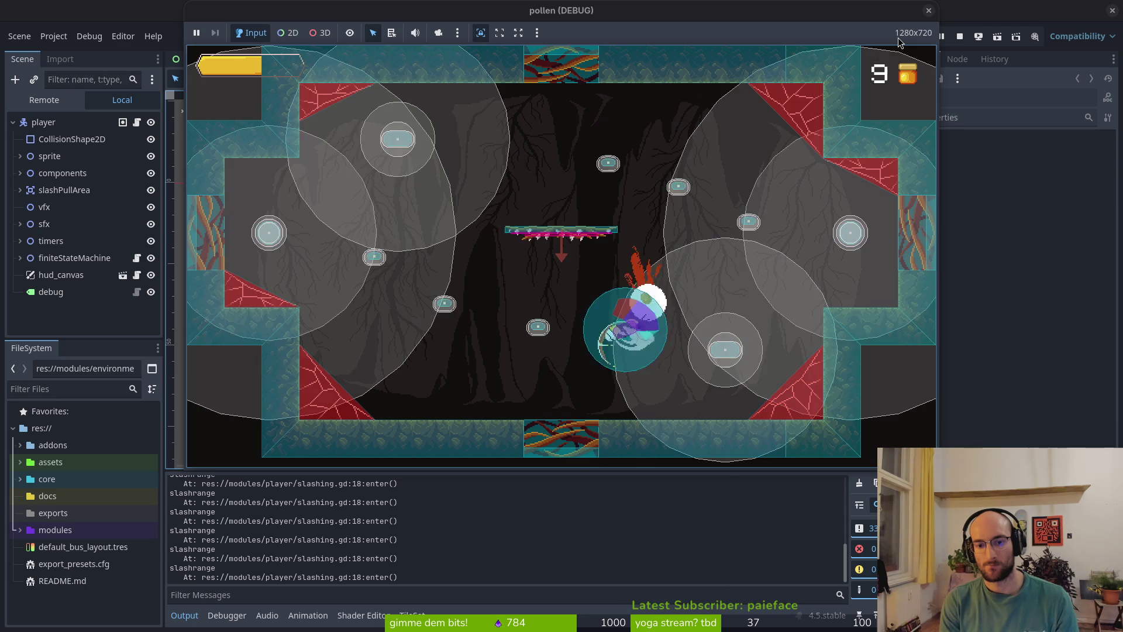
pyautogui.press('Down')
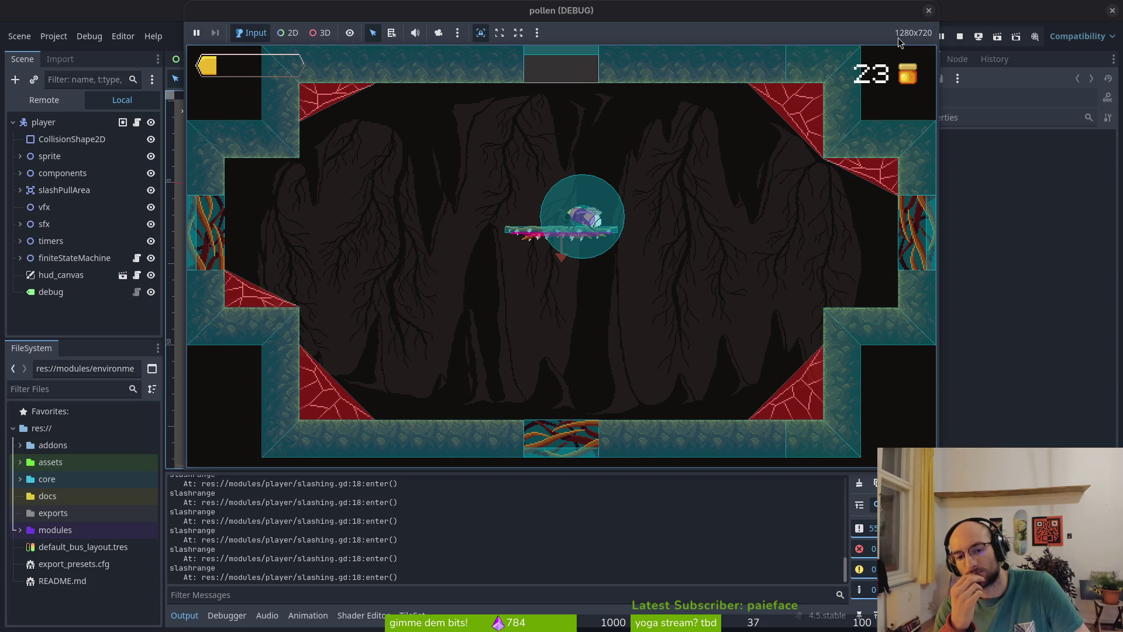
pyautogui.hotkey('ctrl', 'F1')
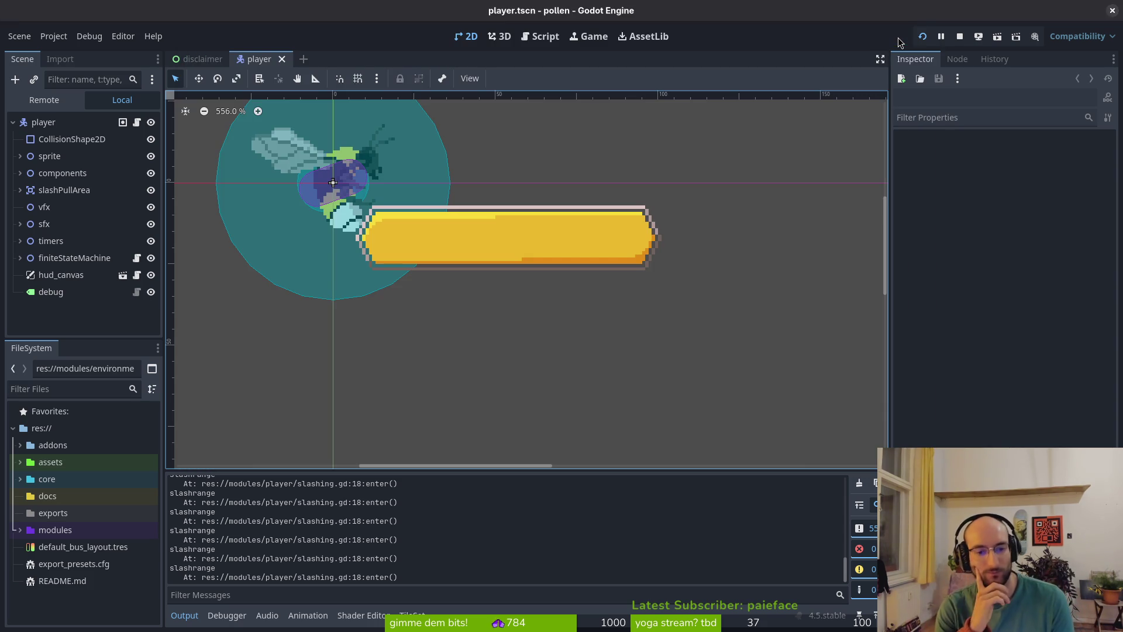
# - Delete the slashrange debug print from slashing.gd and save
pyautogui.hotkey('alt', 'Tab')
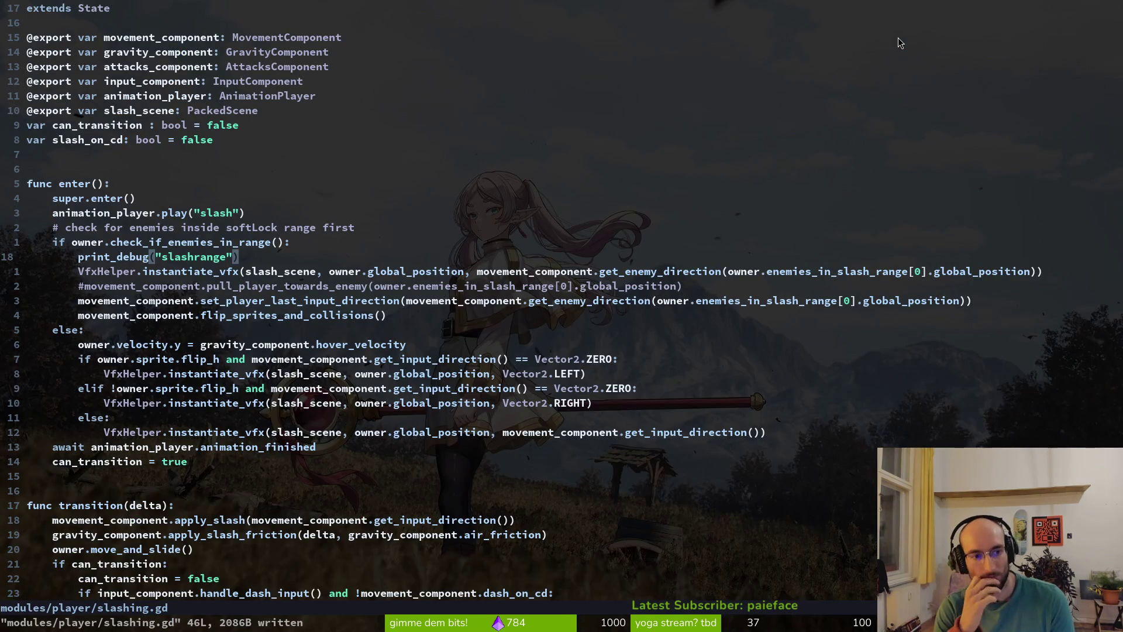
pyautogui.press('d')
pyautogui.press('d')
pyautogui.write(':w')
pyautogui.press('Return')
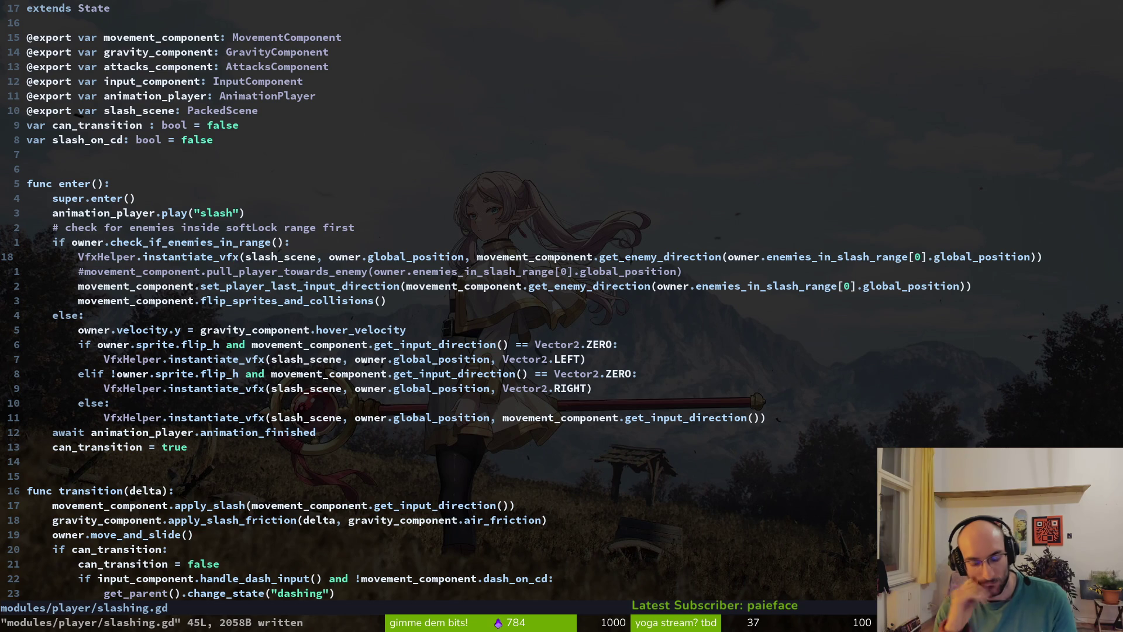
# - Delete the enemy-check comment line, then undo and save with it restored
pyautogui.press('k')
pyautogui.press('k')
pyautogui.press('d')
pyautogui.press('d')
pyautogui.write(':w')
pyautogui.press('Return')
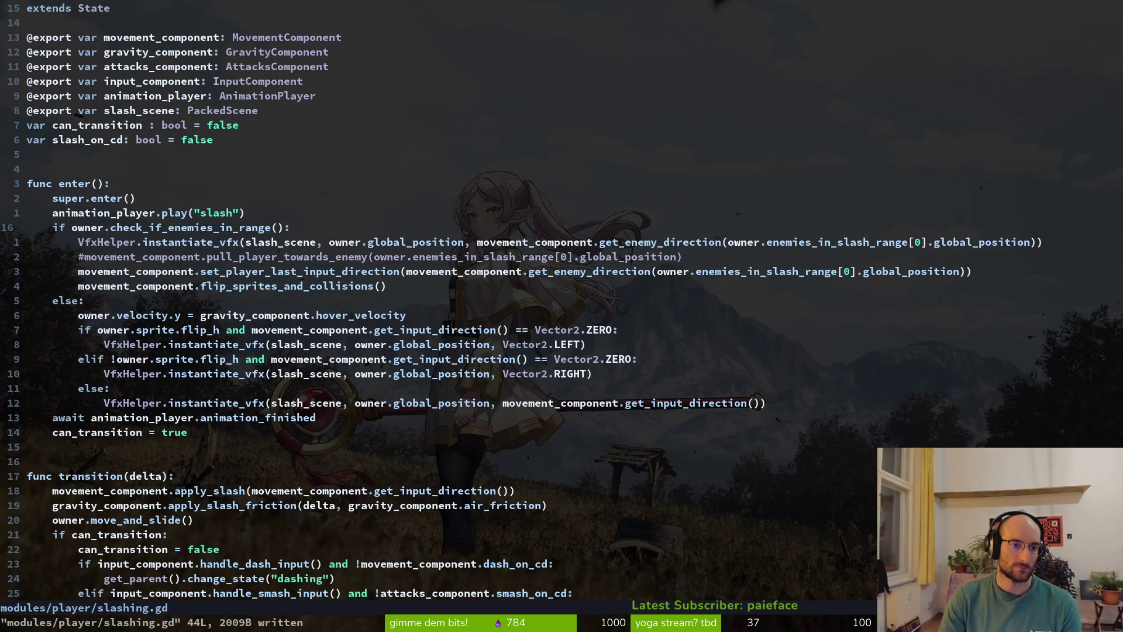
pyautogui.write('u:w')
pyautogui.press('Return')
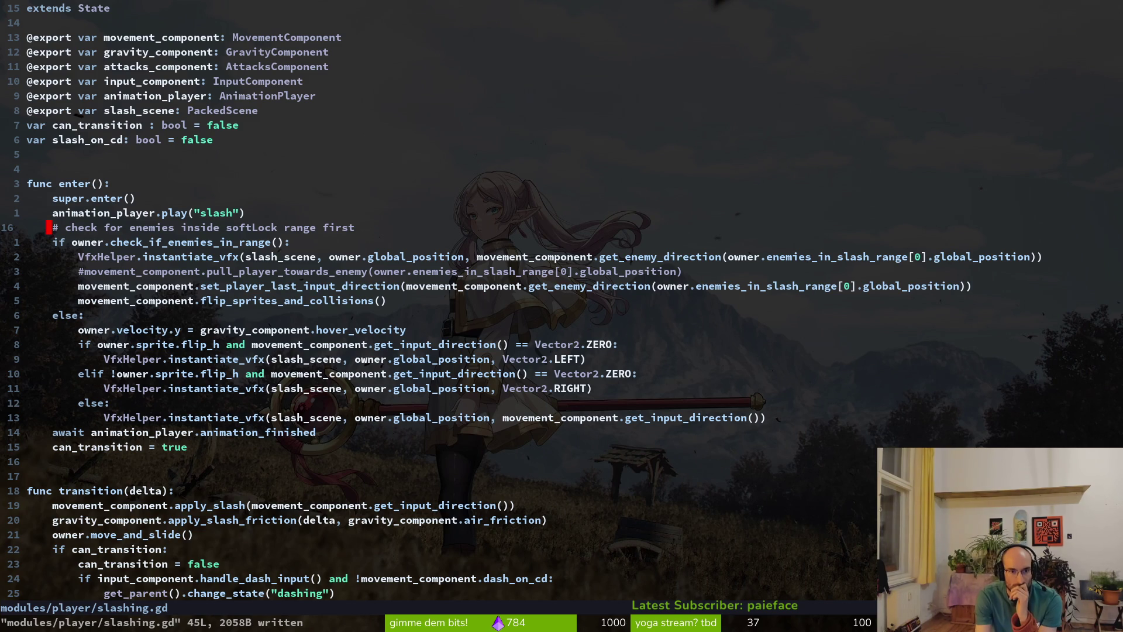
# - Dedent the else-branch lines, including the Vector2.RIGHT line, one level
pyautogui.press('j')
pyautogui.press('j')
pyautogui.press('j')
pyautogui.press('V')
pyautogui.press('j')
pyautogui.press('j')
pyautogui.press('j')
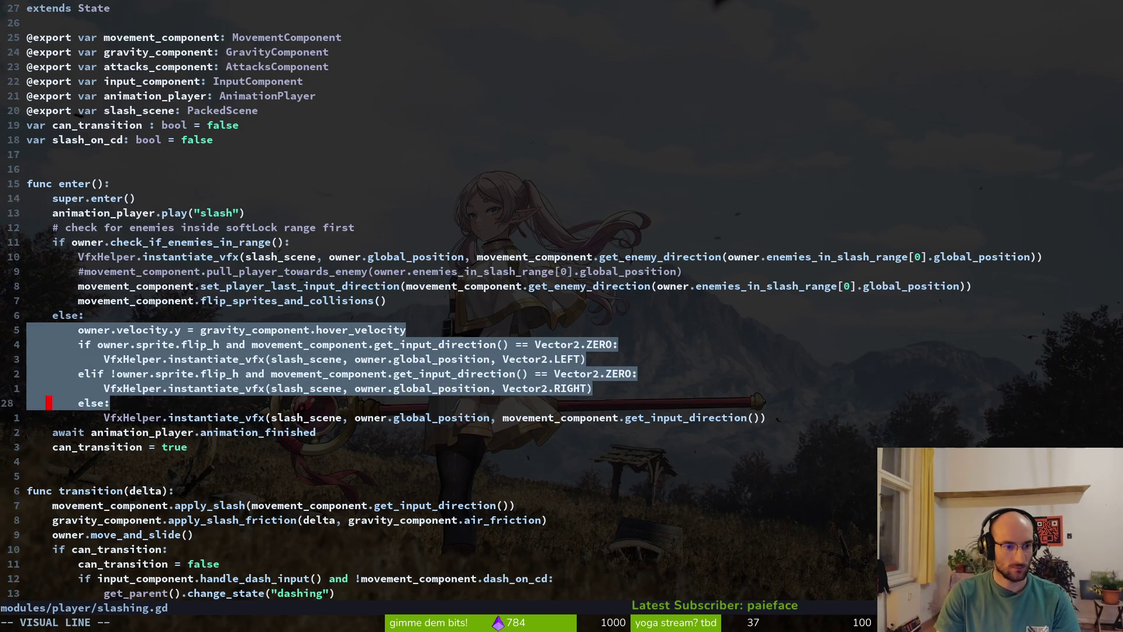
pyautogui.press('<')
pyautogui.press('u')
pyautogui.press('V')
pyautogui.press('j')
pyautogui.press('j')
pyautogui.press('j')
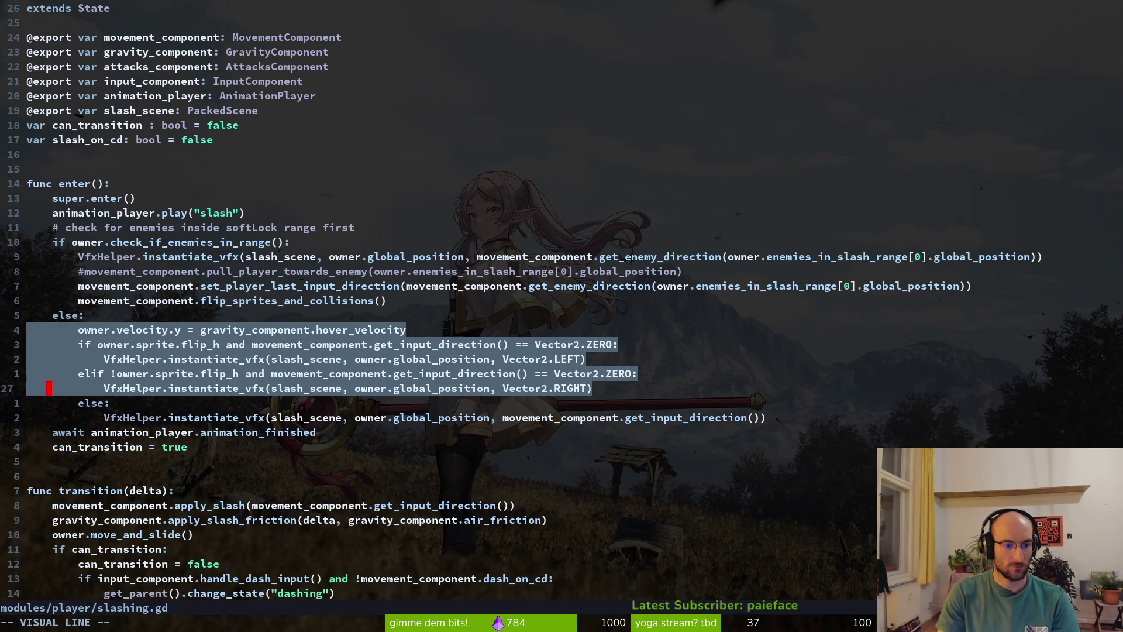
pyautogui.press('j')
pyautogui.press('j')
pyautogui.press('<')
# - Delete the if/elif flip checks, save slashing.gd, and stop the running game
pyautogui.press('k')
pyautogui.press('V')
pyautogui.press('k')
pyautogui.press('k')
pyautogui.press('k')
pyautogui.press('k')
pyautogui.press('k')
pyautogui.write('d:w')
pyautogui.press('Return')
pyautogui.hotkey('alt', 'Tab')
pyautogui.press('F8')
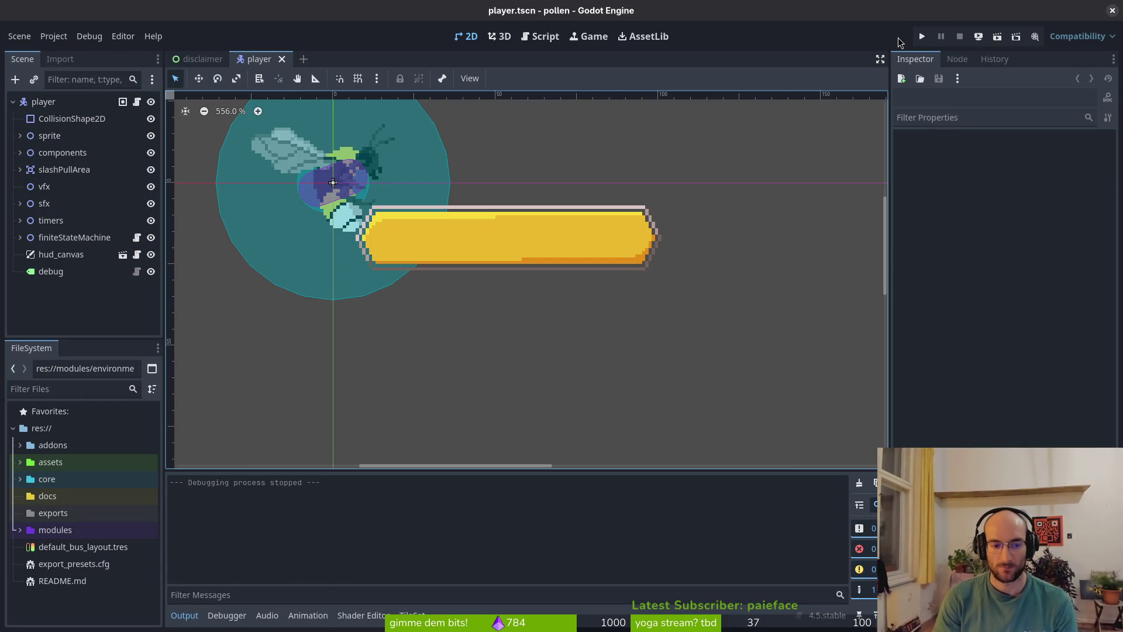
# - Relaunch with F5, hide slashPullArea in the Remote tree, and jump to level select
pyautogui.press('F5')
pyautogui.press('space')
pyautogui.press('space')
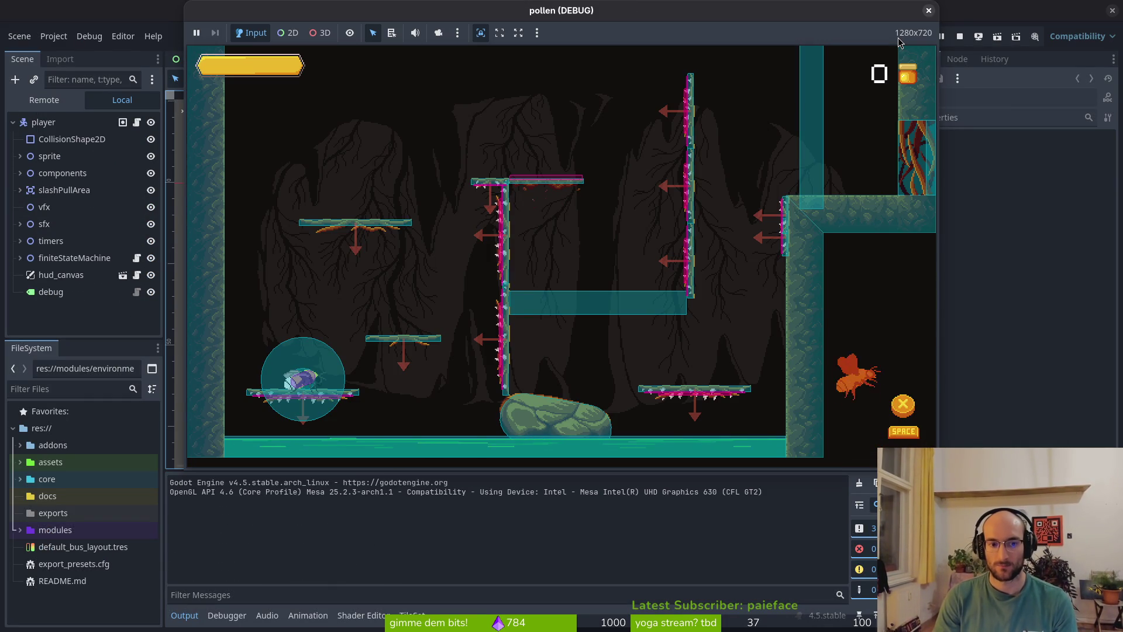
pyautogui.click(150, 193)
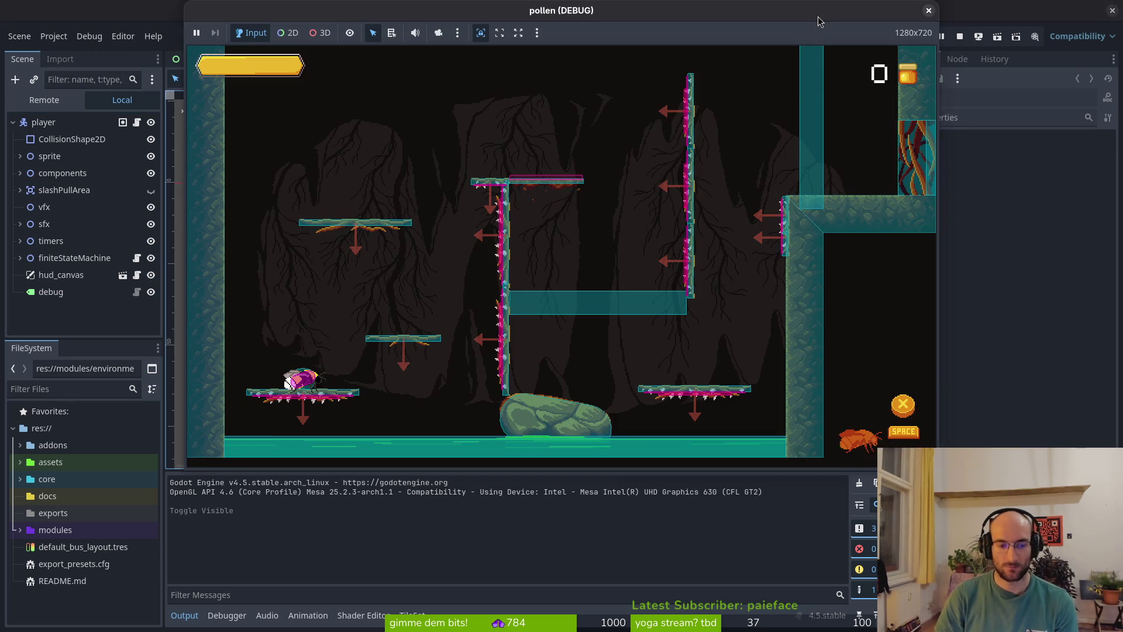
pyautogui.press('Escape')
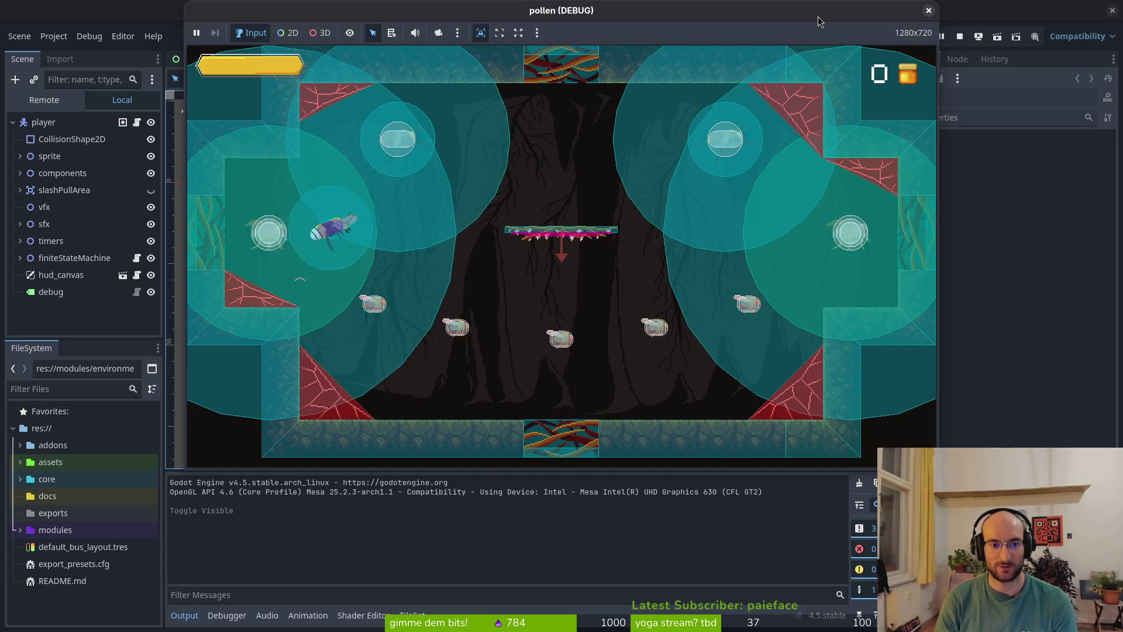
# - Fly and dash the bee around the room, slashing through the first wave of pods
pyautogui.press('Right')
pyautogui.press('Down')
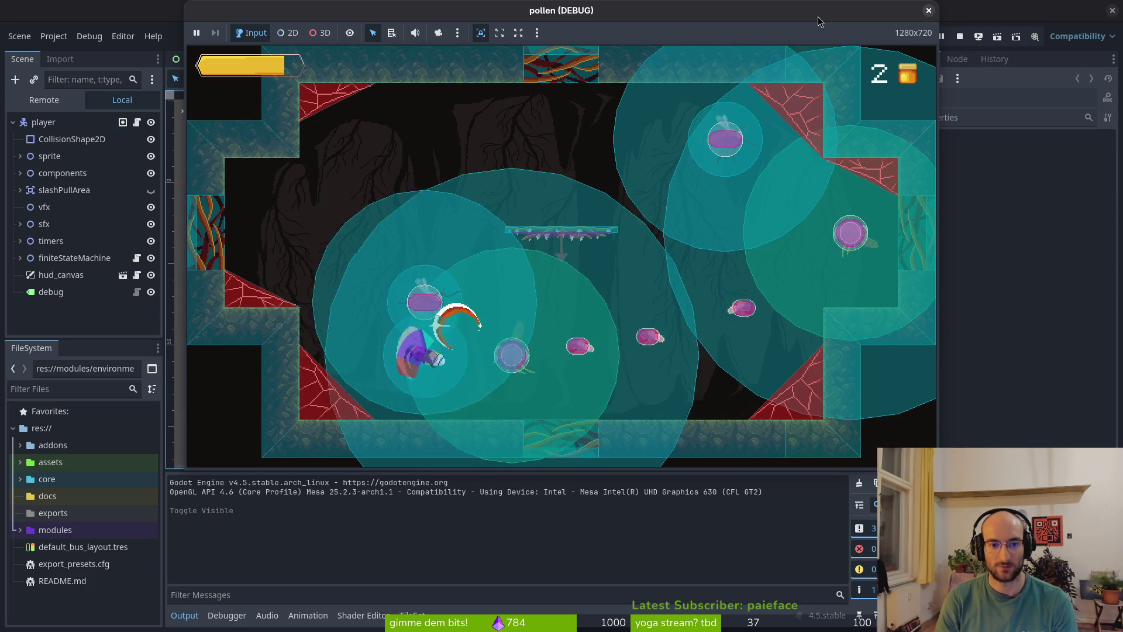
pyautogui.press('Up')
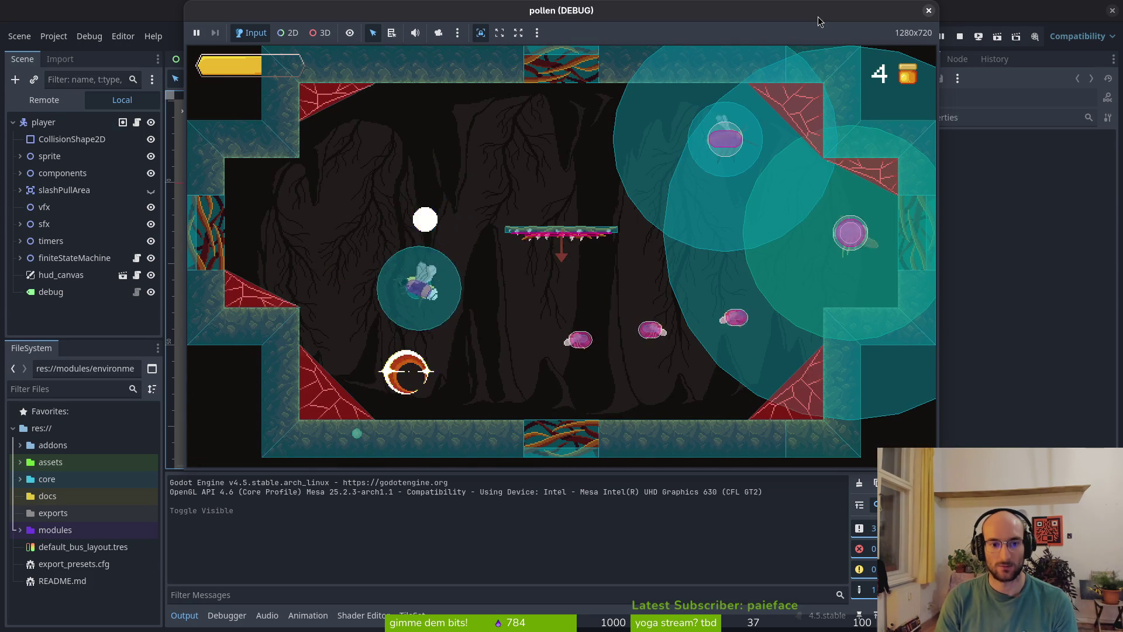
pyautogui.press('Right')
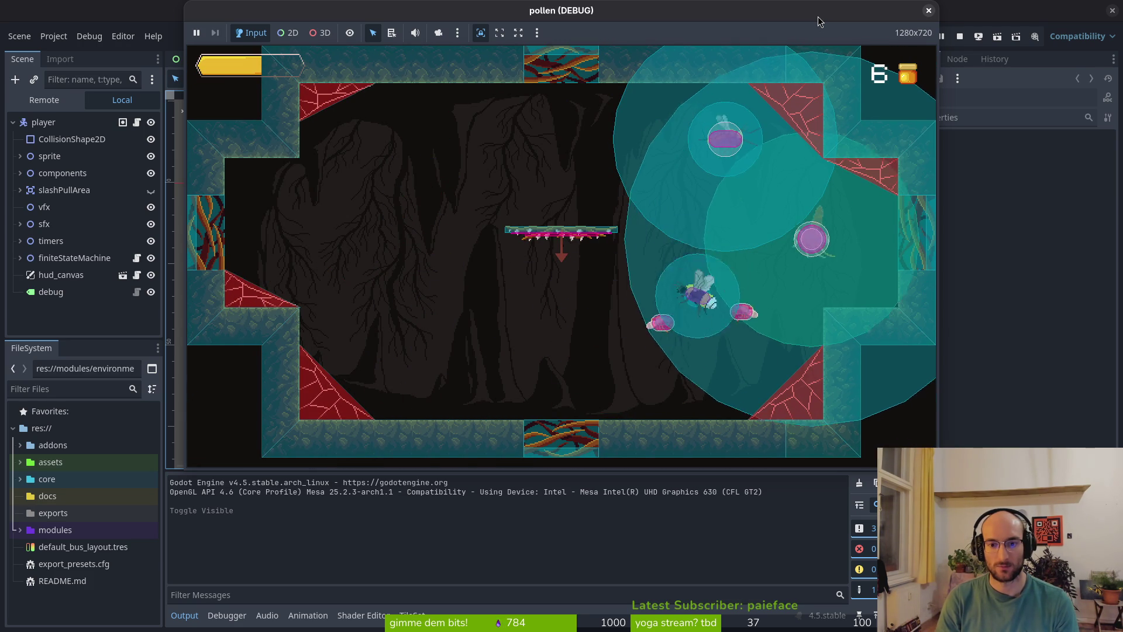
pyautogui.press('Down')
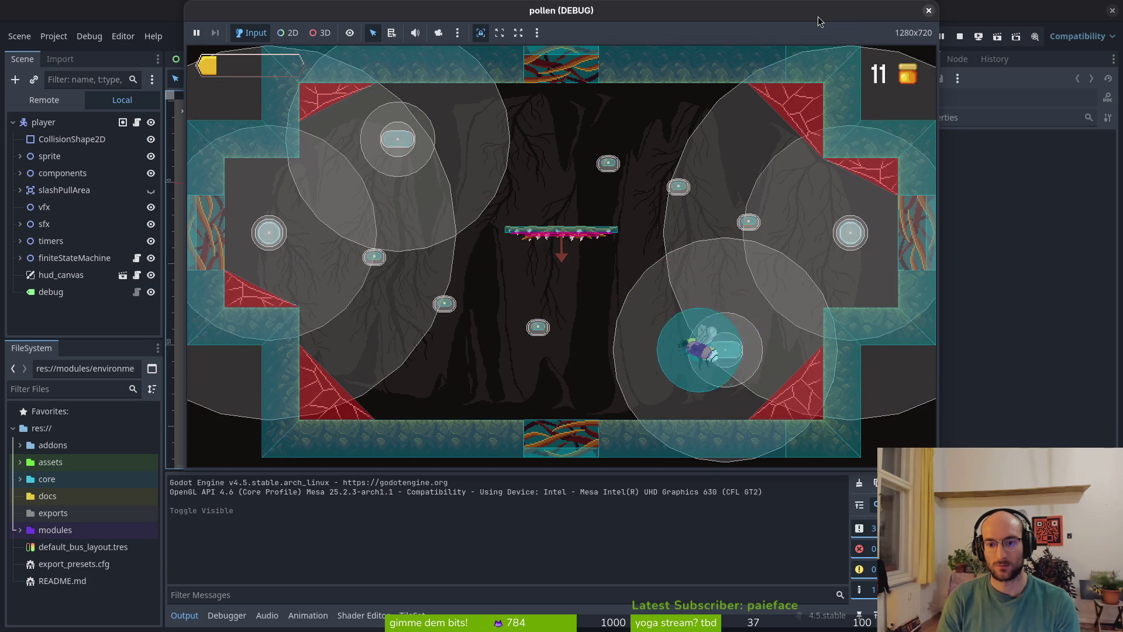
pyautogui.press('Down')
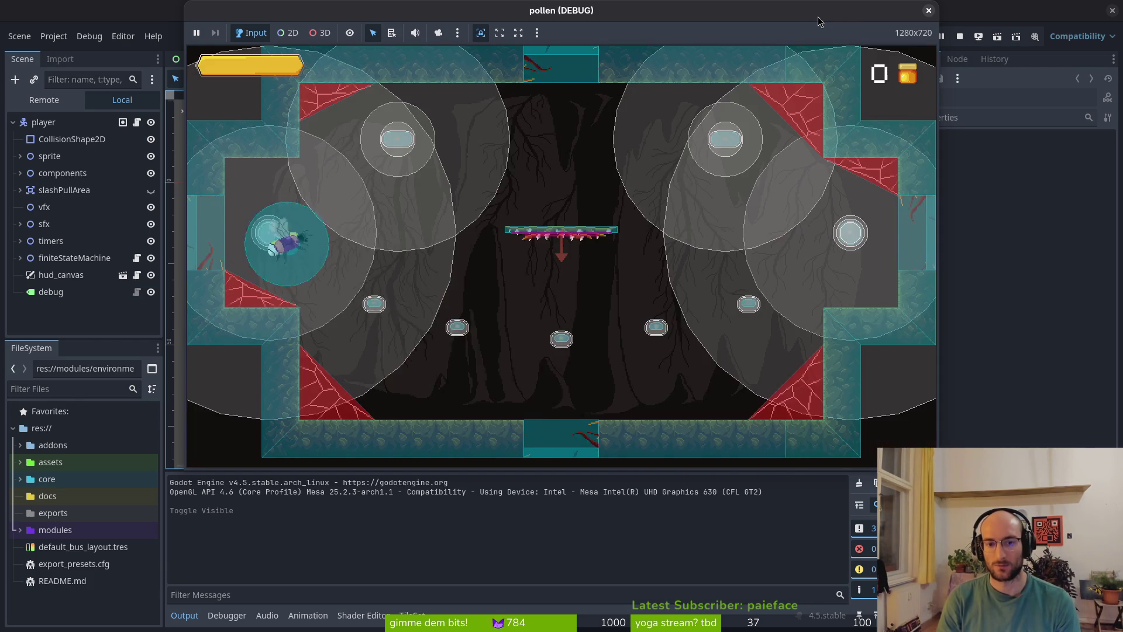
pyautogui.press('Down')
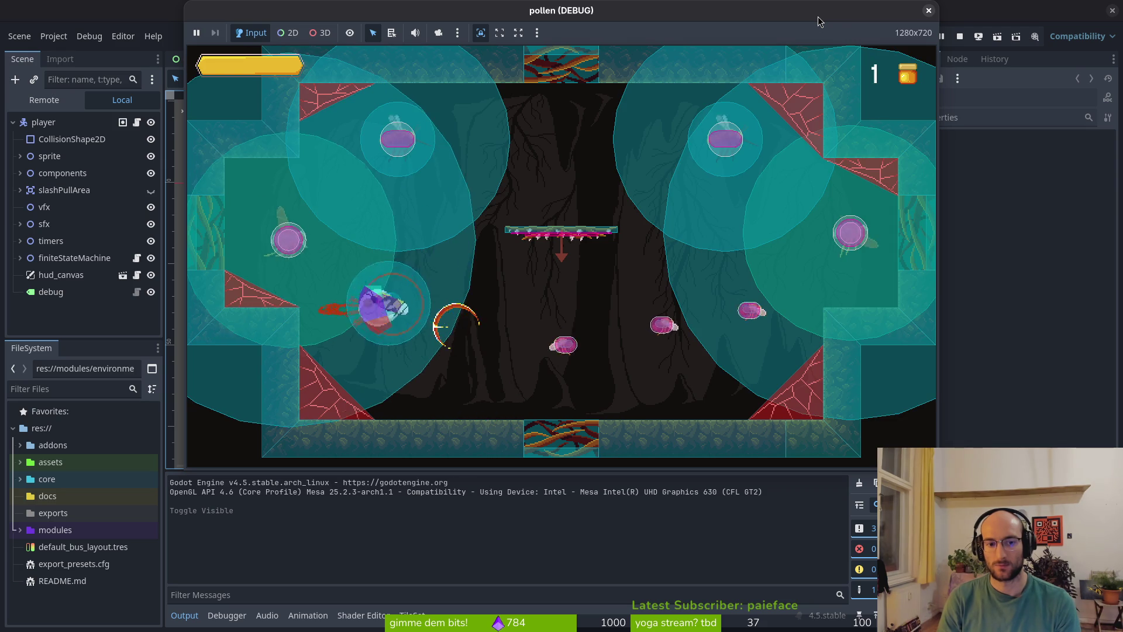
pyautogui.press('Up')
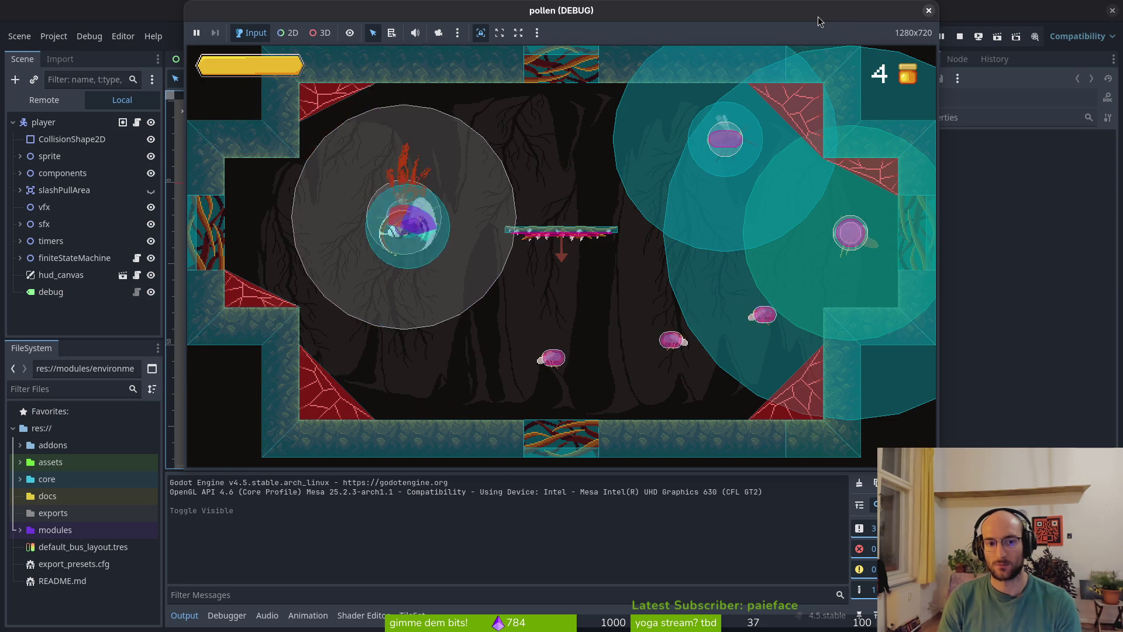
pyautogui.press('Right')
pyautogui.press('Right')
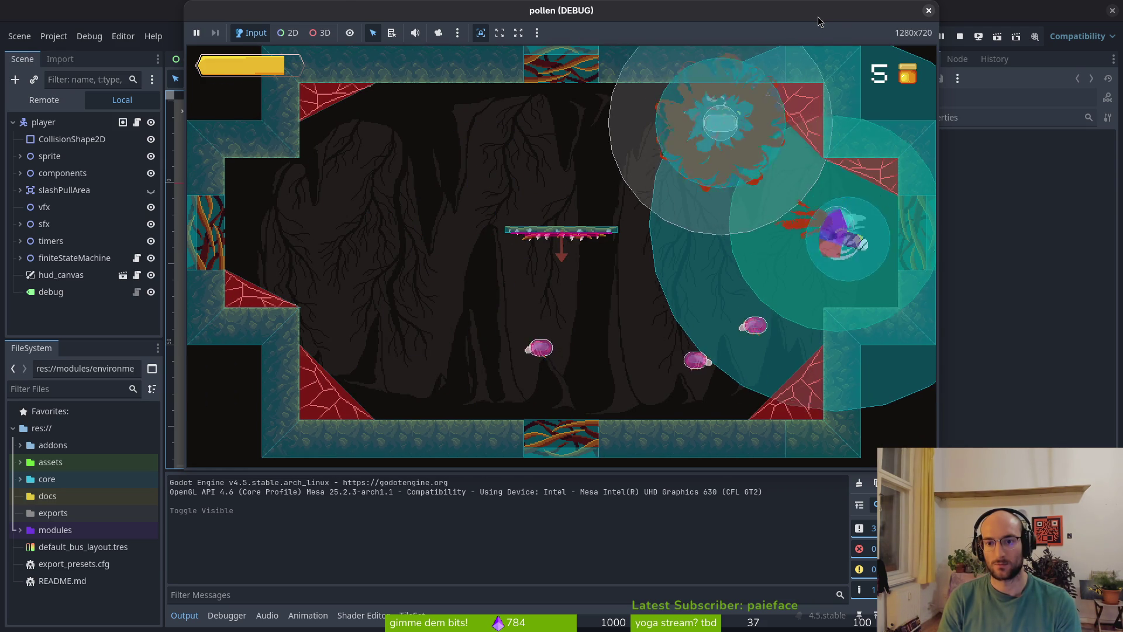
pyautogui.press('Down')
pyautogui.press('Left')
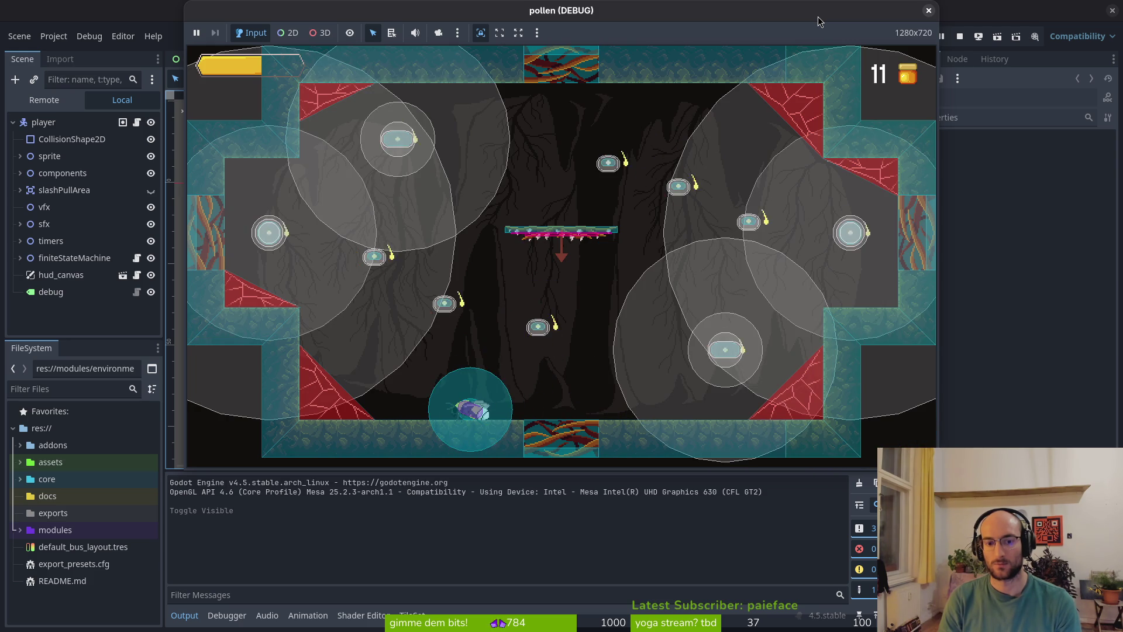
# - Clear the next wave of pods until the counter reaches 23, then stop the game
pyautogui.press('Up')
pyautogui.press('Left')
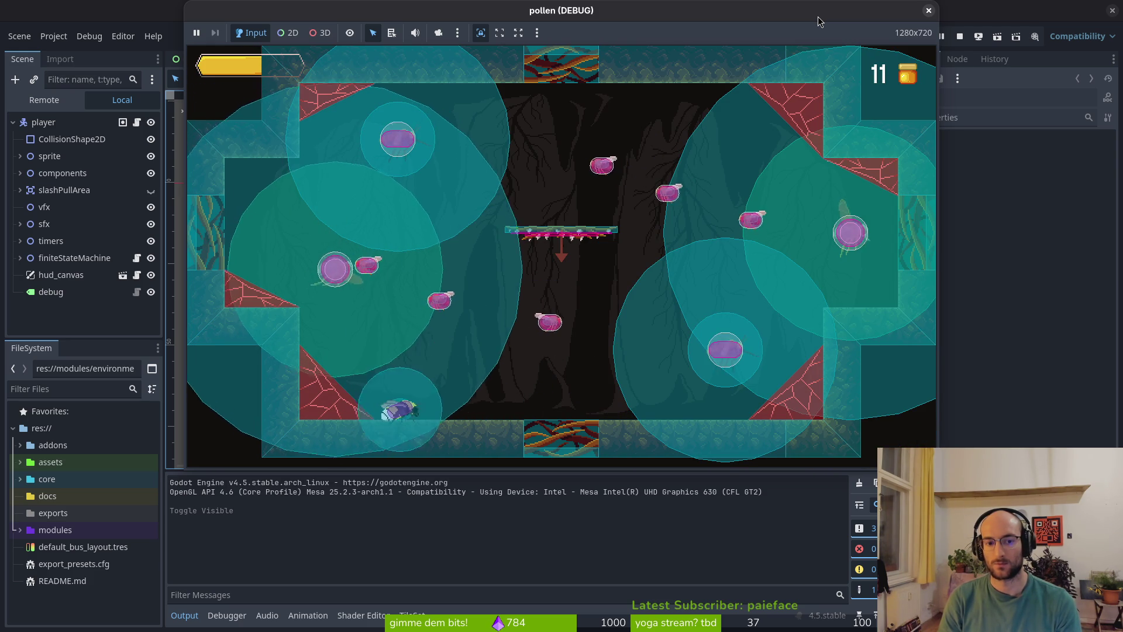
pyautogui.press('Up')
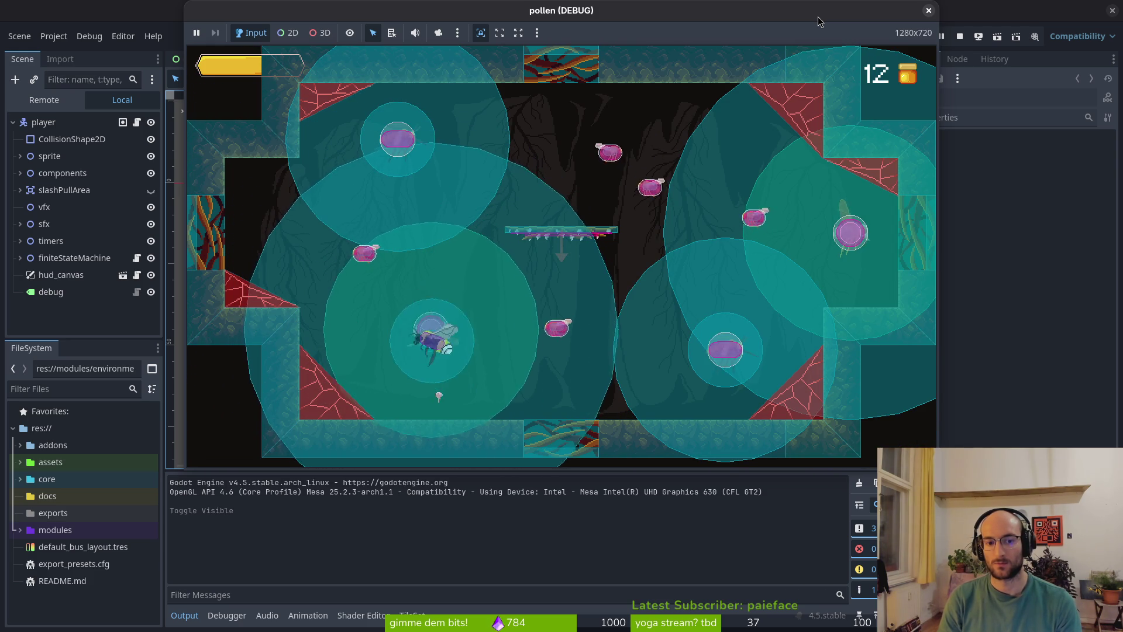
pyautogui.press('Up')
pyautogui.press('Left')
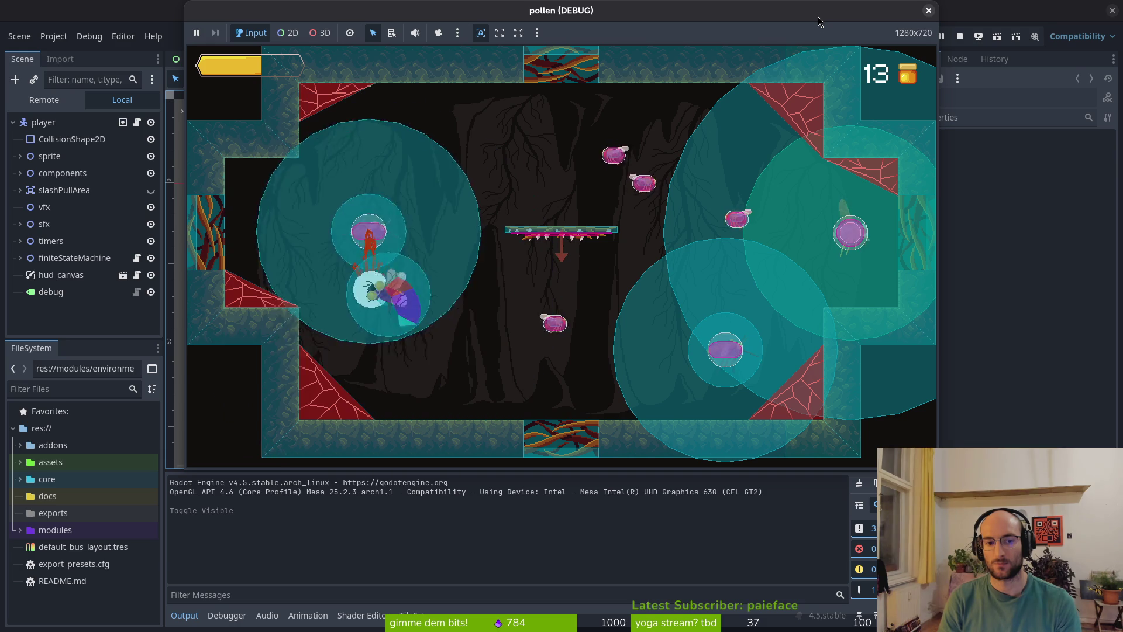
pyautogui.press('Right')
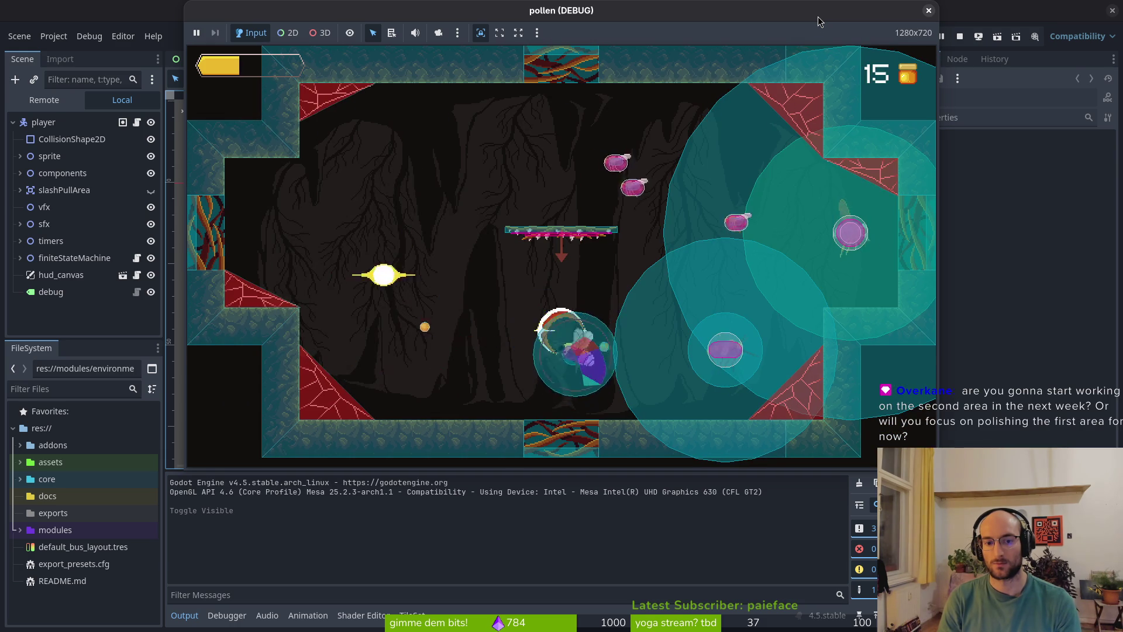
pyautogui.press('Right')
pyautogui.press('Up')
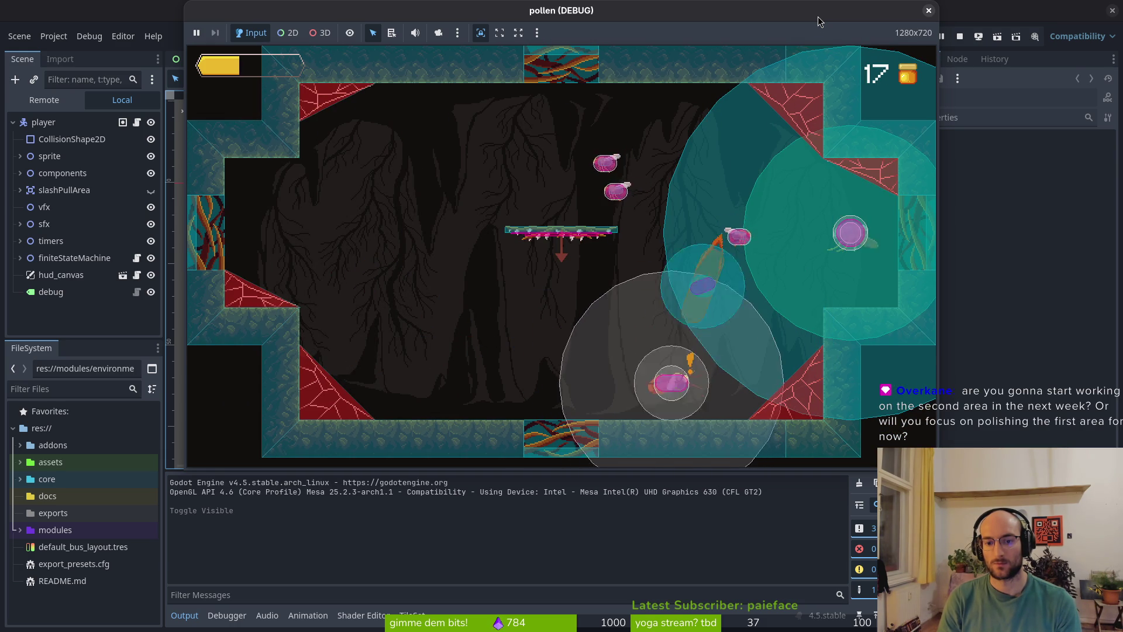
pyautogui.press('Up')
pyautogui.press('Right')
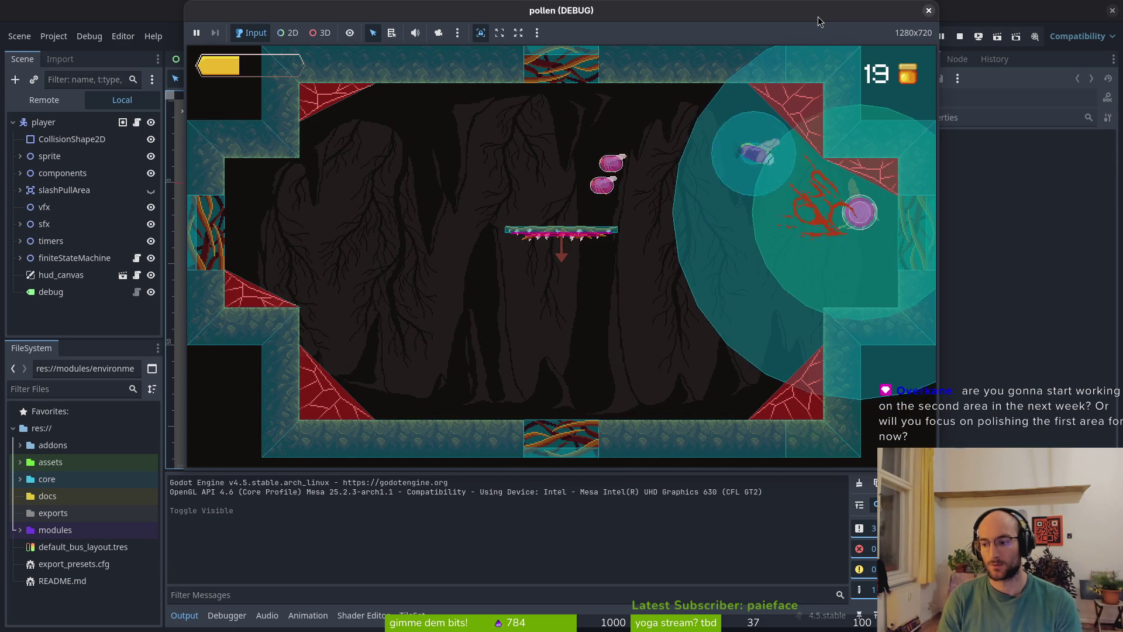
pyautogui.press('Down')
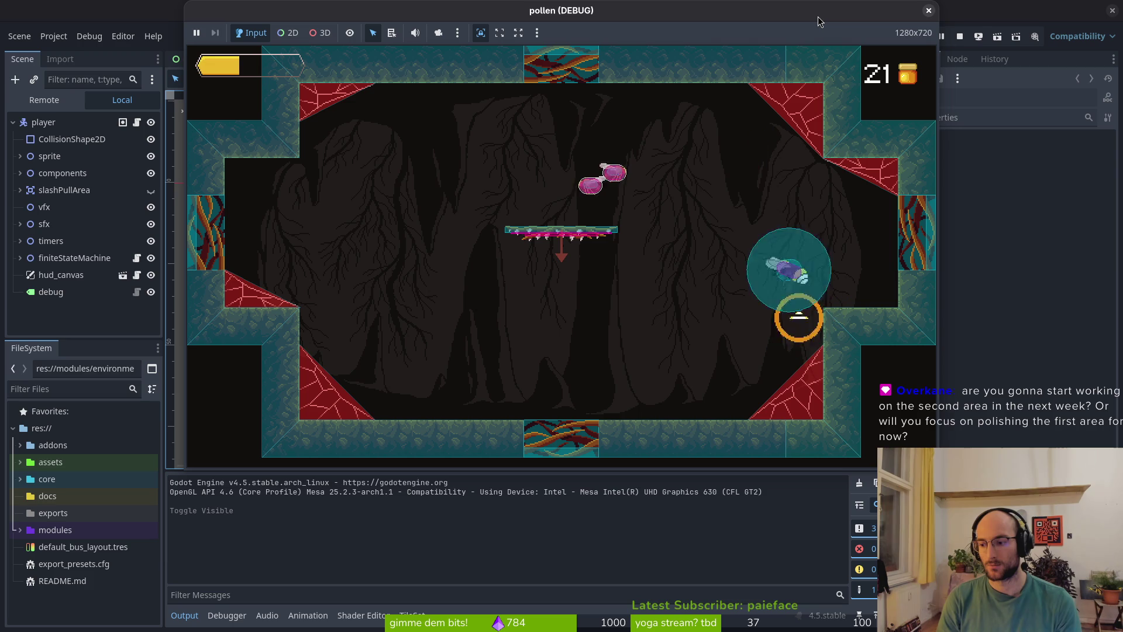
pyautogui.press('Up')
pyautogui.press('Left')
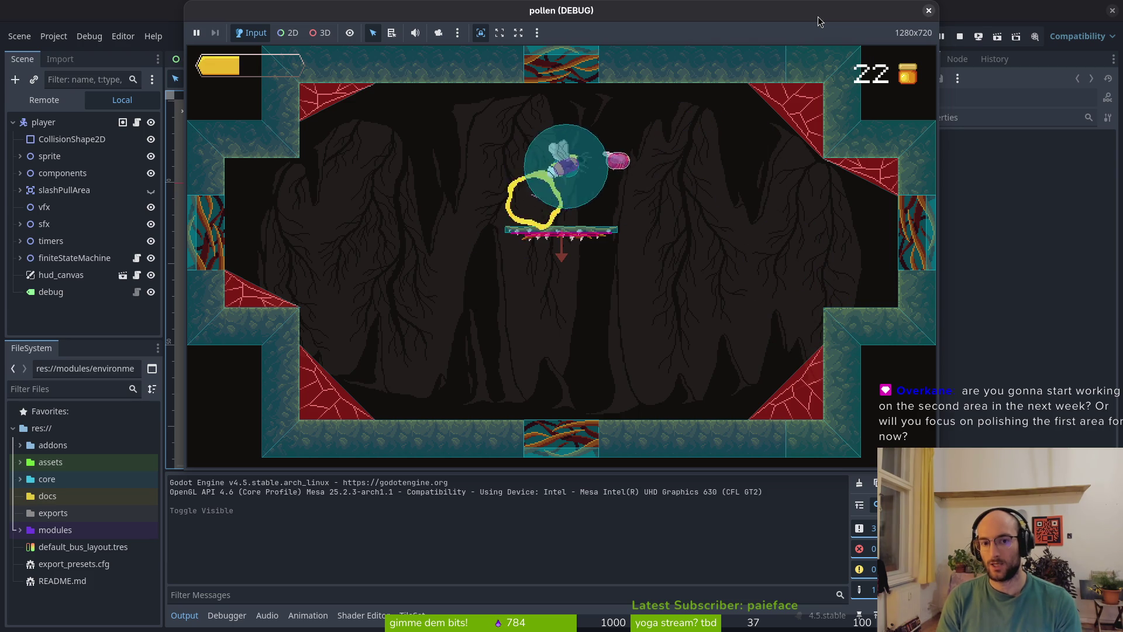
pyautogui.press('Up')
pyautogui.press('Down')
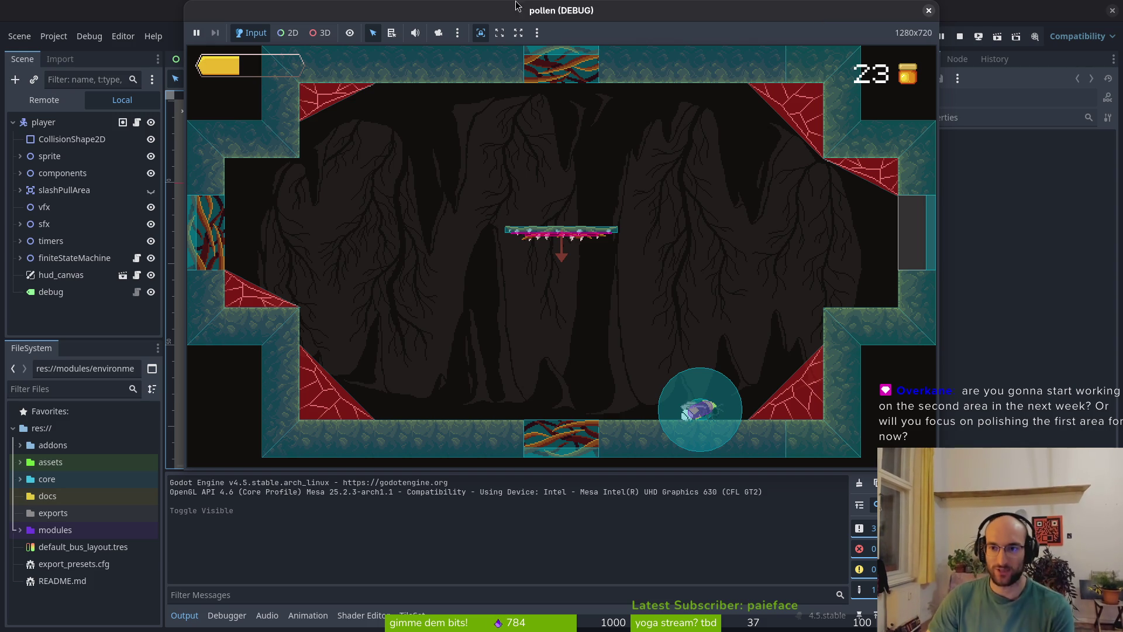
pyautogui.click(960, 37)
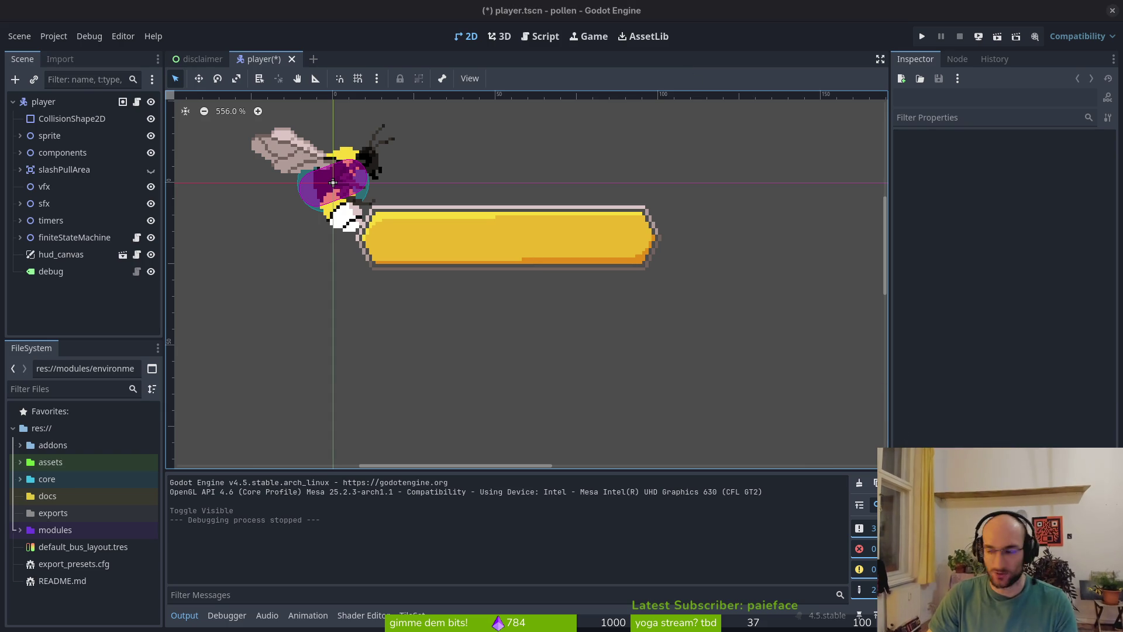
# - Open fly stunned.gd and wasp stunned.gd side by side in a vertical split
pyautogui.hotkey('alt', 'Tab')
pyautogui.hotkey('ctrl', 'p')
pyautogui.write('stunned')
pyautogui.press('Return')
pyautogui.hotkey('ctrl', 'p')
pyautogui.write('stunned')
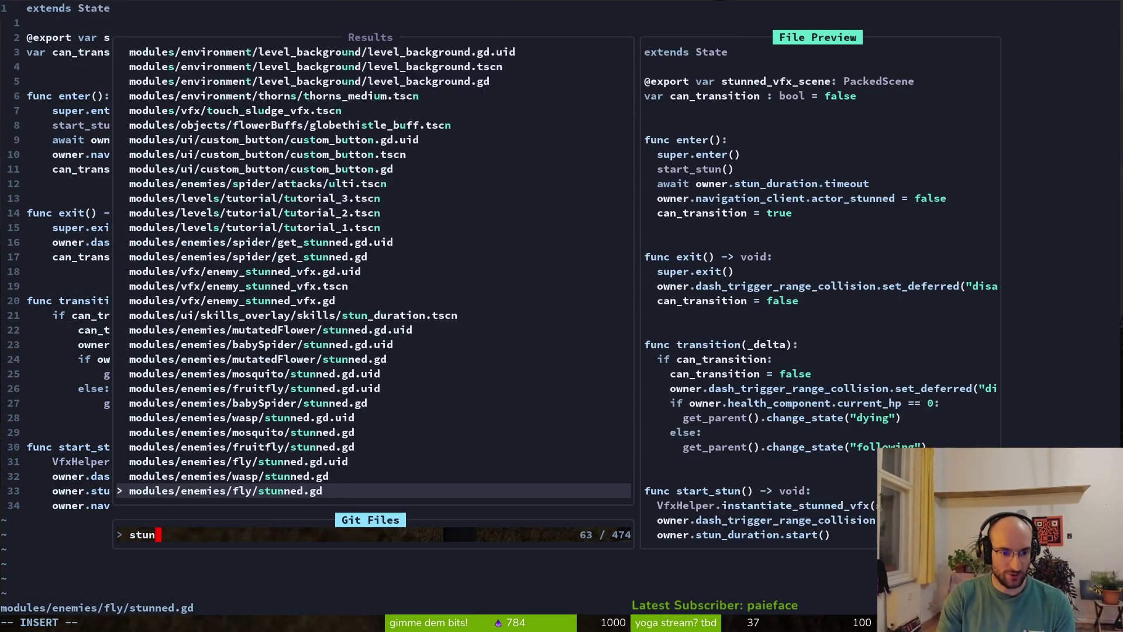
pyautogui.press('Up')
pyautogui.hotkey('ctrl', 'v')
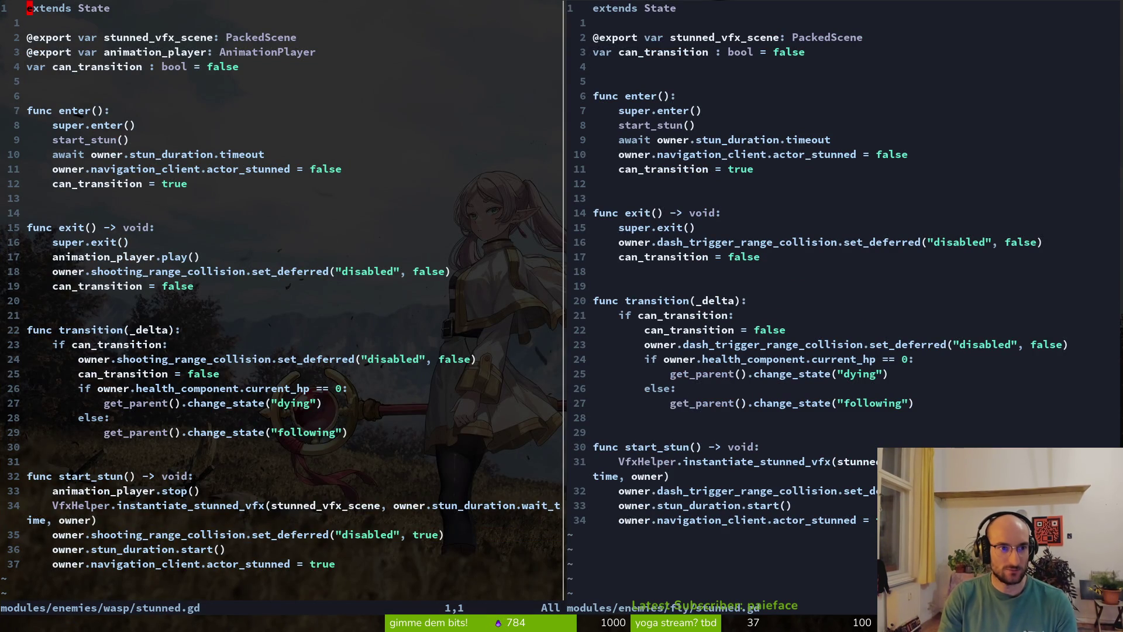
# - Delete the animation_player export line in wasp stunned.gd, then undo and save with :w
pyautogui.hotkey('ctrl', 'w')
pyautogui.press('l')
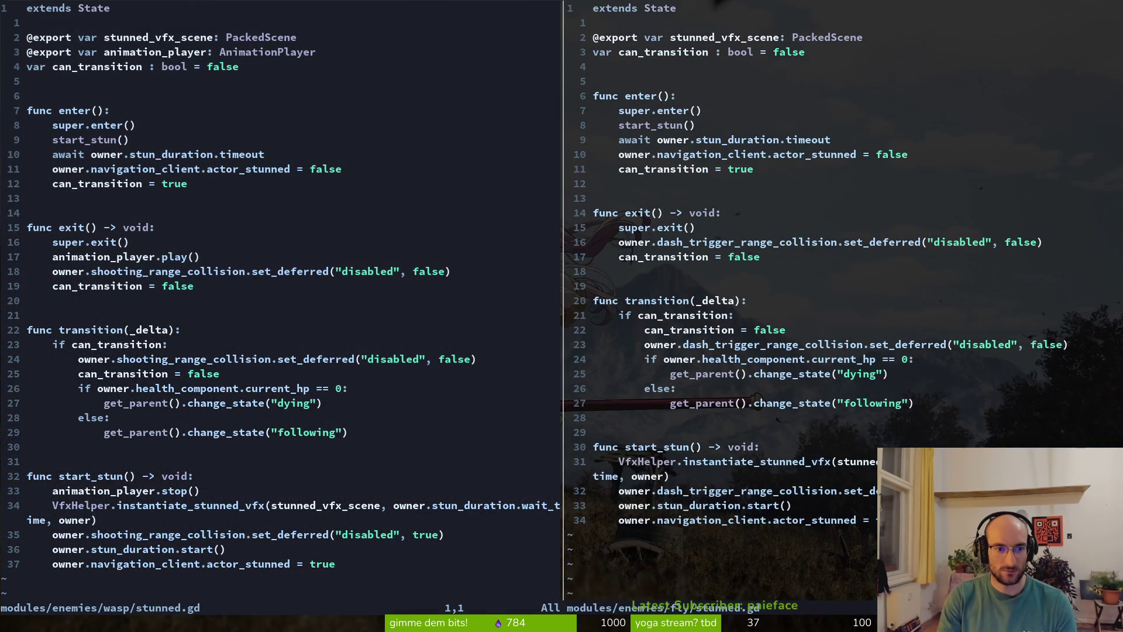
pyautogui.hotkey('ctrl', 'w')
pyautogui.press('h')
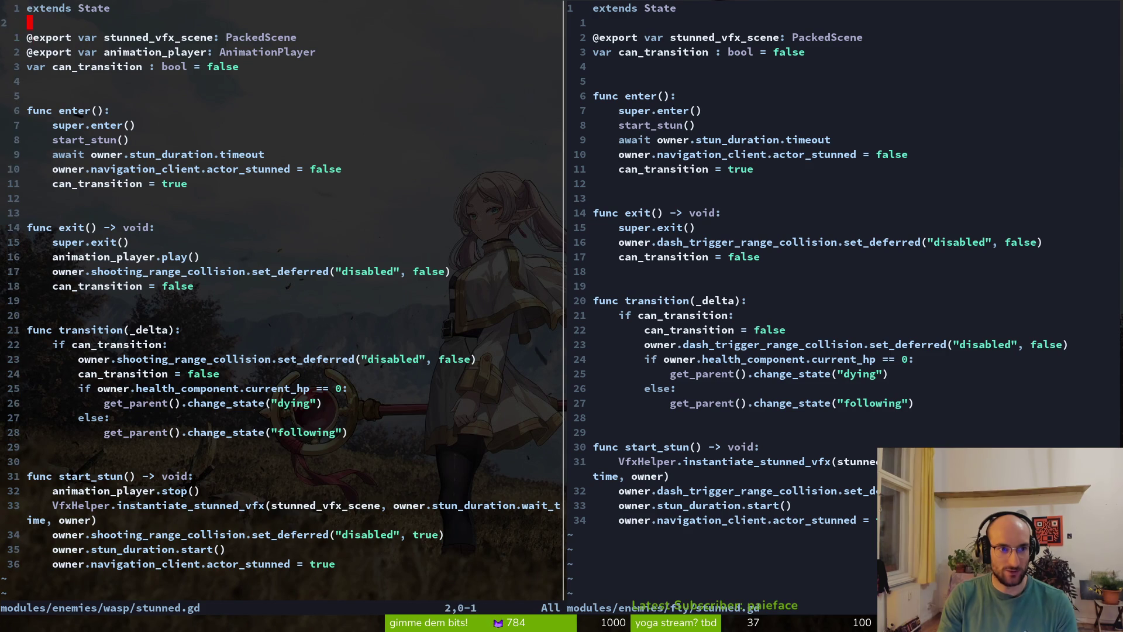
pyautogui.press('j')
pyautogui.press('d')
pyautogui.press('d')
pyautogui.write('u')
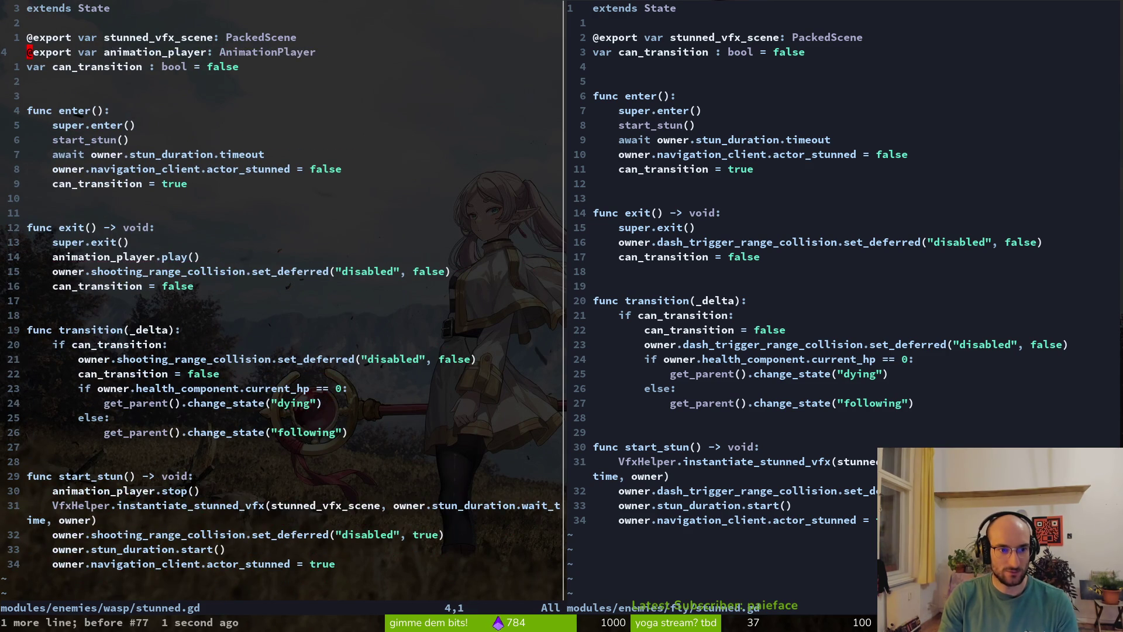
pyautogui.write(':w')
pyautogui.press('Return')
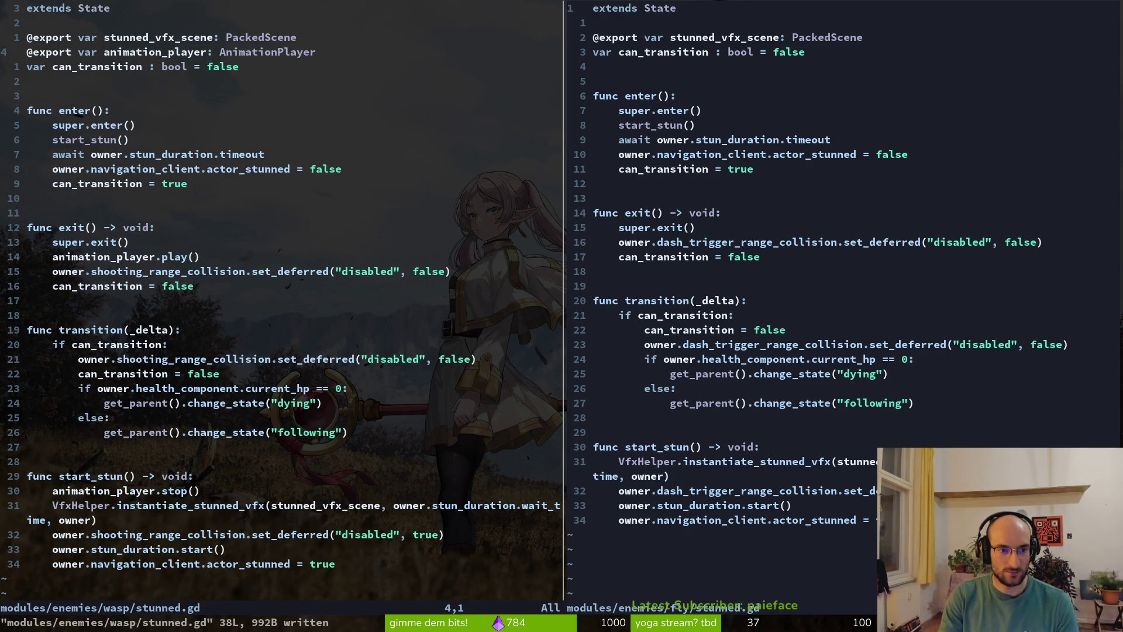
# - Compare both panes, redo the deletion, restore the export line and save wasp stunned.gd
pyautogui.press('super+l')
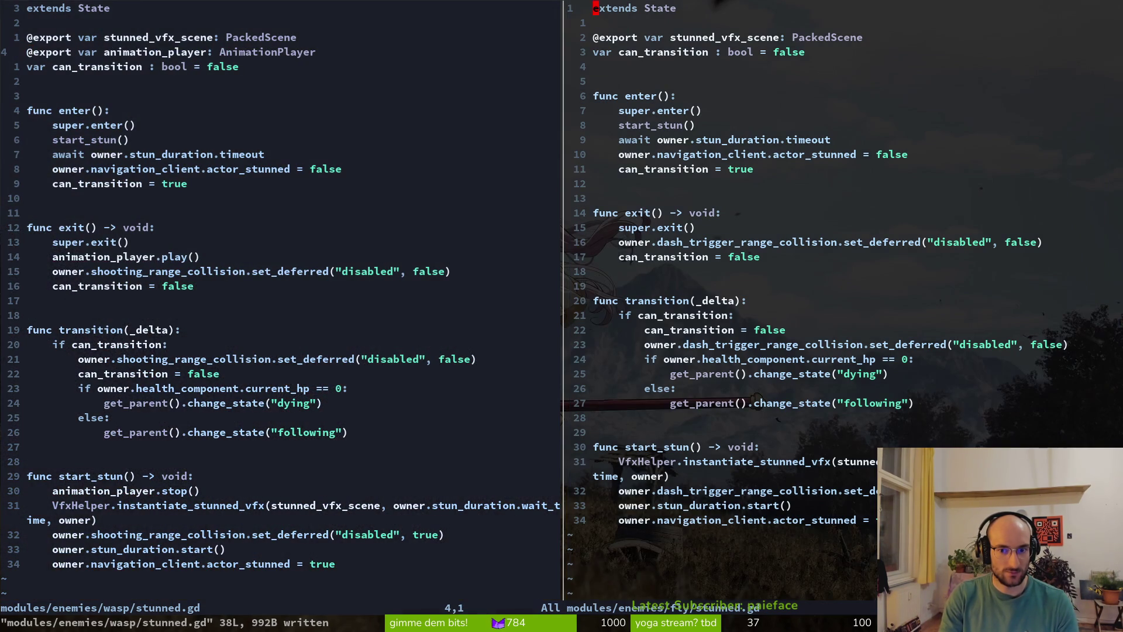
pyautogui.press('super+h')
pyautogui.press('super+l')
pyautogui.press('super+h')
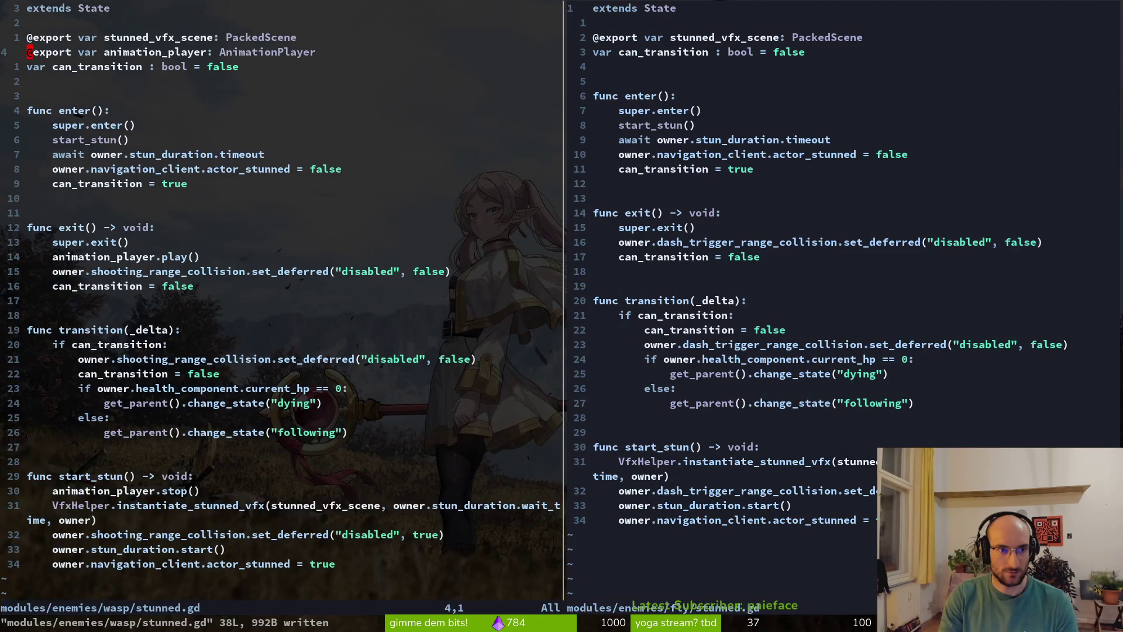
pyautogui.hotkey('ctrl', 'r')
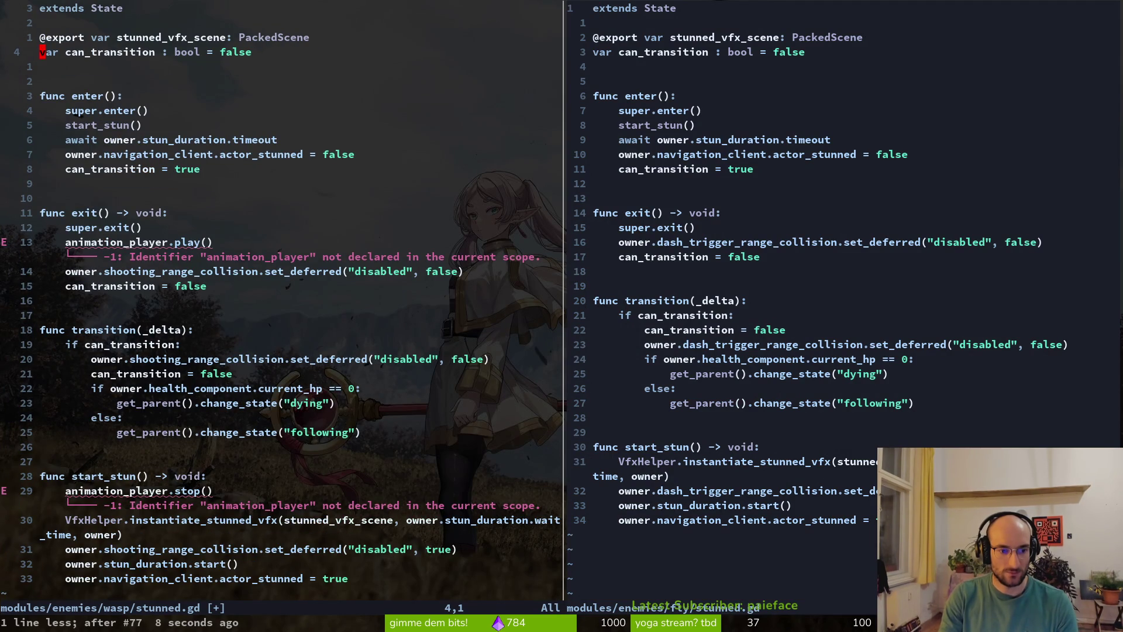
pyautogui.press('u')
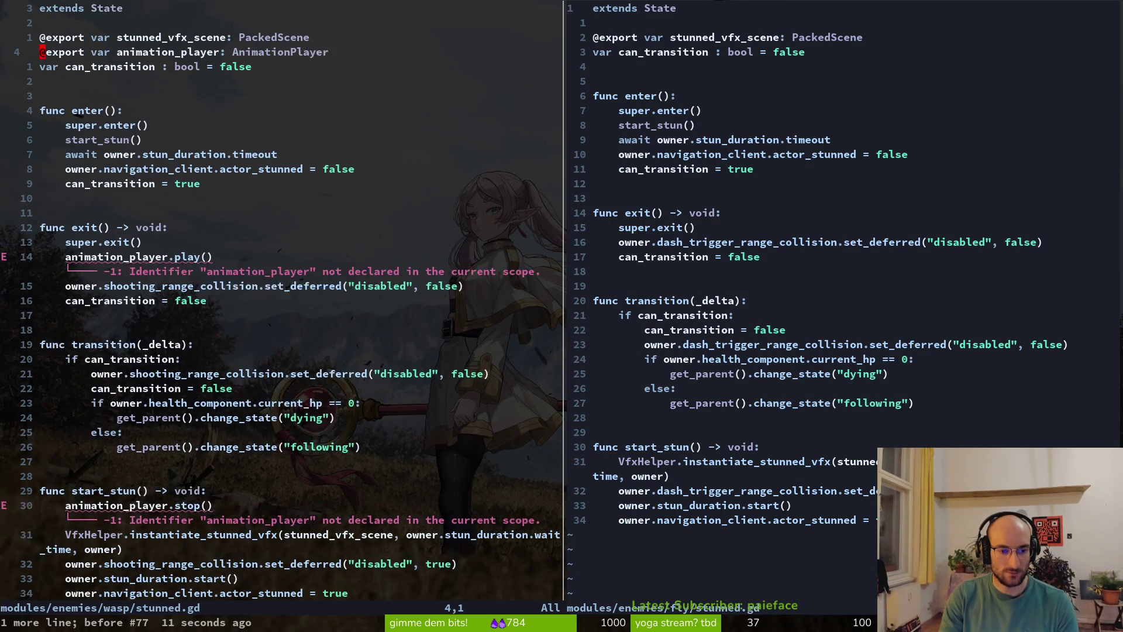
pyautogui.hotkey('ctrl', 's')
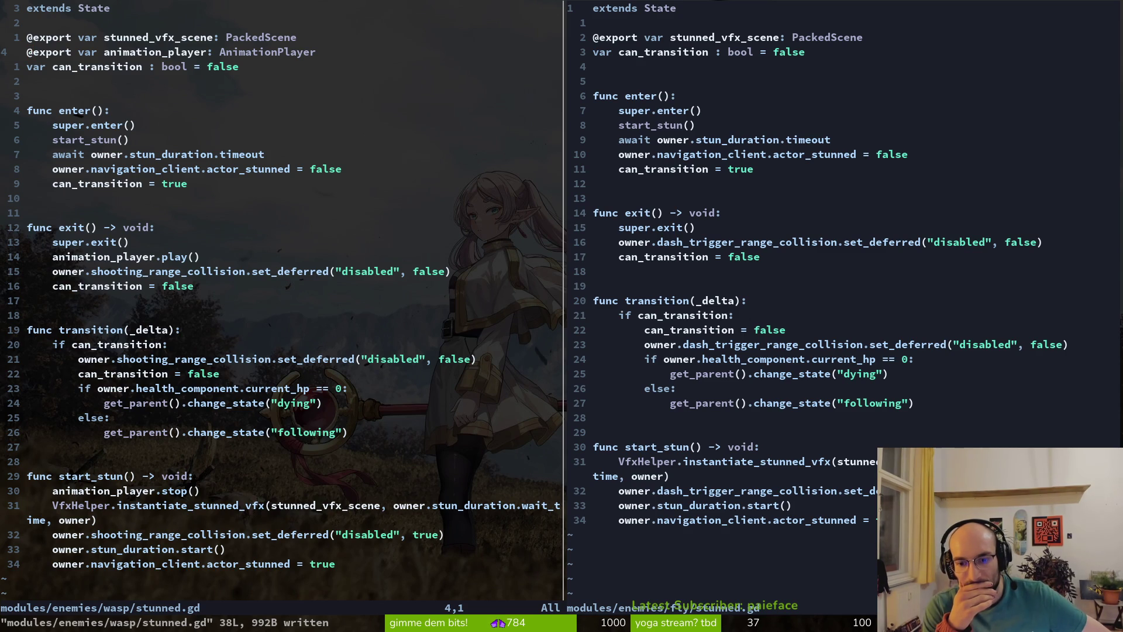
# - Cancel the quit and open fly dying.gd in the left pane
pyautogui.write(':q')
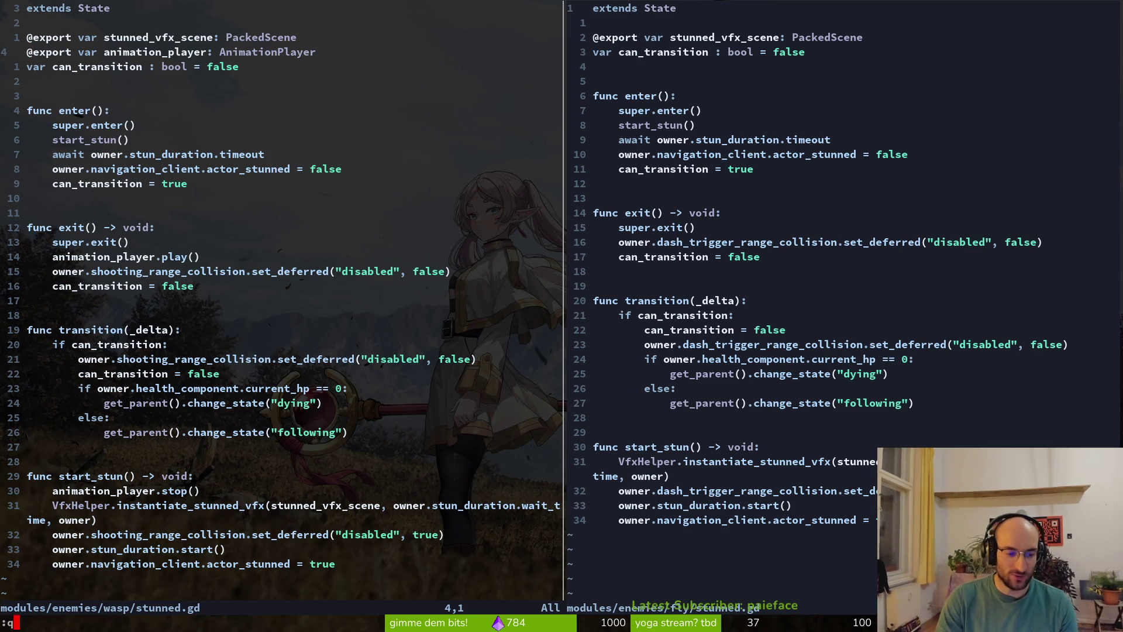
pyautogui.press('Escape')
pyautogui.press('k')
pyautogui.press('$')
pyautogui.hotkey('ctrl', 'p')
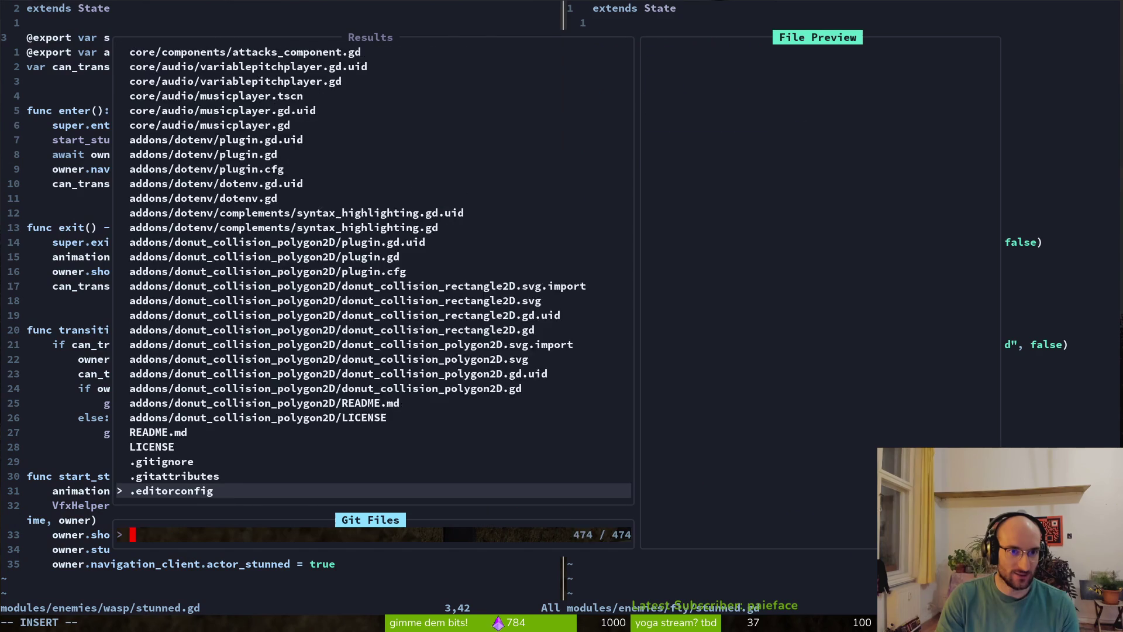
pyautogui.write('dying')
pyautogui.press('Return')
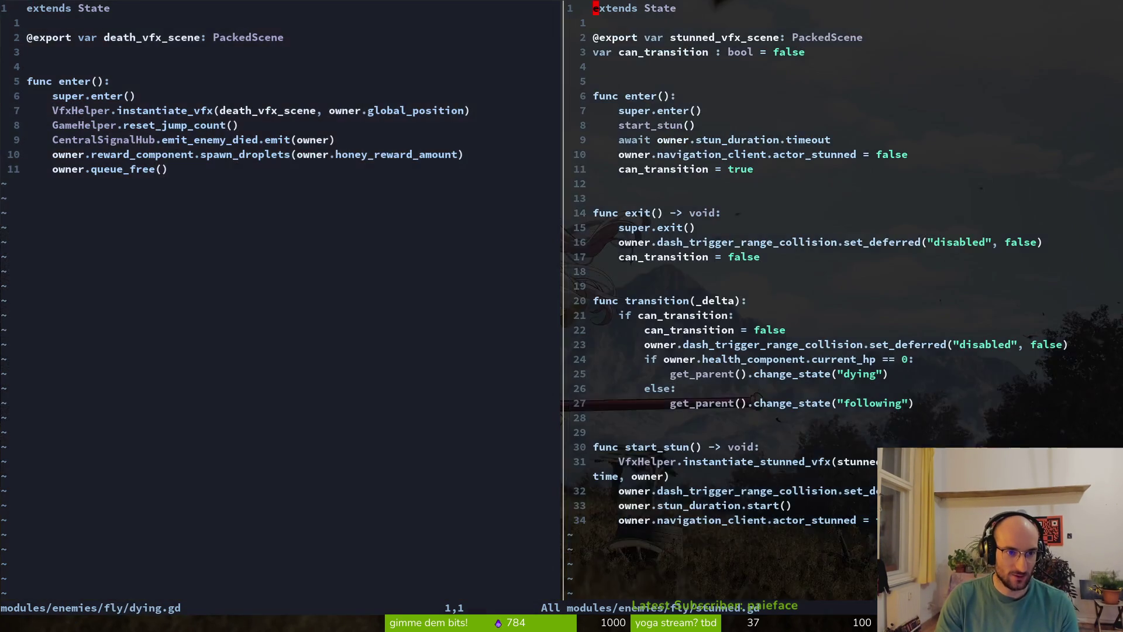
# - Open the wasp and then fruitfly dying.gd scripts in the right pane
pyautogui.hotkey('ctrl', 'p')
pyautogui.write('dying')
pyautogui.press('Up')
pyautogui.press('Up')
pyautogui.press('Up')
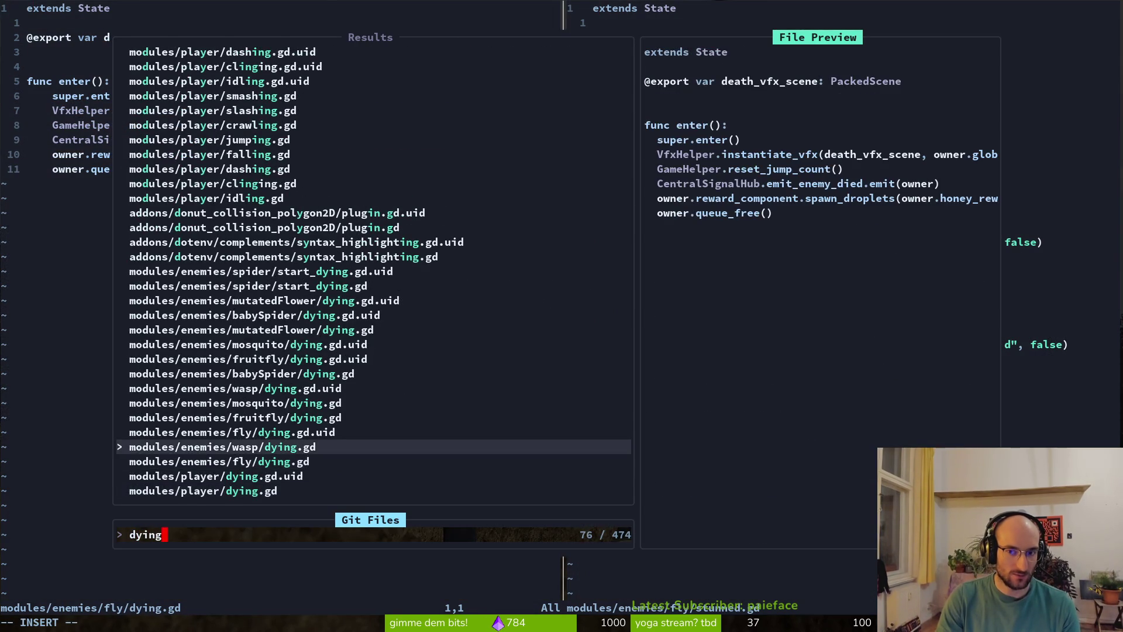
pyautogui.press('Return')
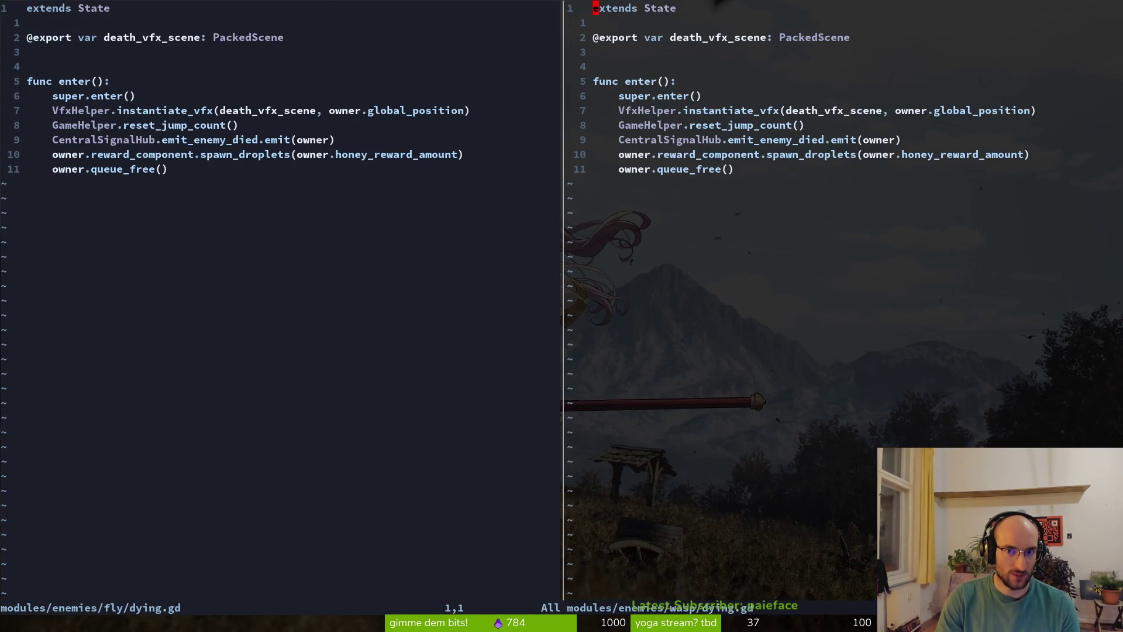
pyautogui.hotkey('ctrl', 'p')
pyautogui.write('dying')
pyautogui.press('Up')
pyautogui.press('Up')
pyautogui.press('Up')
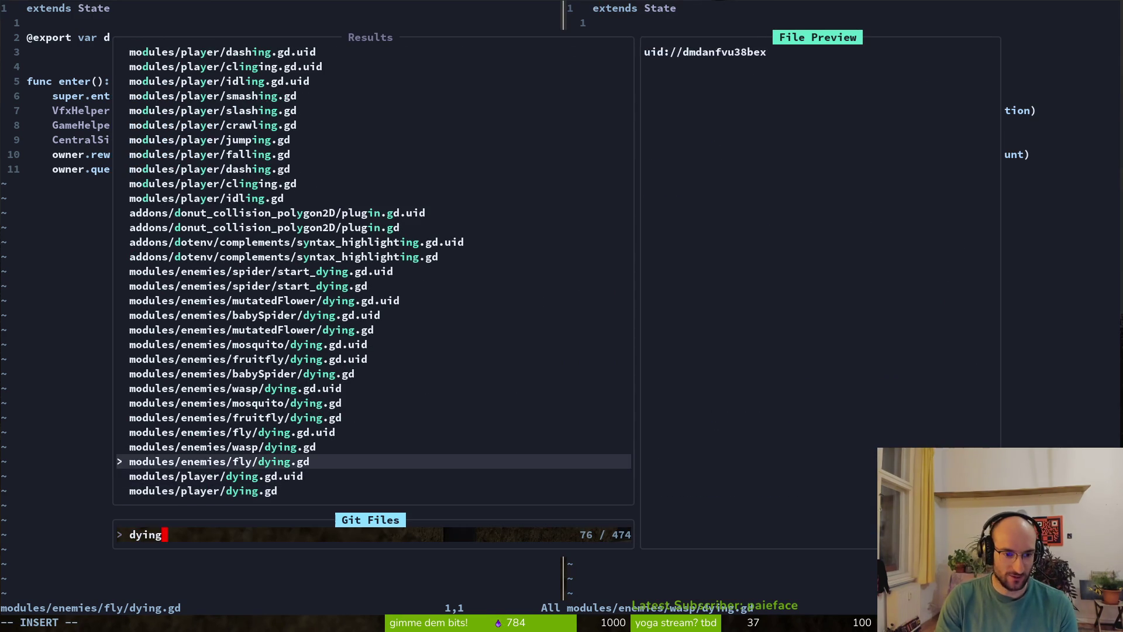
pyautogui.press('Down')
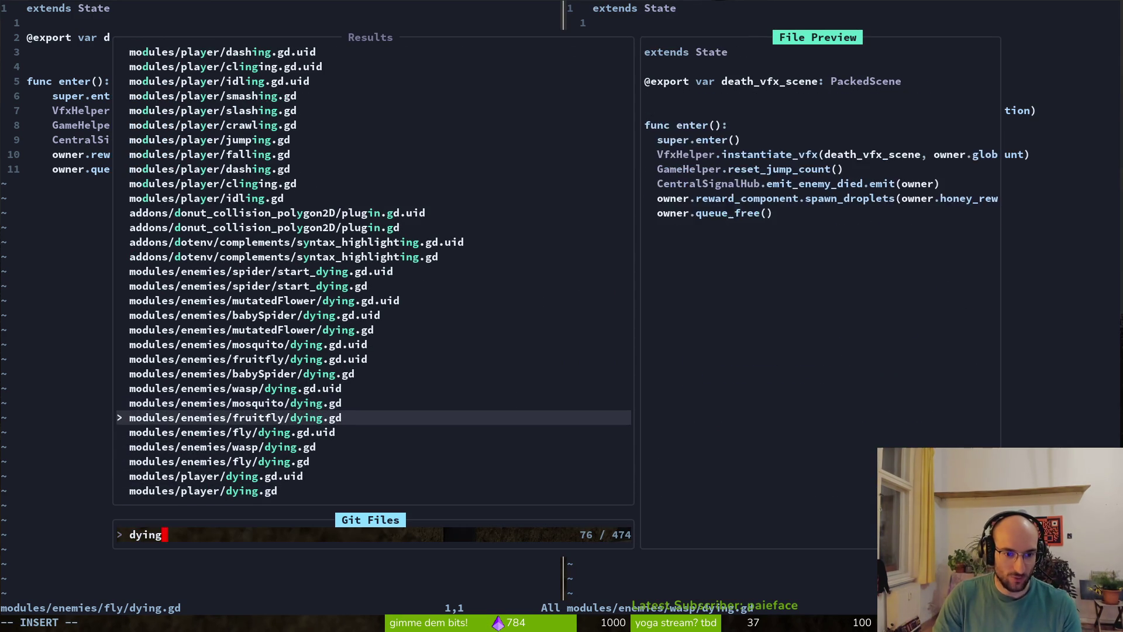
pyautogui.press('Return')
# - Open babySpider dying.gd in the right pane for comparison
pyautogui.hotkey('ctrl', 'p')
pyautogui.write('dying')
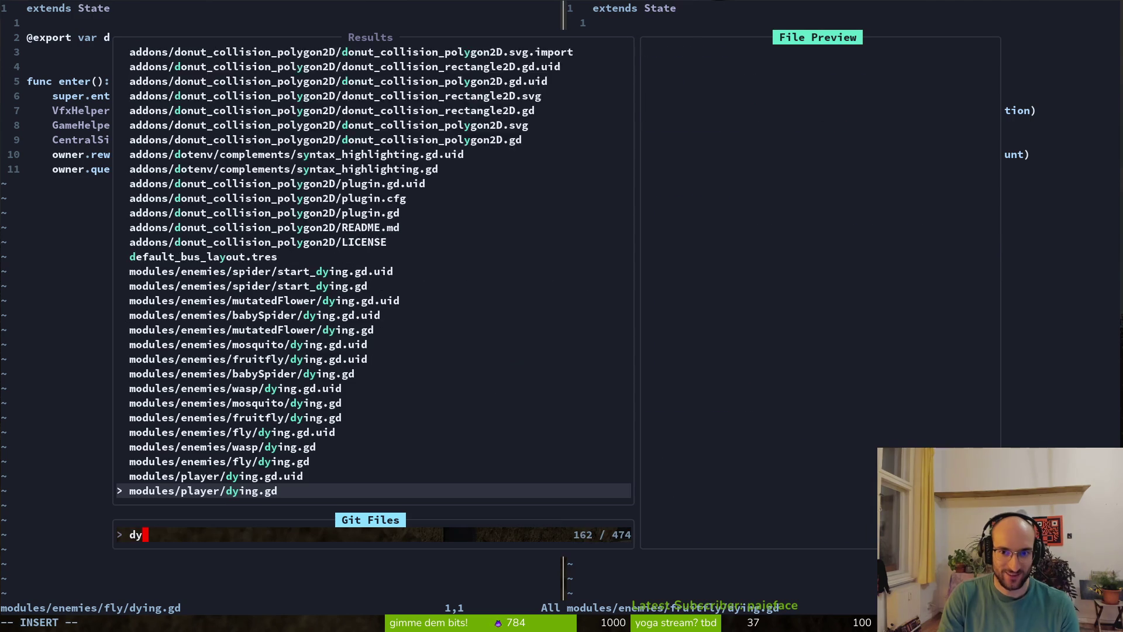
pyautogui.press('Up')
pyautogui.press('Up')
pyautogui.press('Up')
pyautogui.press('Up')
pyautogui.press('Up')
pyautogui.press('Up')
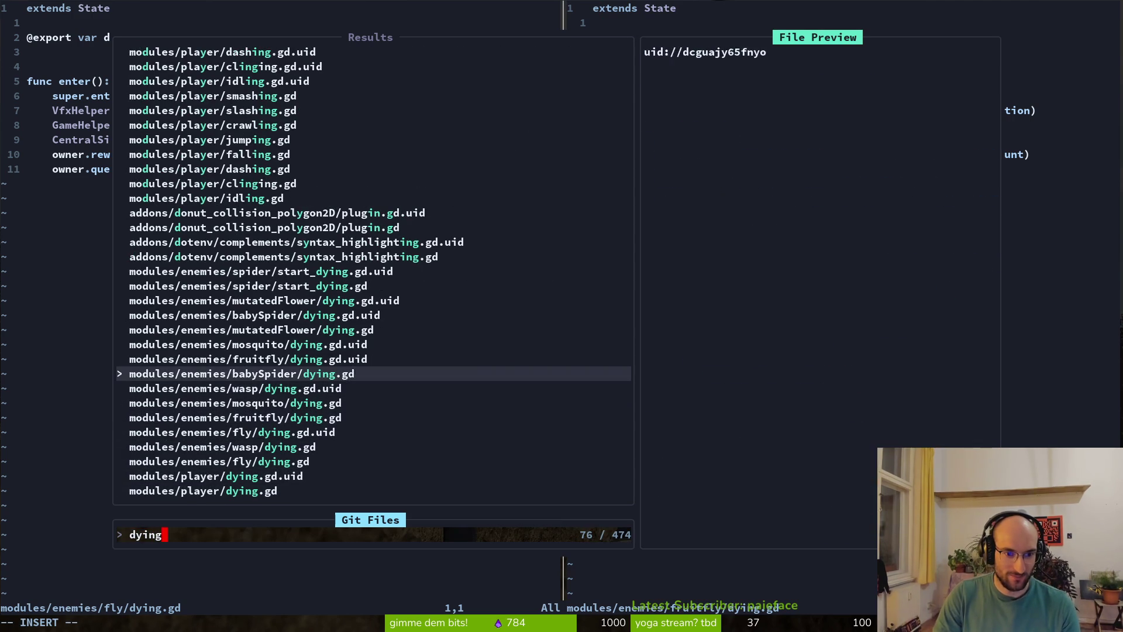
pyautogui.press('Down')
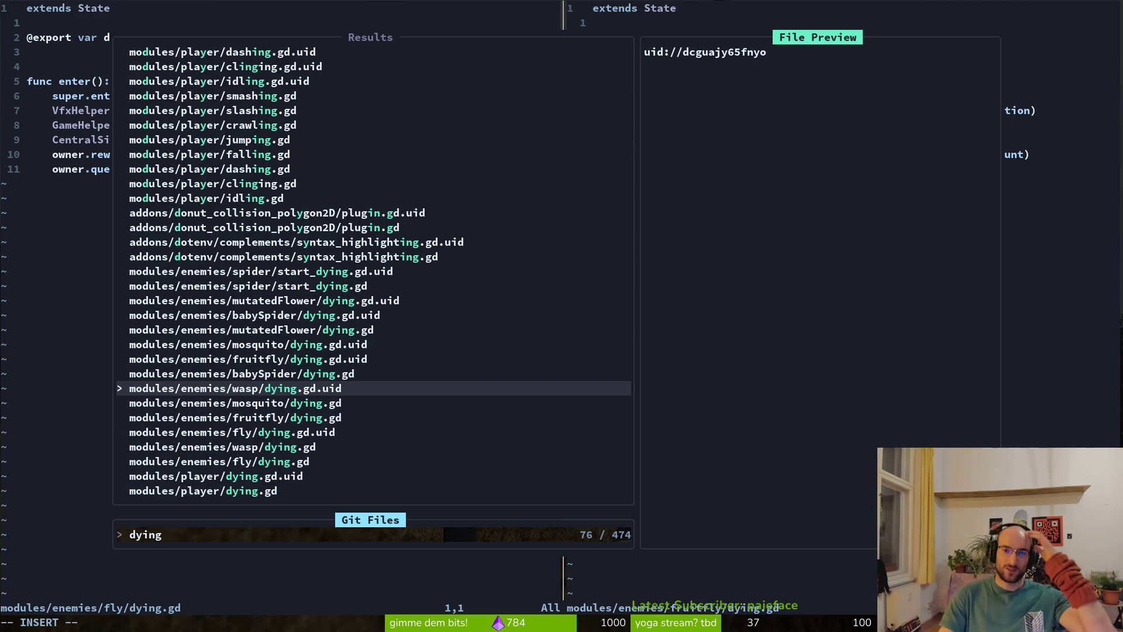
pyautogui.press('Up')
pyautogui.press('Up')
pyautogui.press('Up')
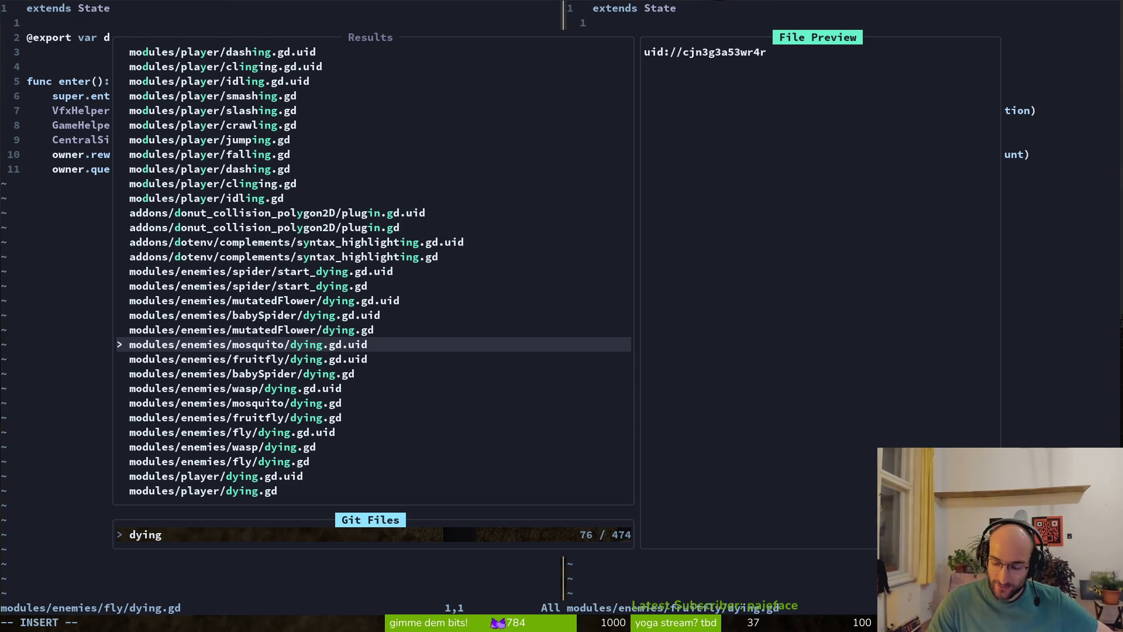
pyautogui.press('Down')
pyautogui.press('Down')
pyautogui.press('Return')
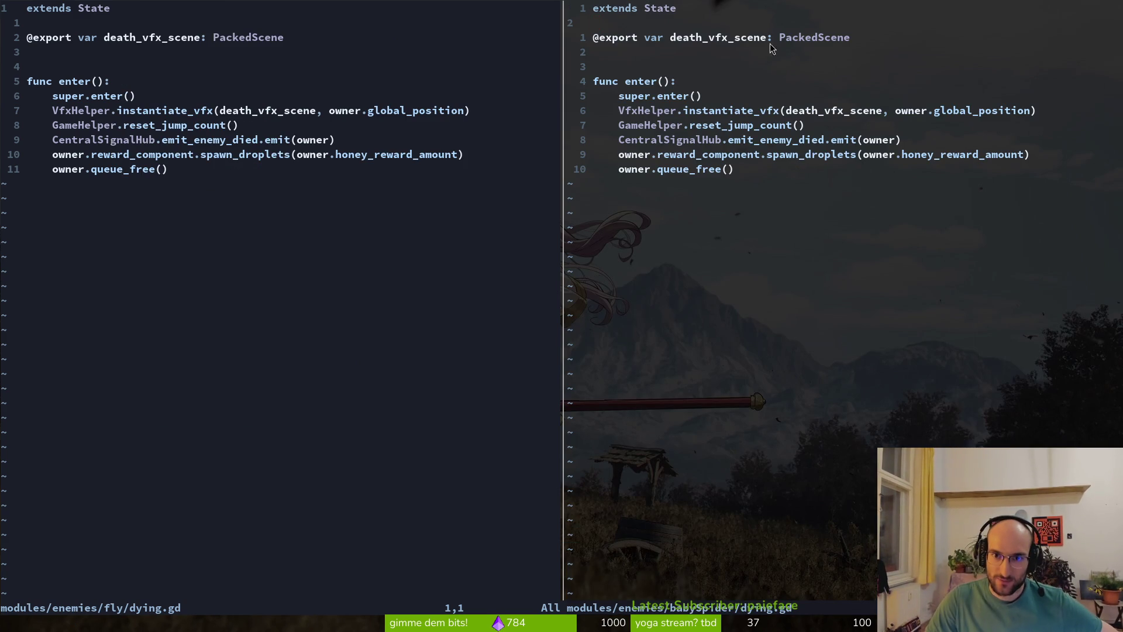
# - Select the whole babySpider script, then return focus to the fly dying.gd pane
pyautogui.press('g')
pyautogui.press('g')
pyautogui.press('v')
pyautogui.press('G')
pyautogui.press('$')
pyautogui.click(708, 95)
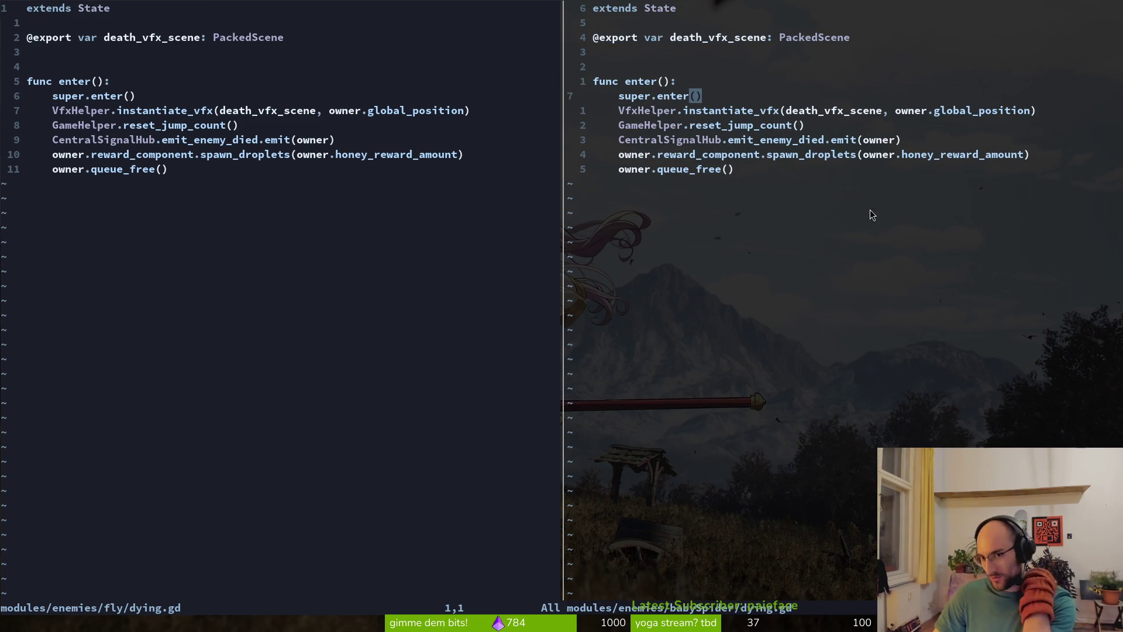
pyautogui.click(216, 155)
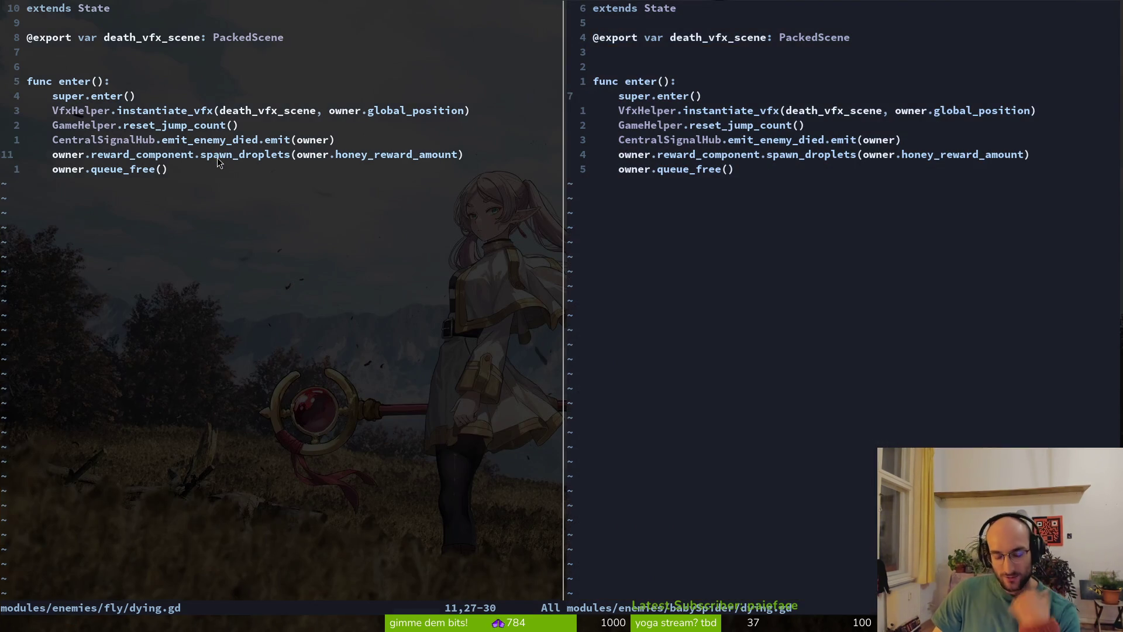
pyautogui.hotkey('ctrl', 'p')
# - Open mosquito/dying.gd via 'mosdy' and compare its enter() lines with the other dying script
pyautogui.write('mosdy')
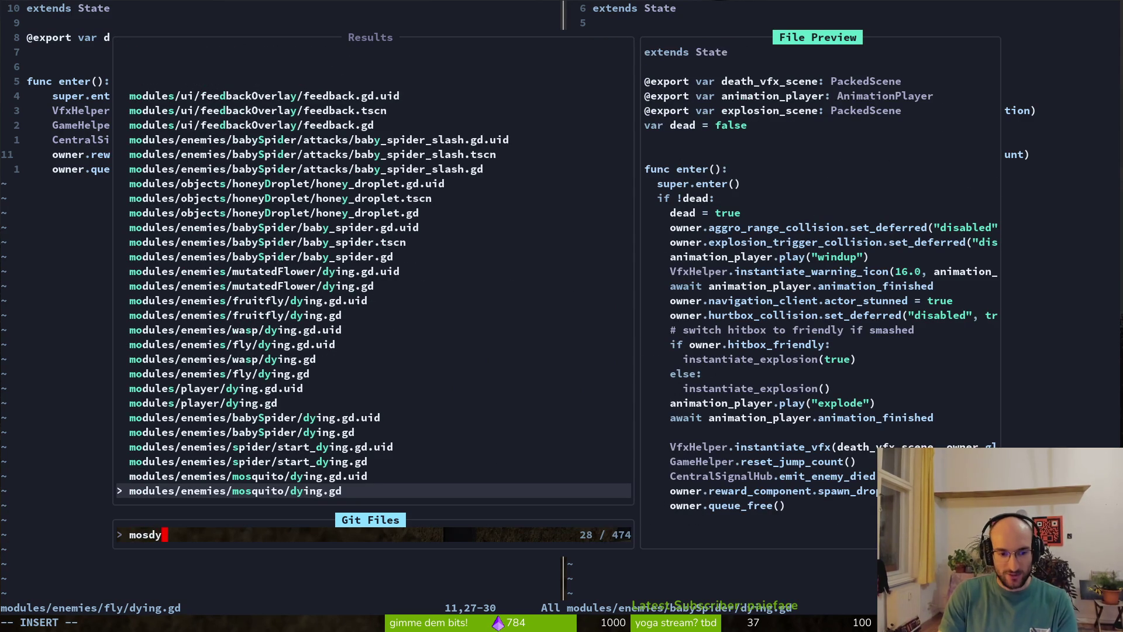
pyautogui.press('Return')
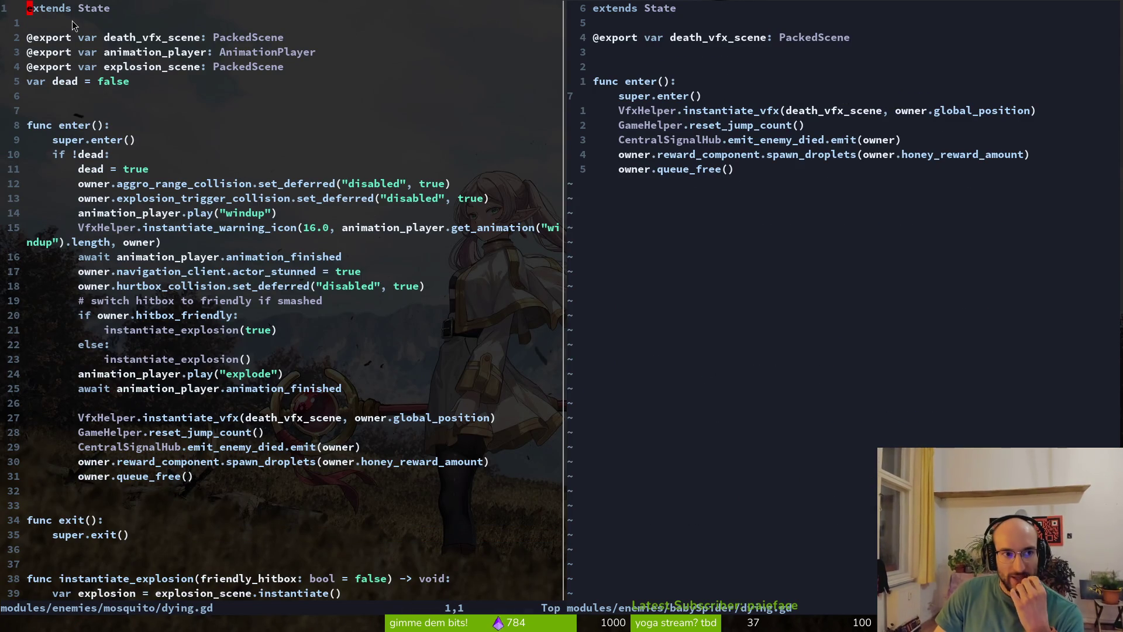
pyautogui.click(831, 139)
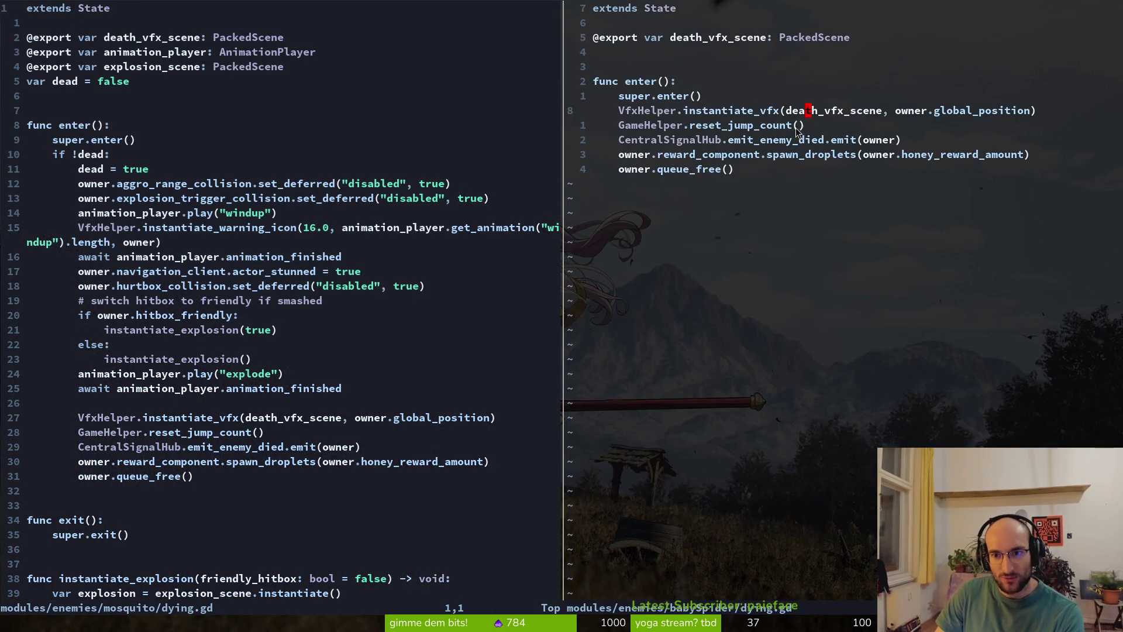
pyautogui.press('v')
pyautogui.press('a')
pyautogui.press('p')
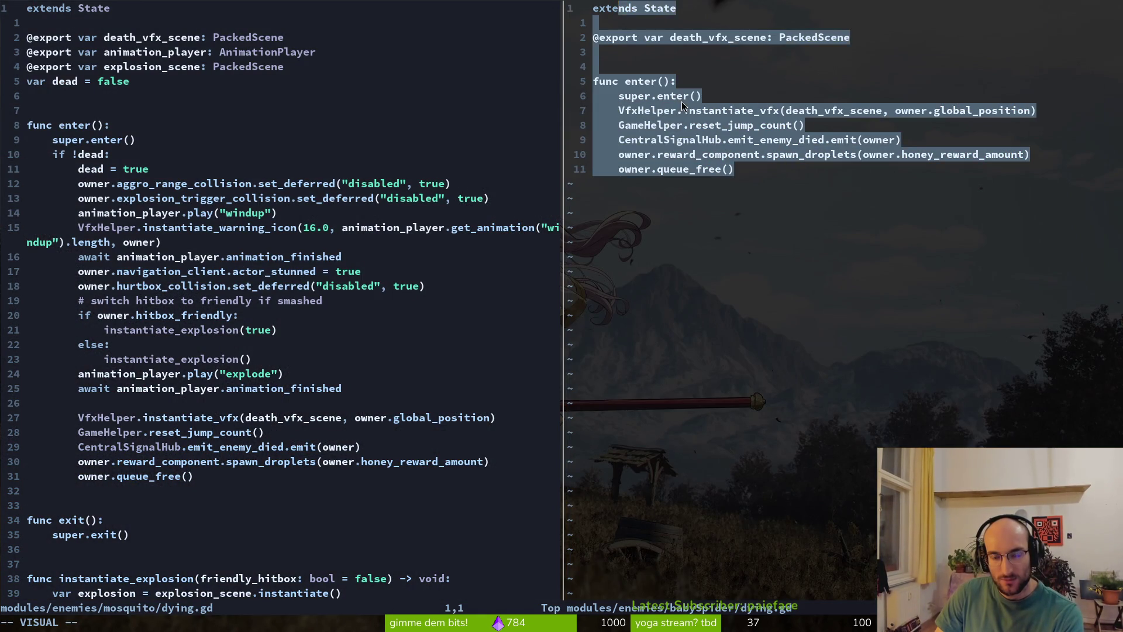
pyautogui.click(679, 96)
pyautogui.moveTo(29, 96)
pyautogui.mouseDown()
pyautogui.moveTo(111, 343)
pyautogui.moveTo(252, 359)
pyautogui.mouseUp()
pyautogui.click(237, 271)
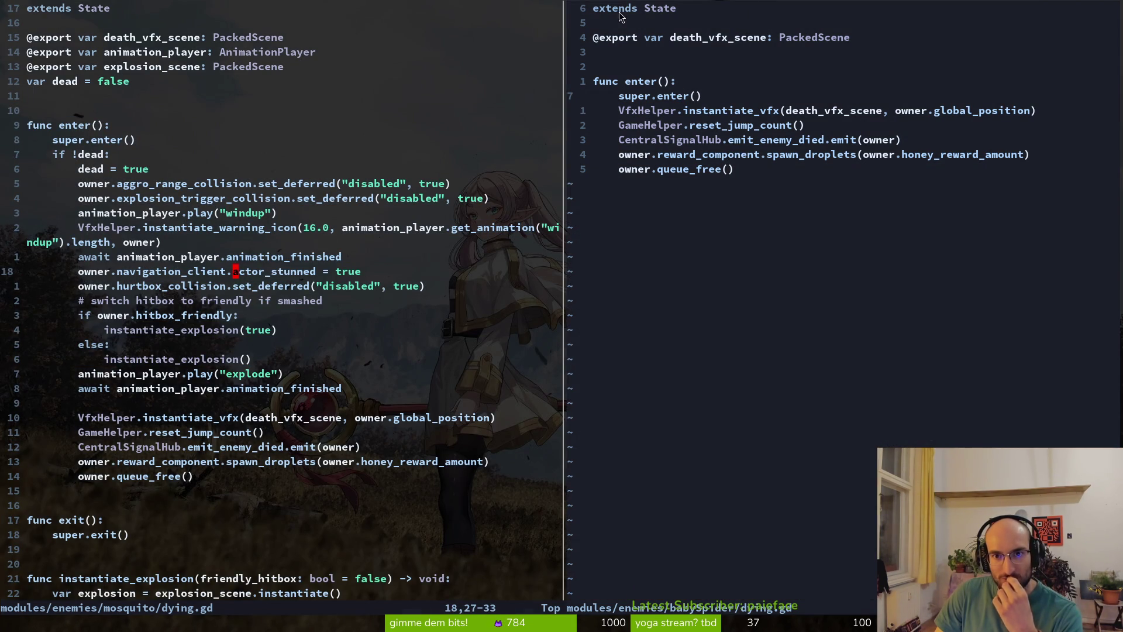
# - Compare the top extends lines of both dying scripts, then move to the Godot editor
pyautogui.click(654, 9)
pyautogui.click(630, 52)
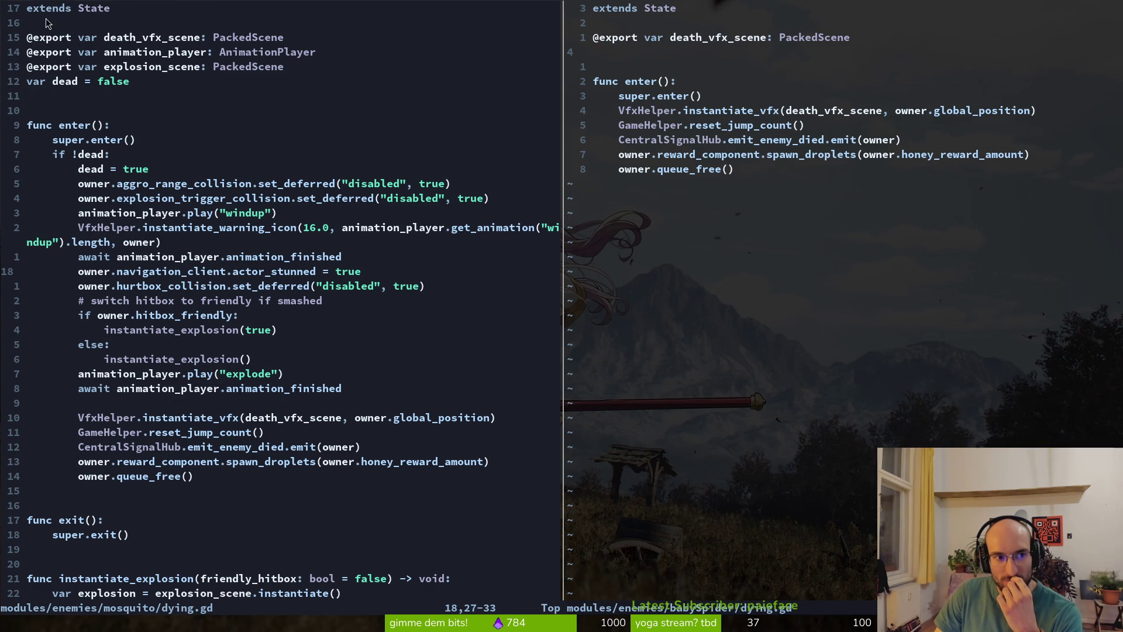
pyautogui.moveTo(46, 22); pyautogui.dragTo(79, 20)
pyautogui.click(58, 18)
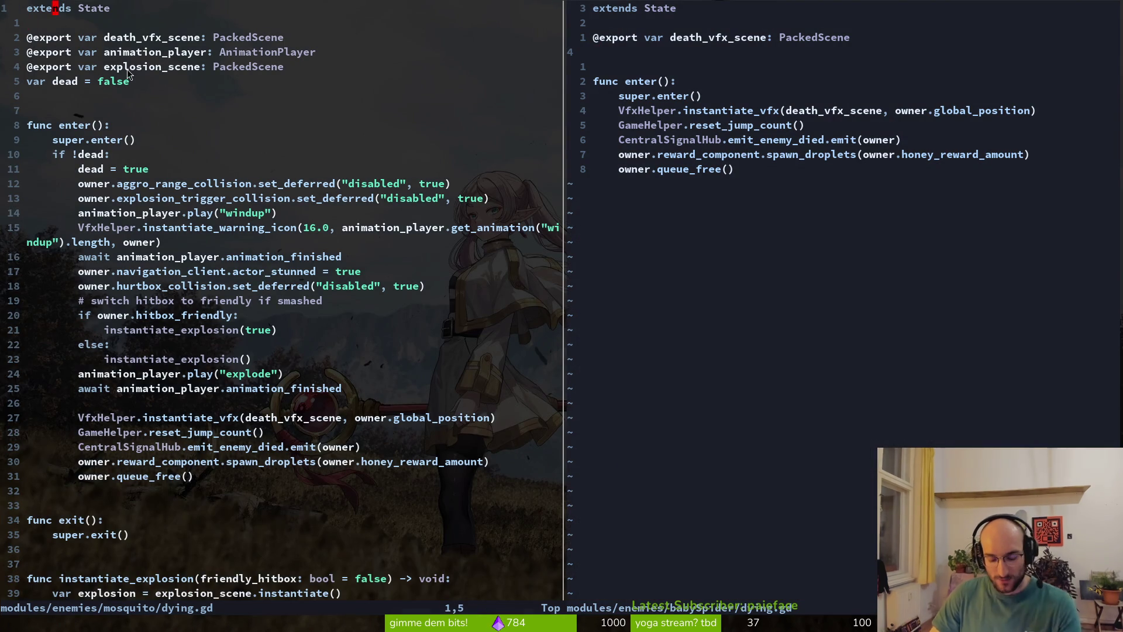
pyautogui.hotkey('alt', 'Tab')
pyautogui.hotkey('shift', 'alt', 'o')
# - Open the fume_vfx.tscn scene through Quick Open
pyautogui.write('fume')
pyautogui.press('Return')
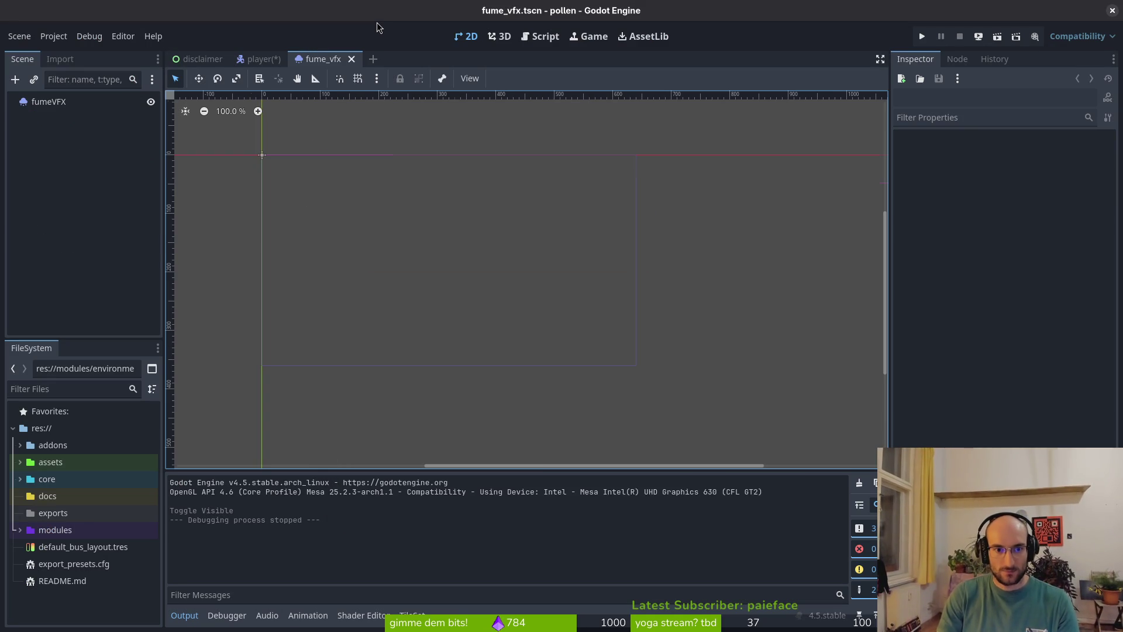
# - Search for and open the mosquito.tscn scene
pyautogui.hotkey('shift', 'alt', 'o')
pyautogui.write('sm')
pyautogui.press('BackSpace')
pyautogui.press('BackSpace')
pyautogui.write('smo')
pyautogui.press('Escape')
pyautogui.hotkey('shift', 'alt', 'o')
pyautogui.write('mo')
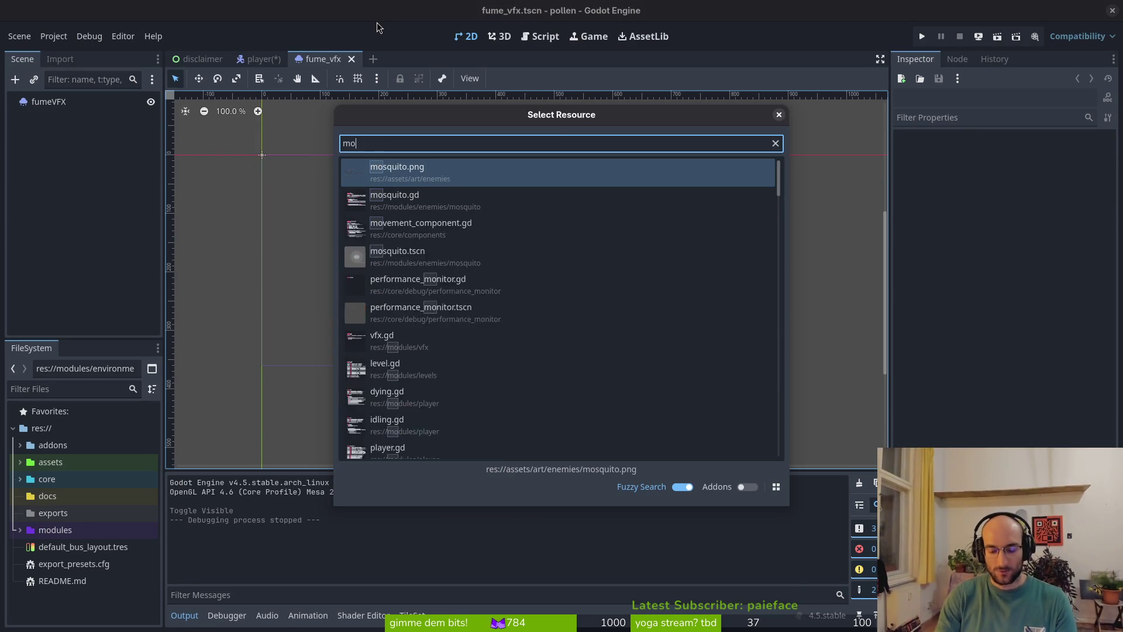
pyautogui.write('stsc')
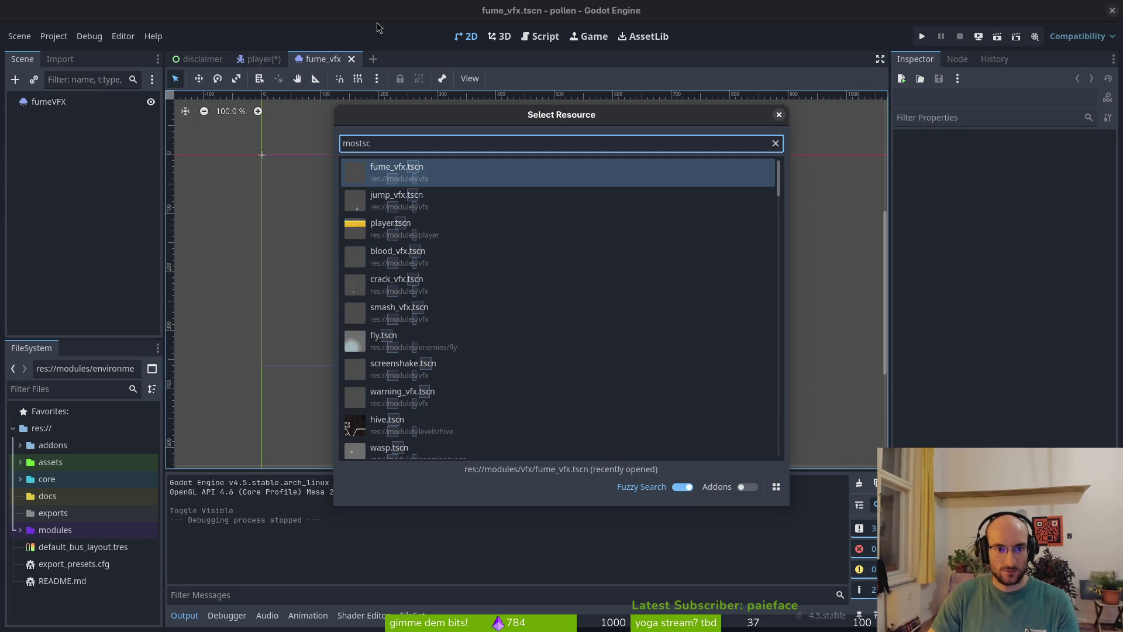
pyautogui.press('Down')
pyautogui.press('Up')
pyautogui.press('BackSpace')
pyautogui.press('BackSpace')
pyautogui.press('BackSpace')
pyautogui.write('qtsc')
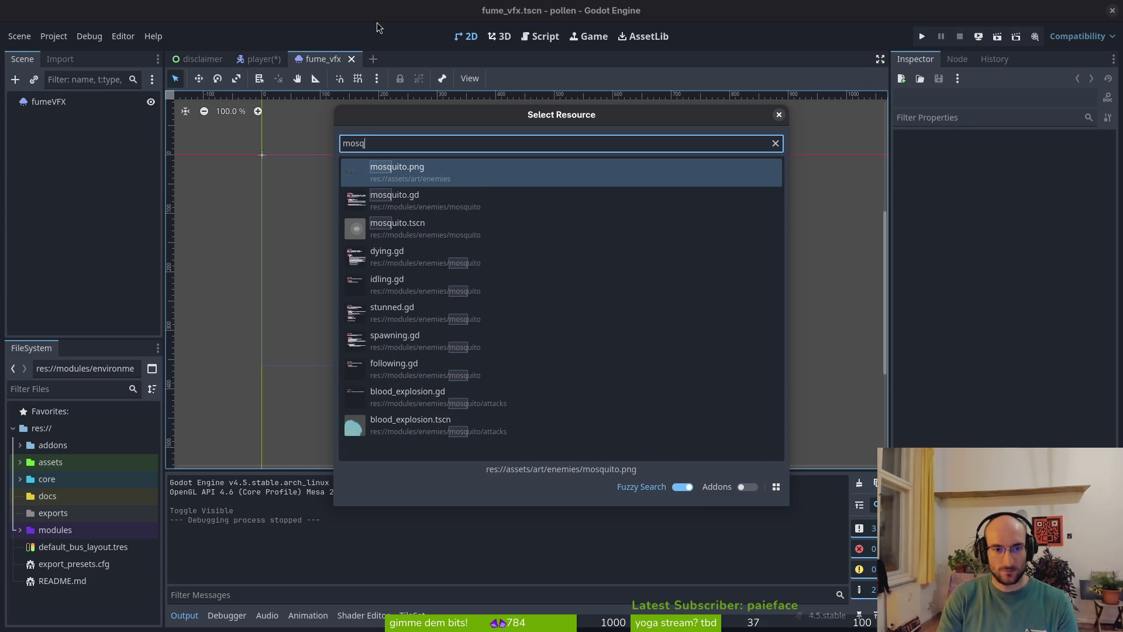
pyautogui.press('Return')
# - Extend the dying state node's script with an edited file path and load it, after one cancelled attempt
pyautogui.scroll(-5, 65, 311)
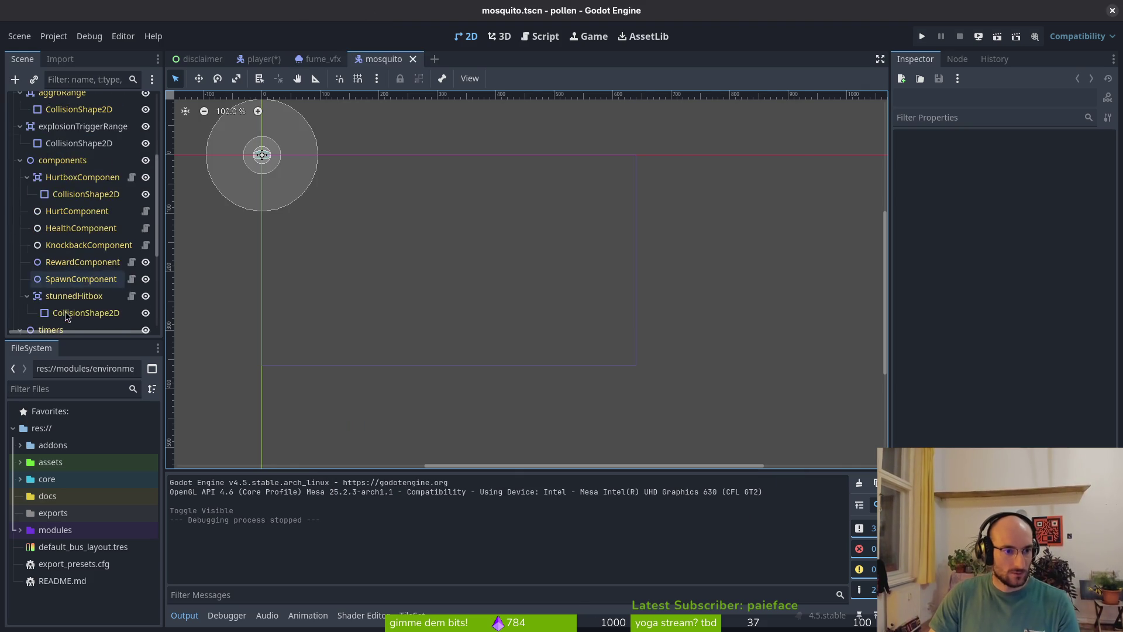
pyautogui.scroll(-5, 41, 292)
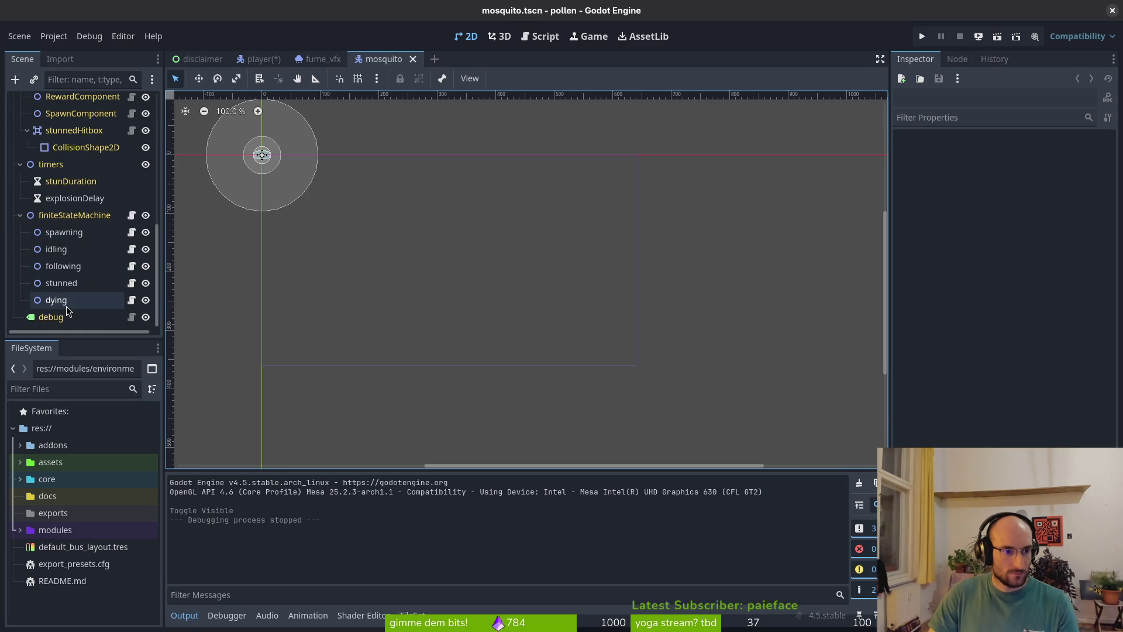
pyautogui.click(66, 302)
pyautogui.rightClick(113, 302)
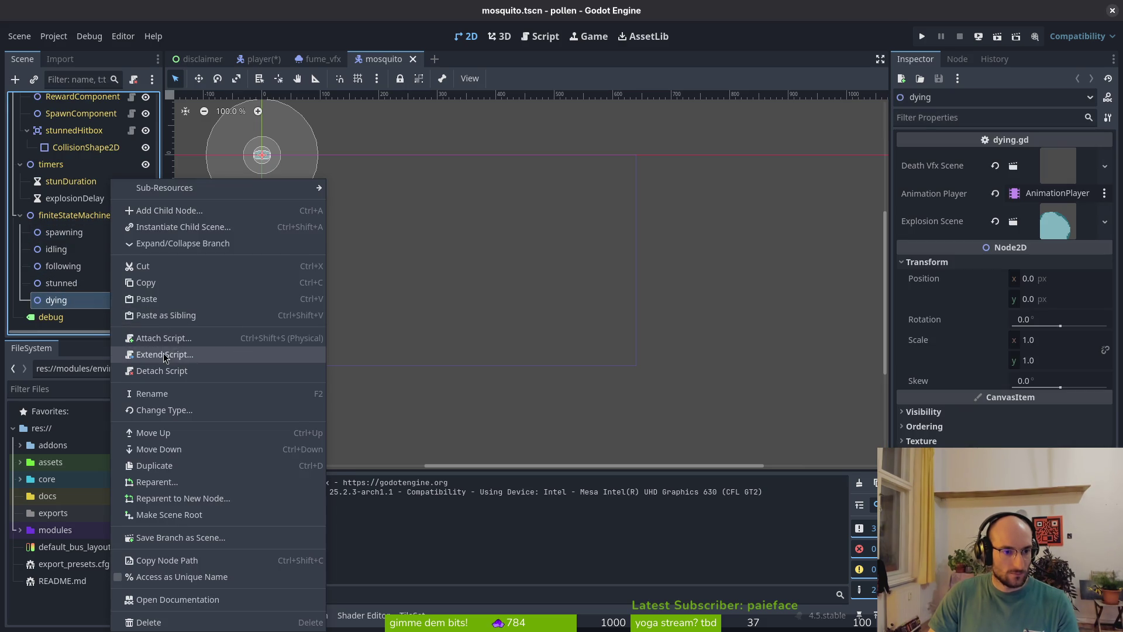
pyautogui.click(163, 353)
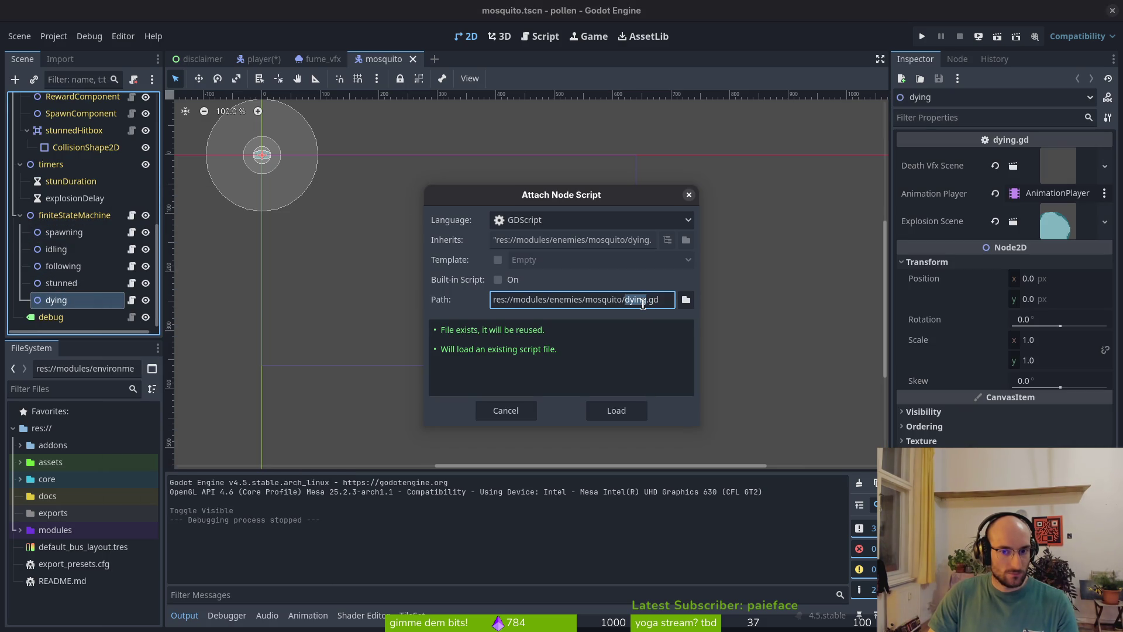
pyautogui.click(502, 409)
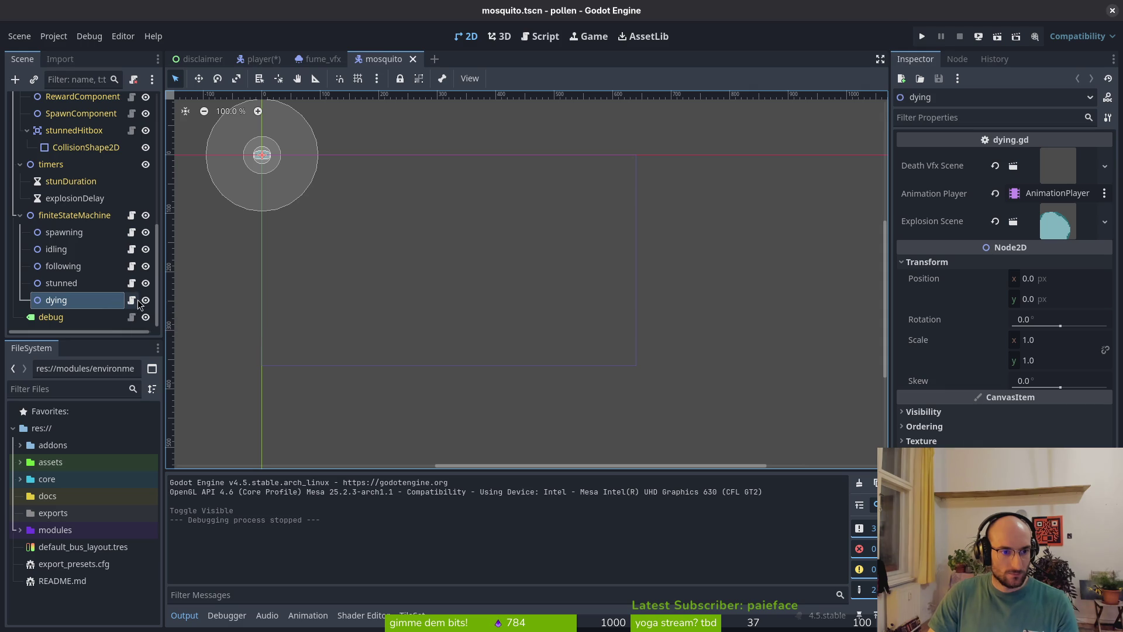
pyautogui.rightClick(106, 302)
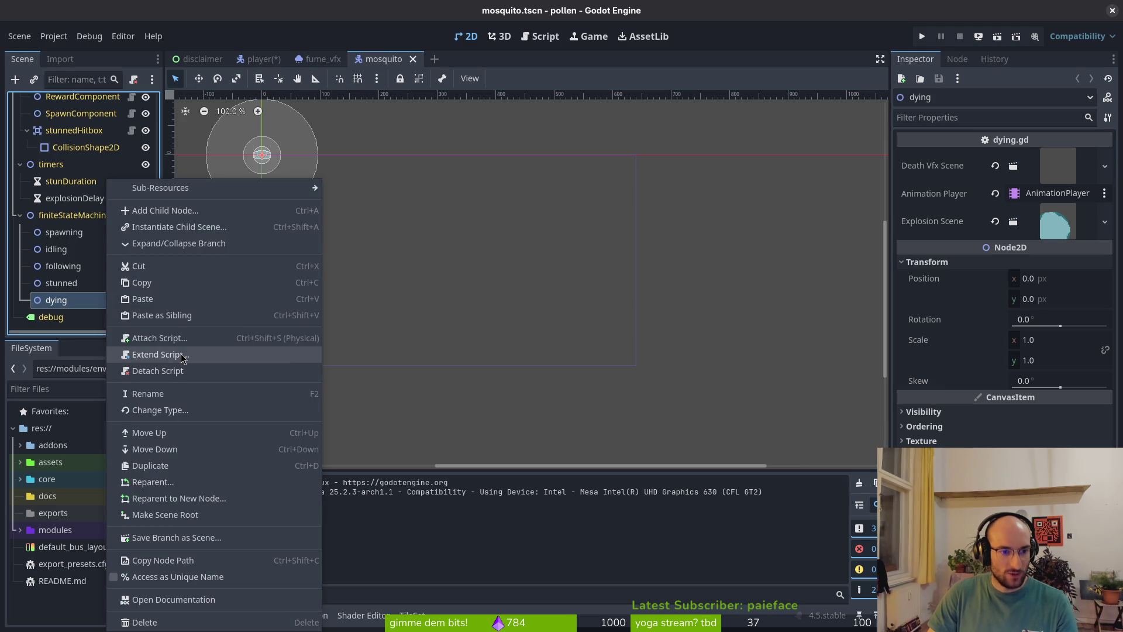
pyautogui.click(163, 352)
pyautogui.click(668, 297)
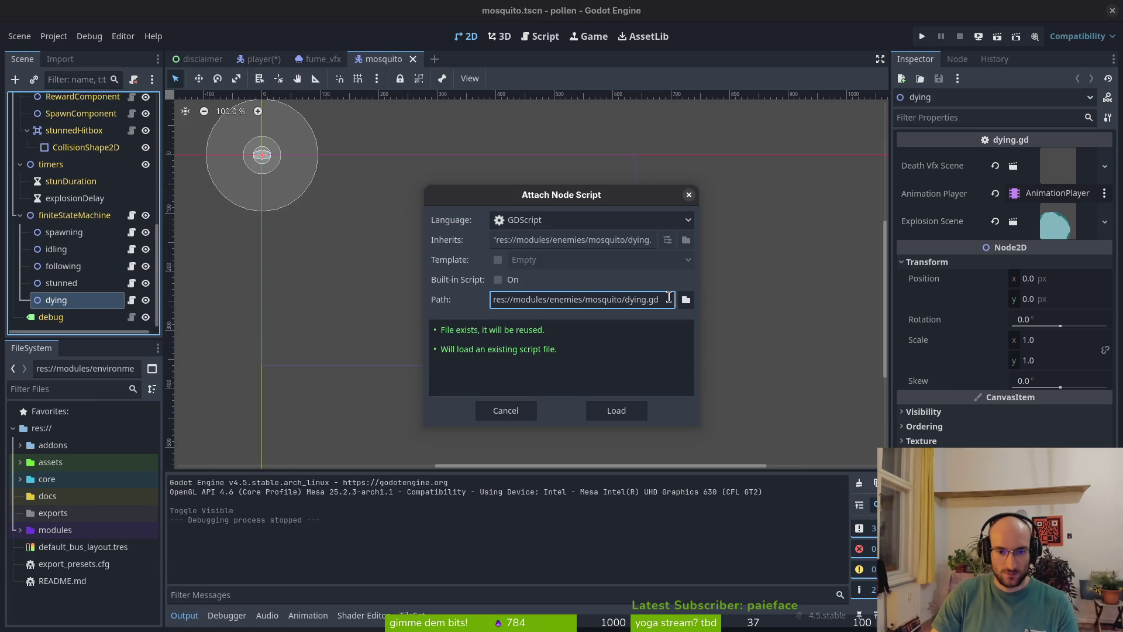
pyautogui.click(618, 409)
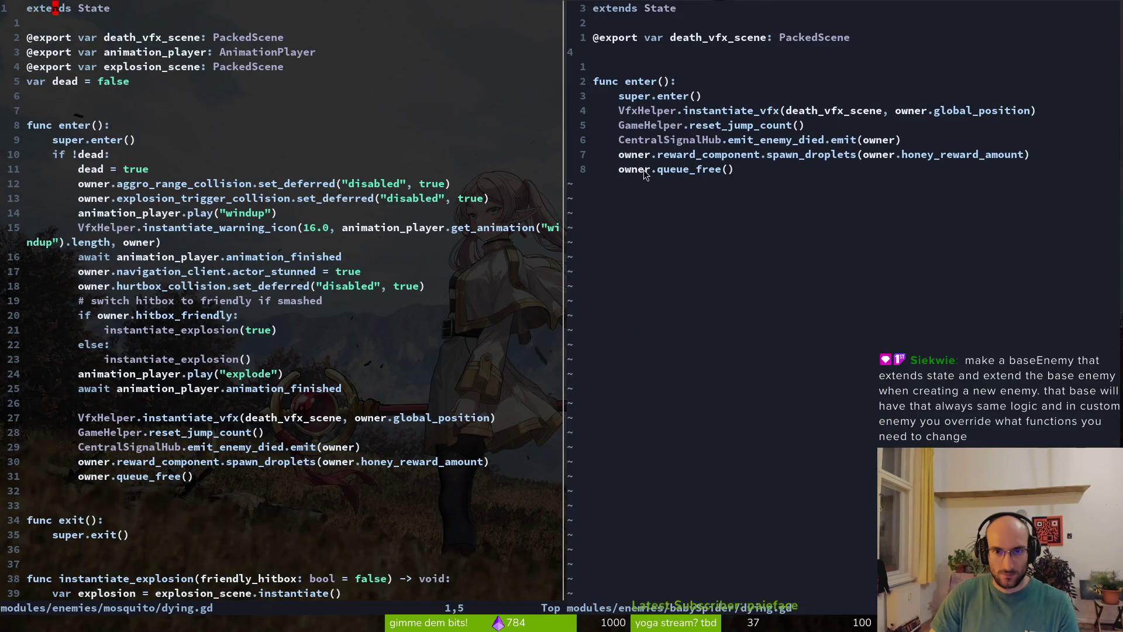
# - Browse the mosquito folder in netrw and open mdying.gd in the left split
pyautogui.press('-')
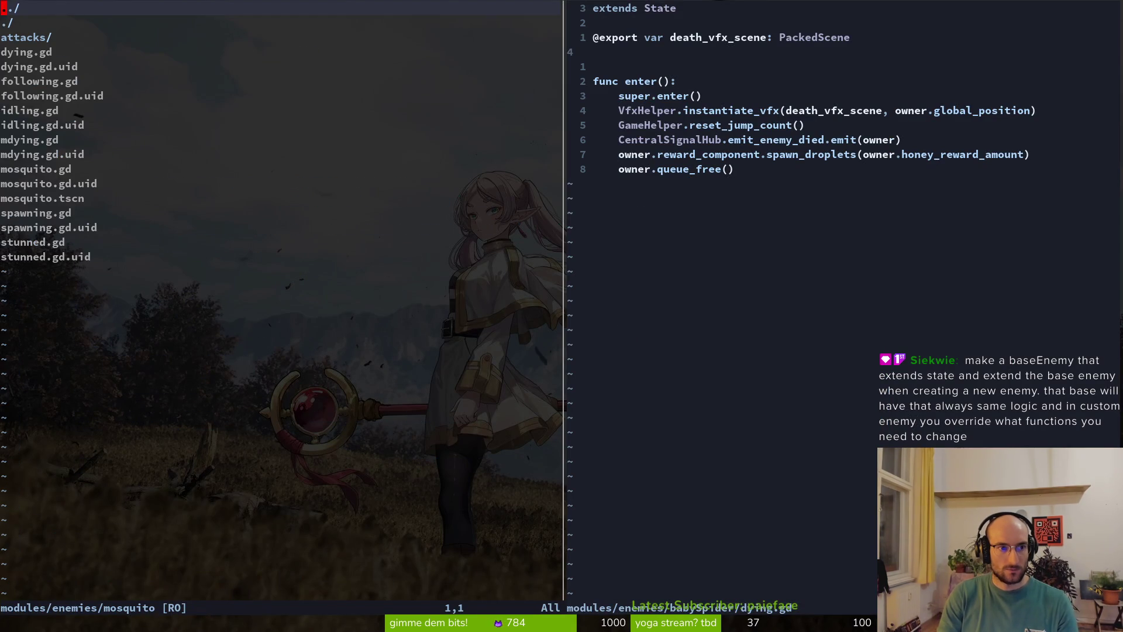
pyautogui.press('j')
pyautogui.press('j')
pyautogui.press('j')
pyautogui.press('k')
pyautogui.press('Return')
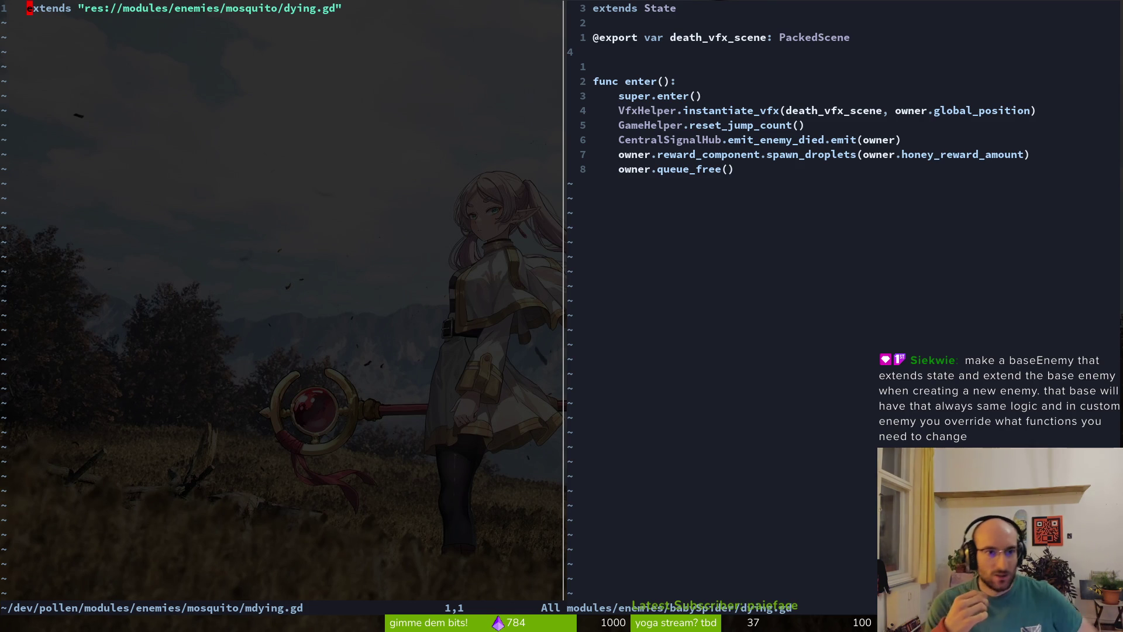
pyautogui.hotkey('alt', 'Tab')
# - Open enemy.tscn, select finiteStateMachine, and collapse the timers and Sprite2D branches
pyautogui.hotkey('shift', 'alt', 'o')
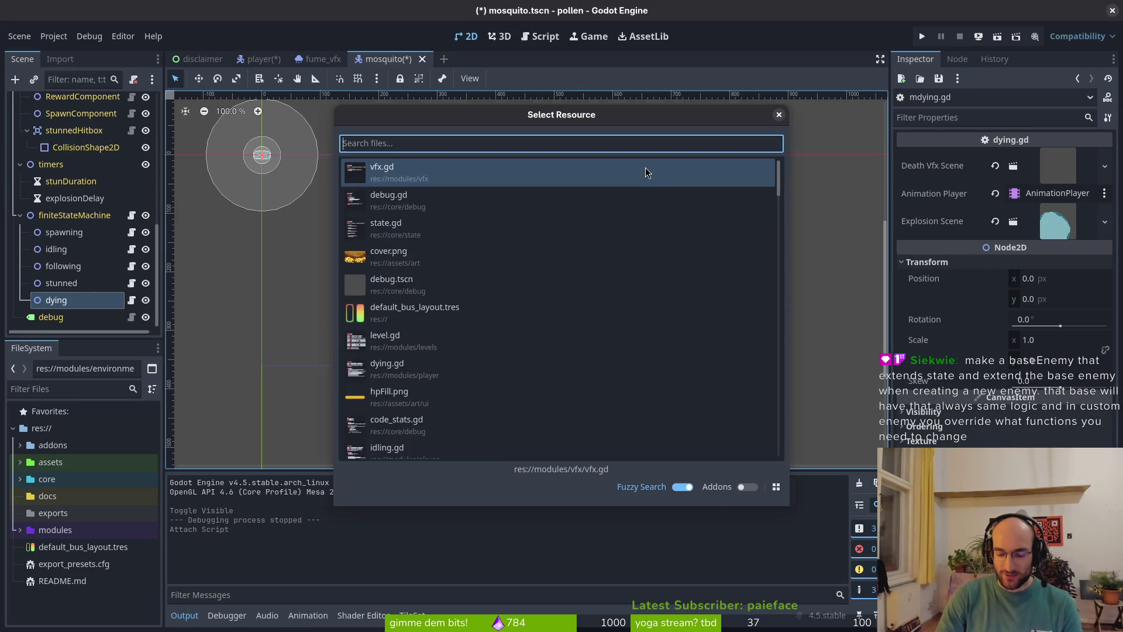
pyautogui.write('bas')
pyautogui.write('tsc')
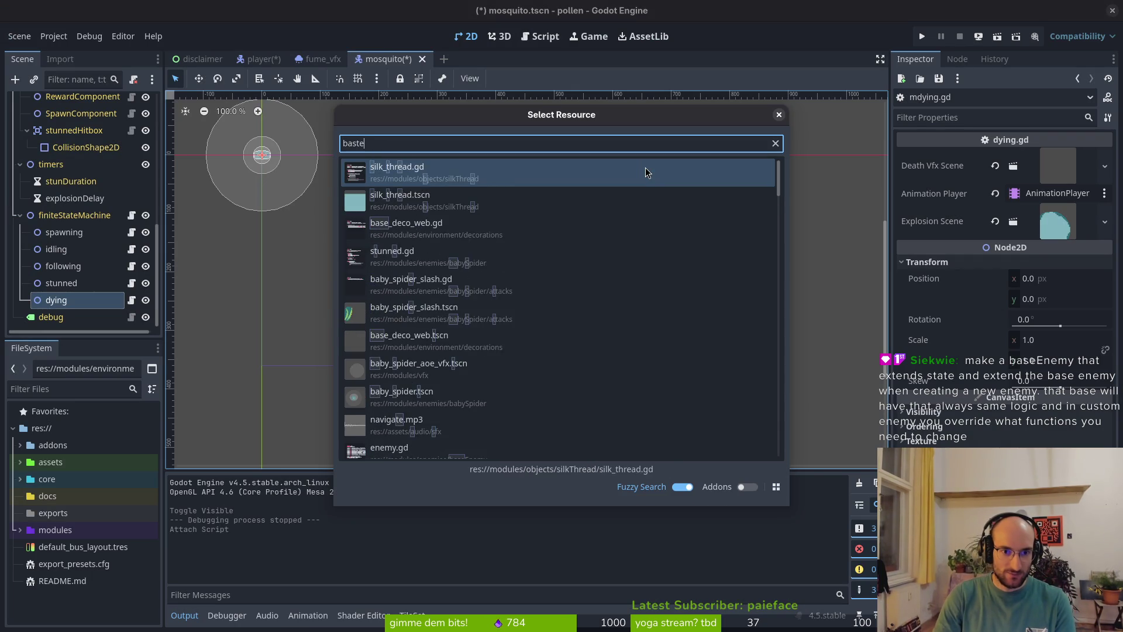
pyautogui.press('BackSpace')
pyautogui.press('BackSpace')
pyautogui.press('BackSpace')
pyautogui.write('enemy')
pyautogui.press('Return')
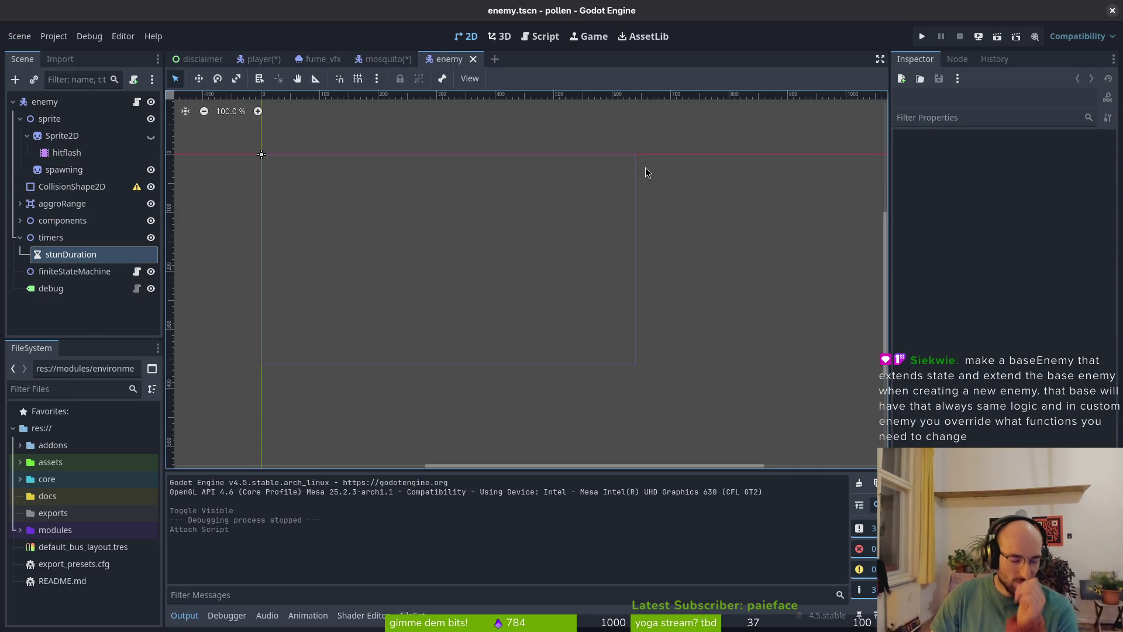
pyautogui.click(51, 272)
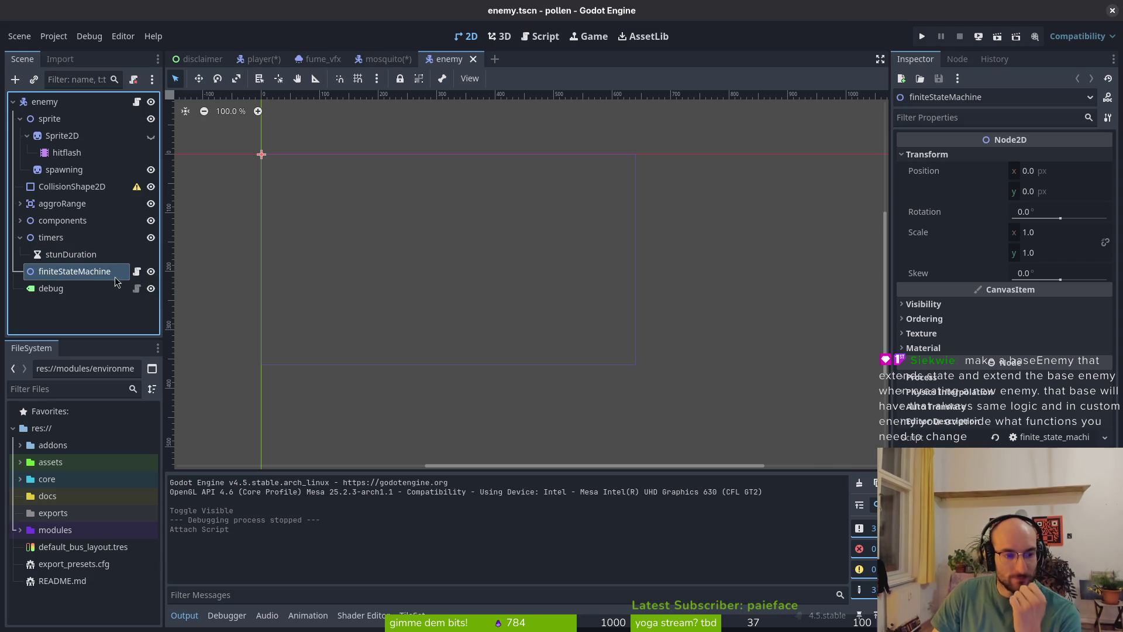
pyautogui.click(26, 236)
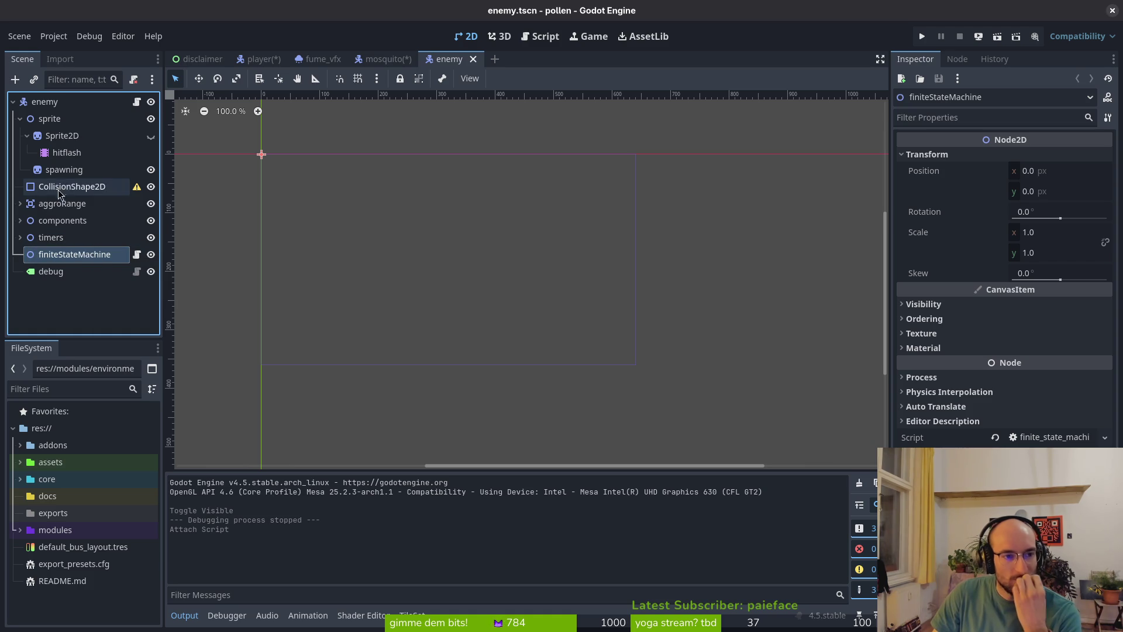
pyautogui.click(26, 135)
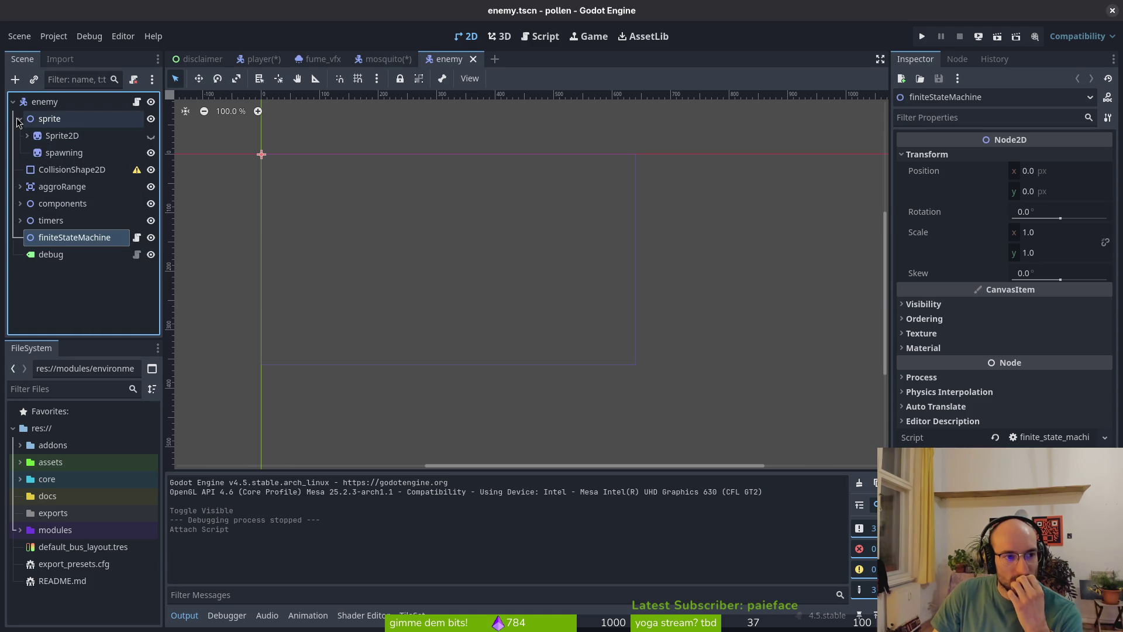
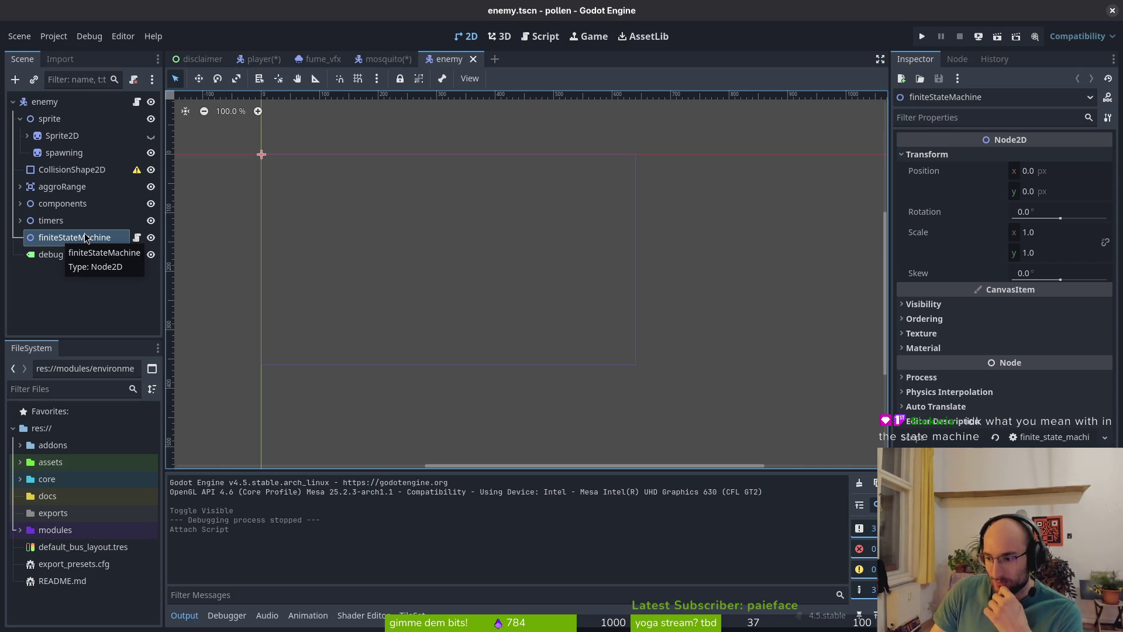
# - Compare the mosquito scene's spawning state node with the enemy scene's state machine
pyautogui.click(61, 240)
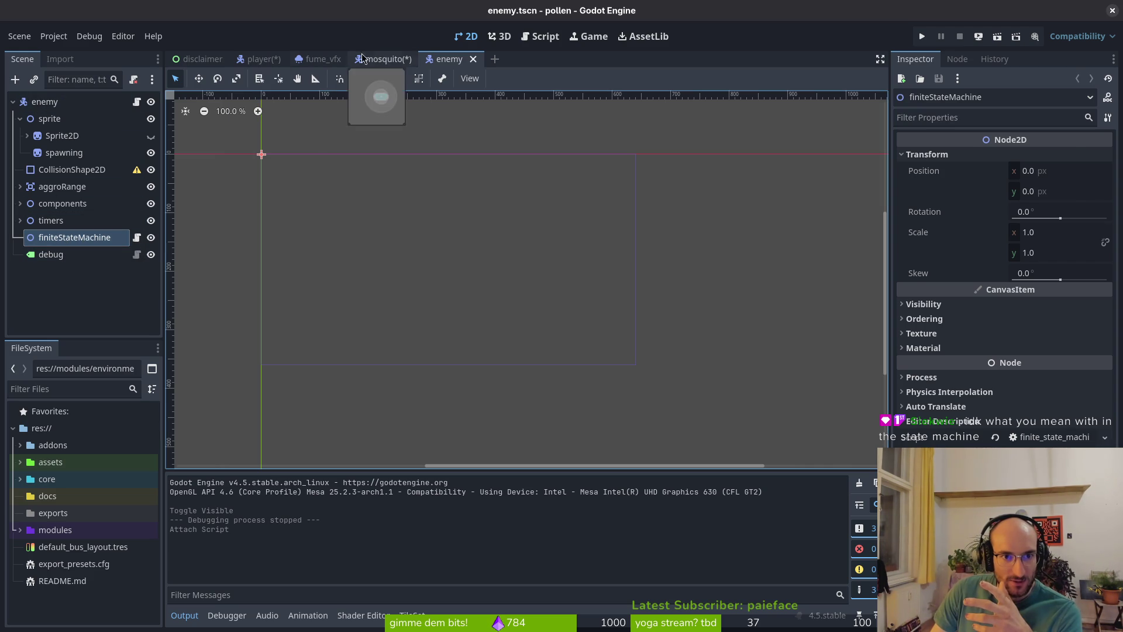
pyautogui.click(383, 59)
pyautogui.click(52, 234)
pyautogui.click(62, 289)
pyautogui.click(60, 234)
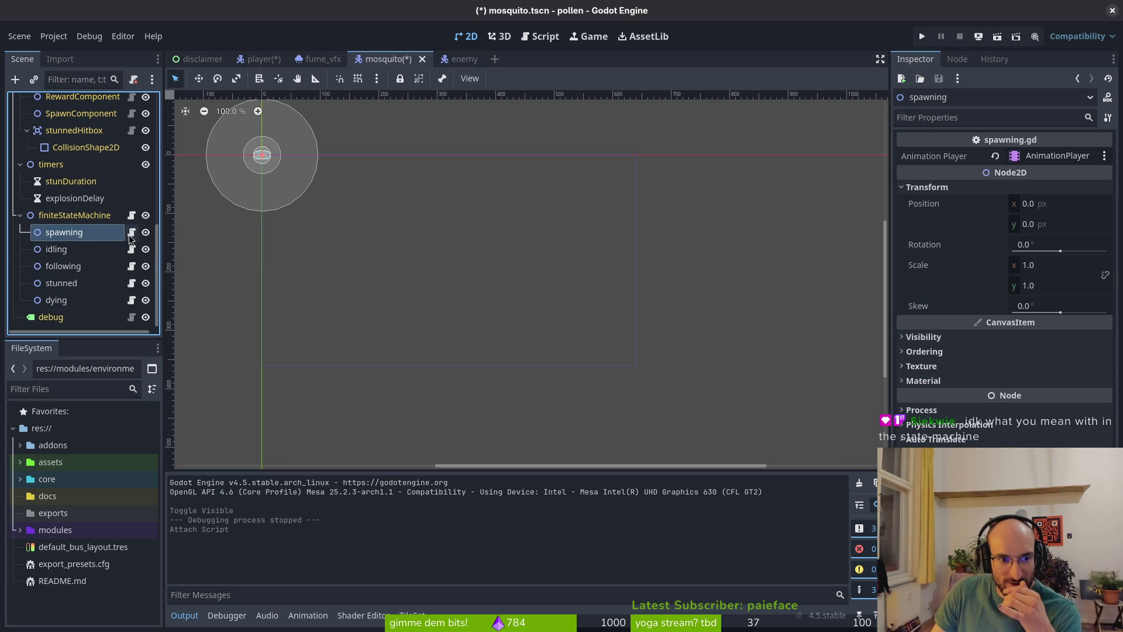
pyautogui.click(450, 59)
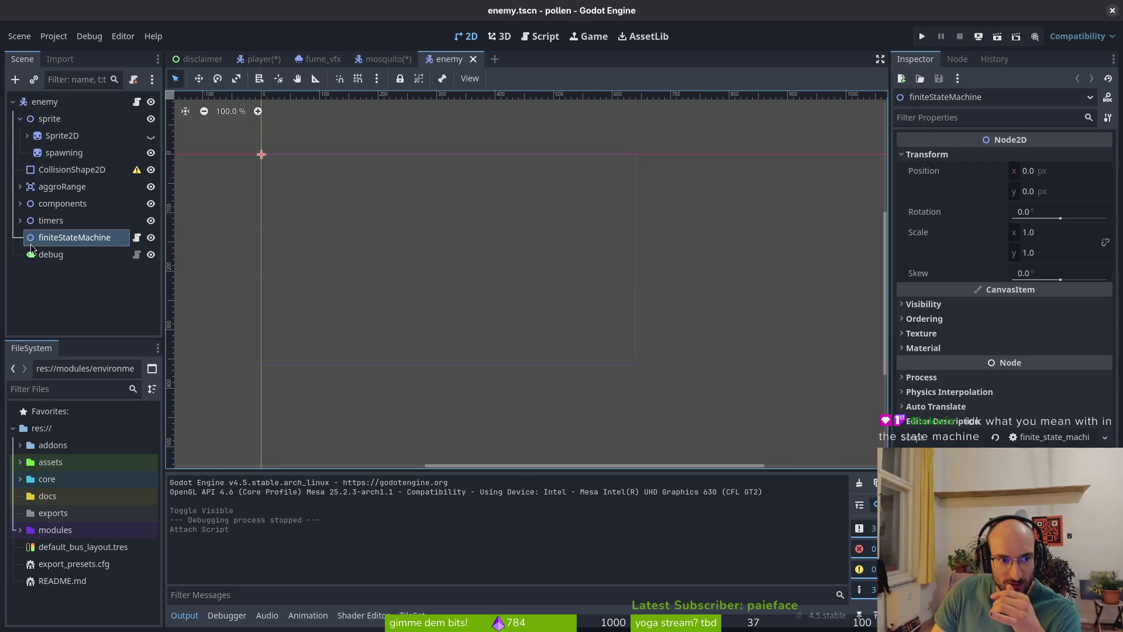
pyautogui.click(383, 59)
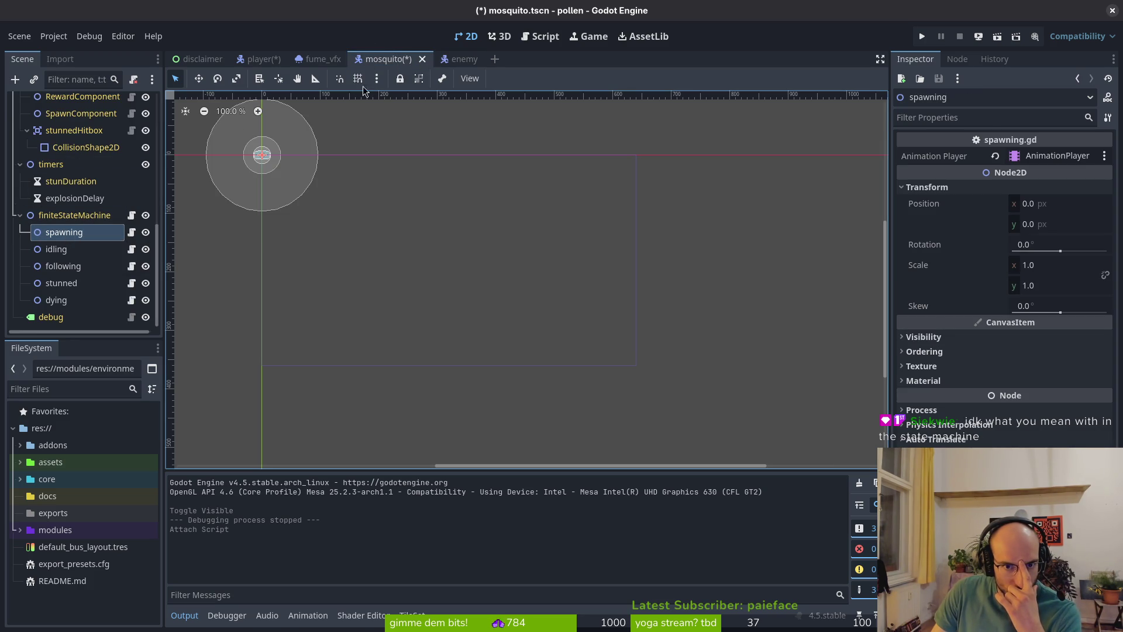
pyautogui.click(459, 59)
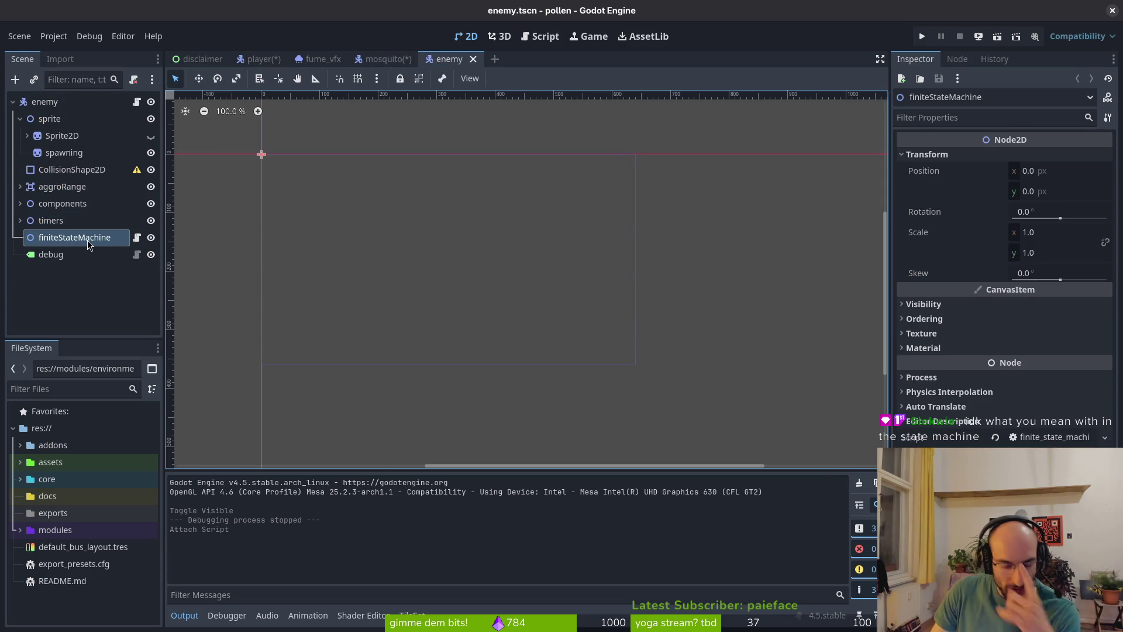
# - Add a Node2D child under finiteStateMachine, first naming it dying, then renaming it death
pyautogui.hotkey('ctrl', 'a')
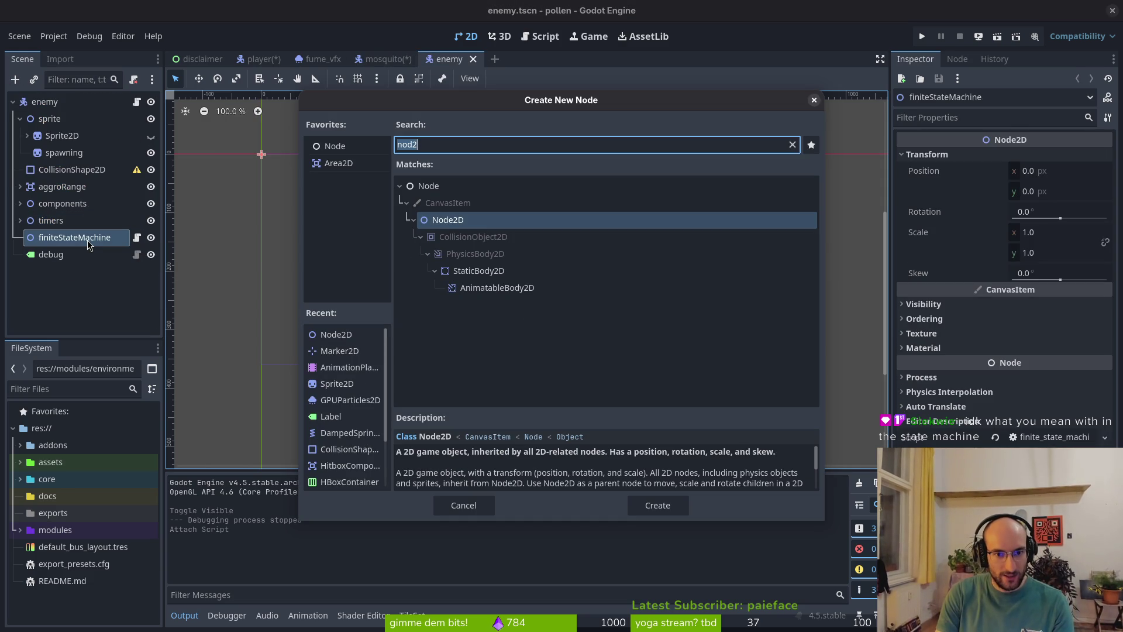
pyautogui.press('Return')
pyautogui.press('F2')
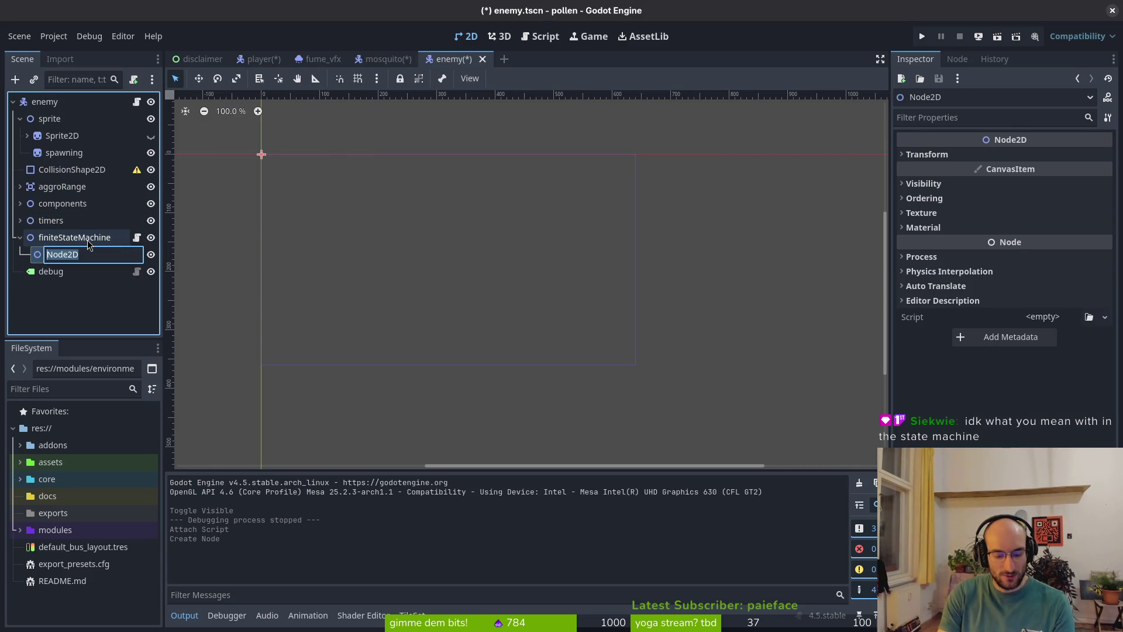
pyautogui.write('dying')
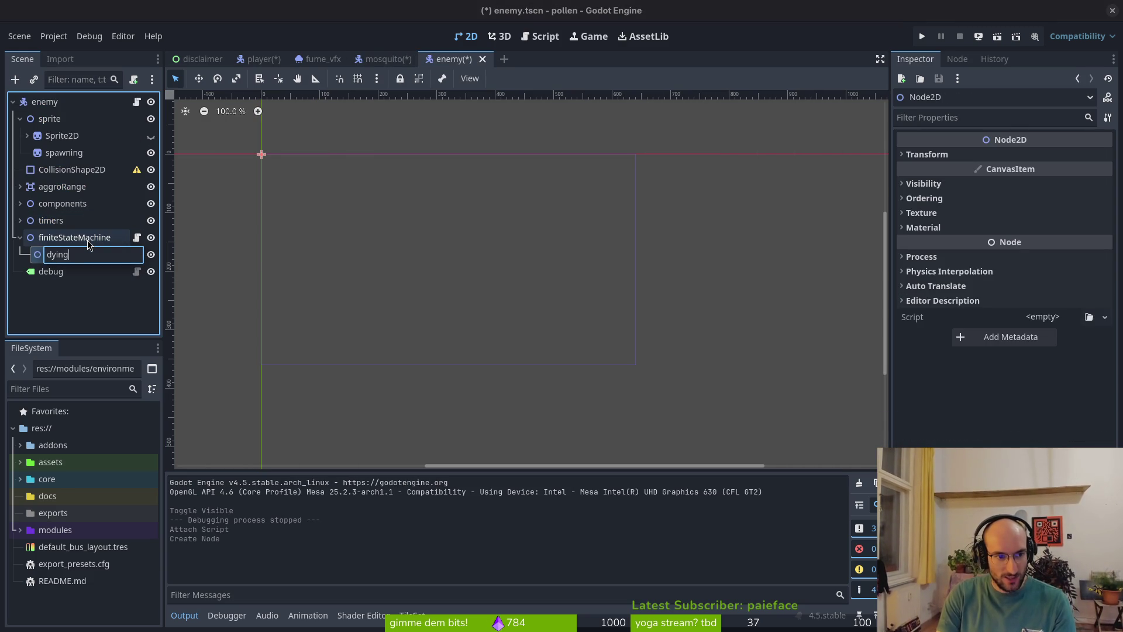
pyautogui.press('Return')
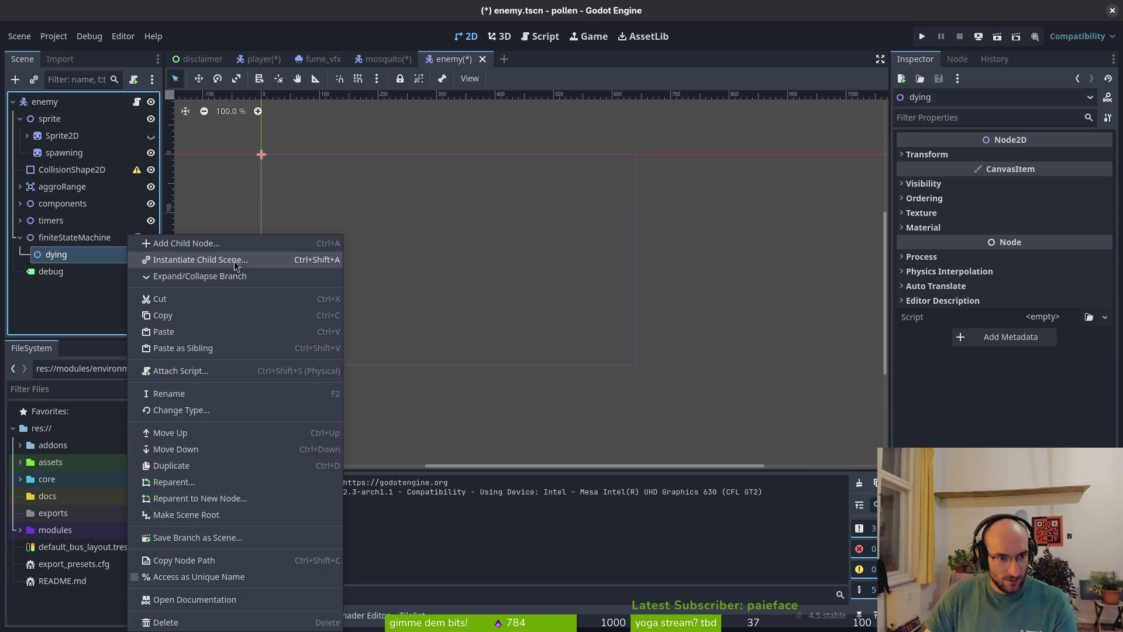
pyautogui.rightClick(129, 255)
pyautogui.click(19, 302)
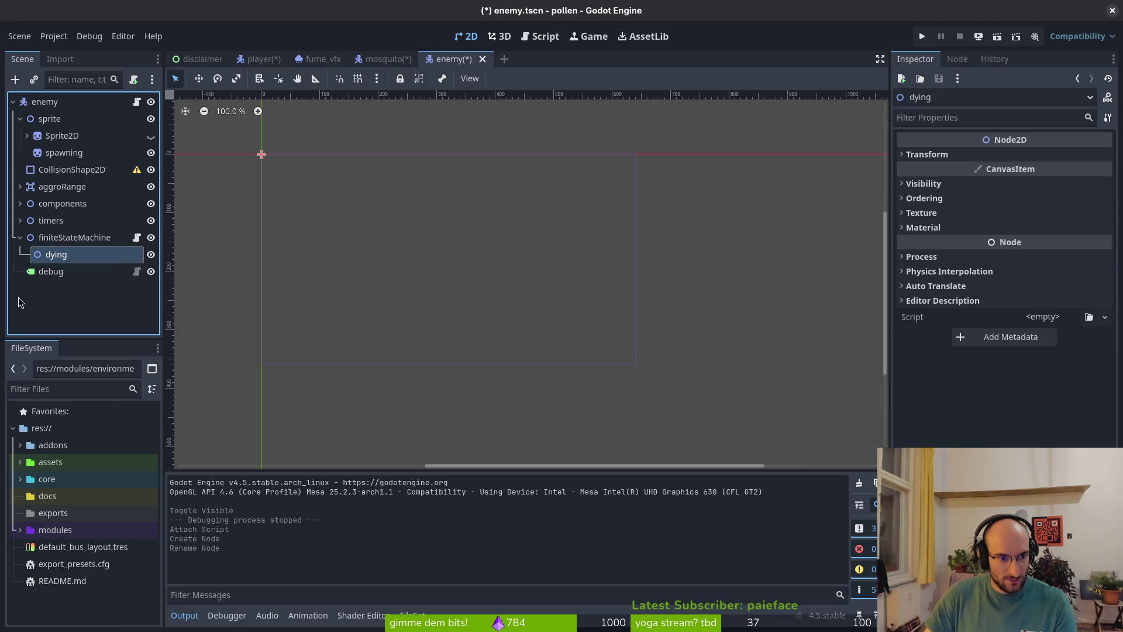
pyautogui.doubleClick(96, 259)
pyautogui.write('death')
pyautogui.press('Return')
# - Attach the existing core/state/state.gd script to the death node
pyautogui.rightClick(97, 257)
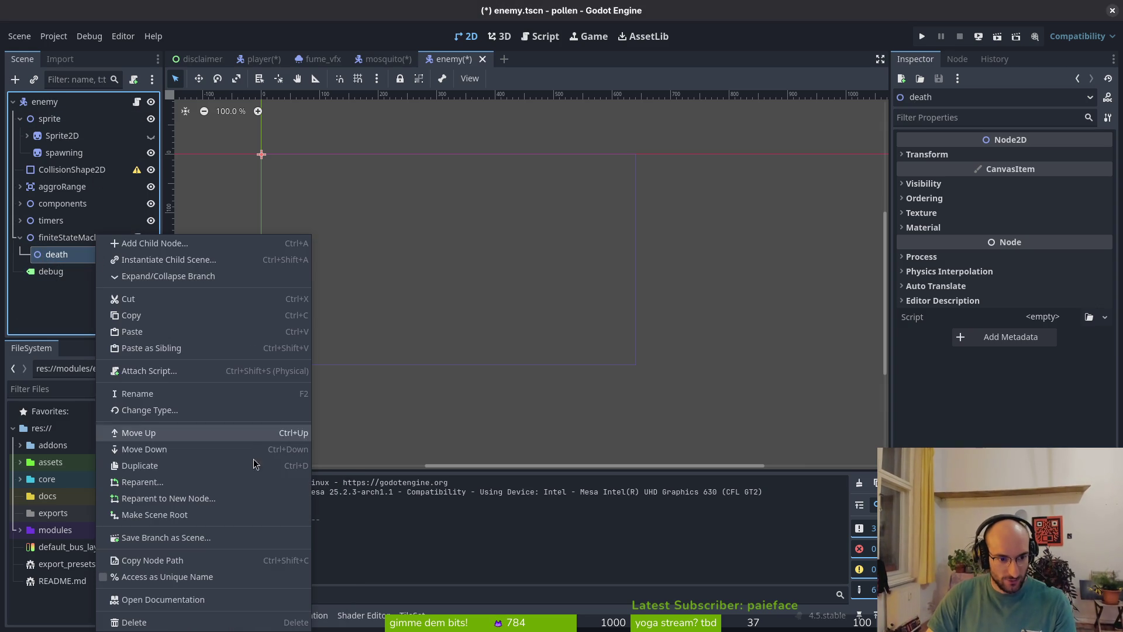
pyautogui.click(176, 370)
pyautogui.click(686, 300)
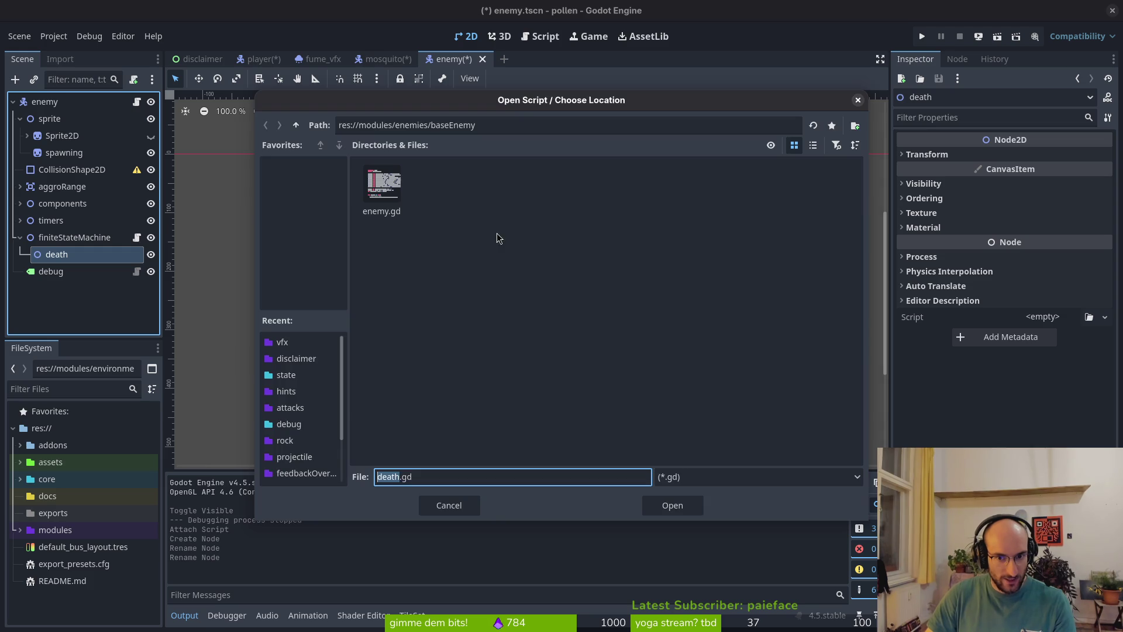
pyautogui.click(296, 126)
pyautogui.click(296, 125)
pyautogui.click(297, 125)
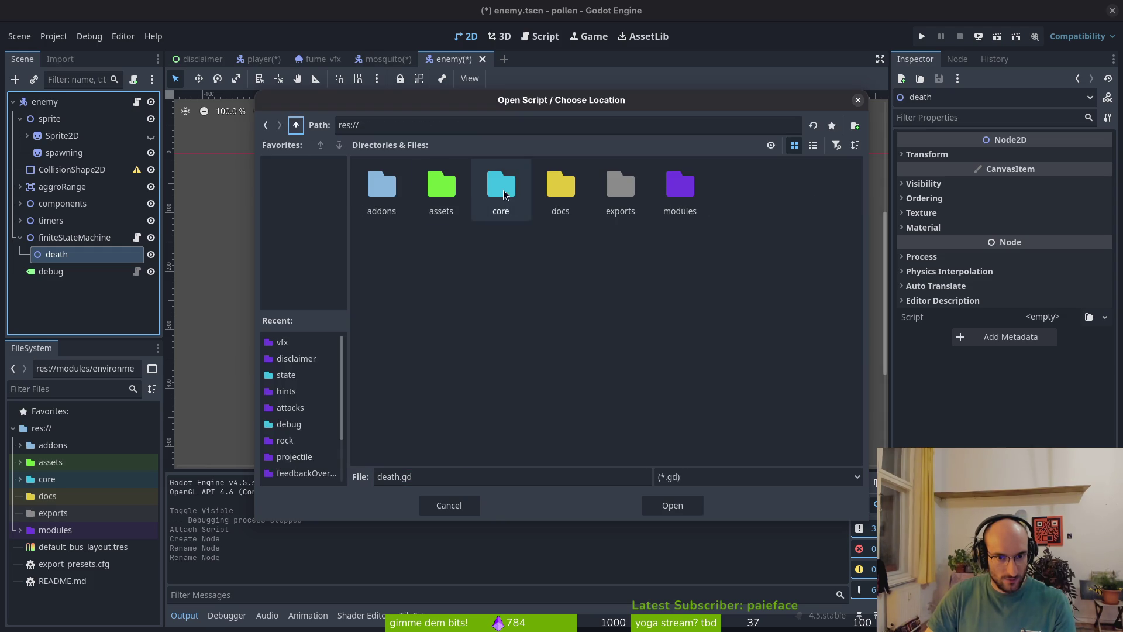
pyautogui.doubleClick(501, 187)
pyautogui.click(381, 249)
pyautogui.doubleClick(381, 250)
pyautogui.click(442, 188)
pyautogui.click(672, 504)
pyautogui.click(592, 409)
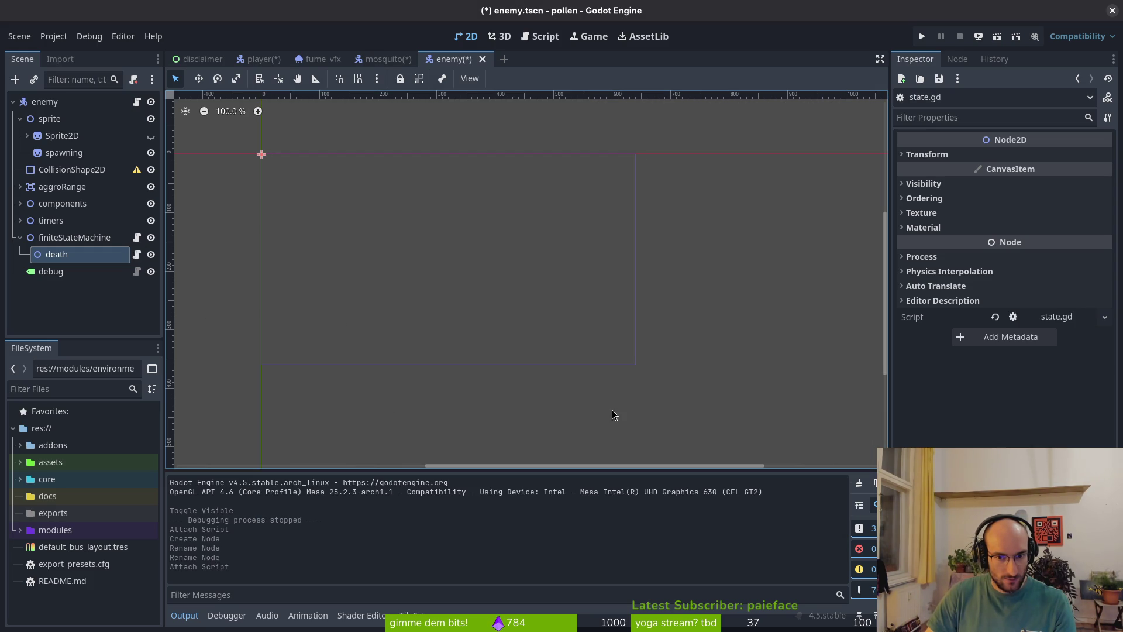
# - Extend the death node's script into a new death.gd that extends State
pyautogui.rightClick(117, 254)
pyautogui.click(202, 358)
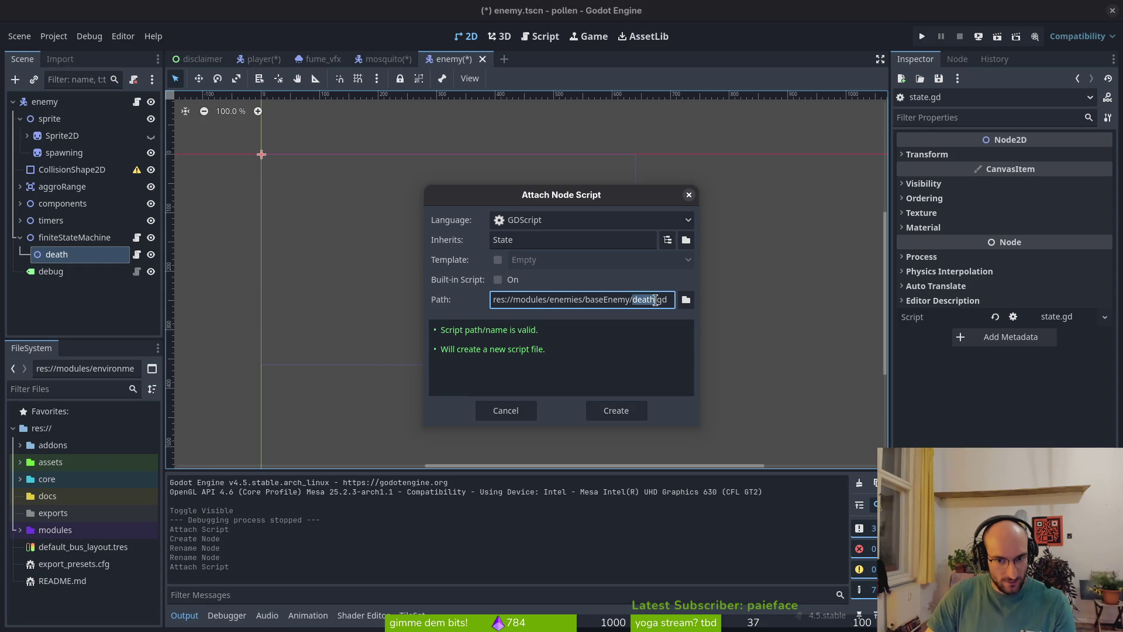
pyautogui.click(616, 410)
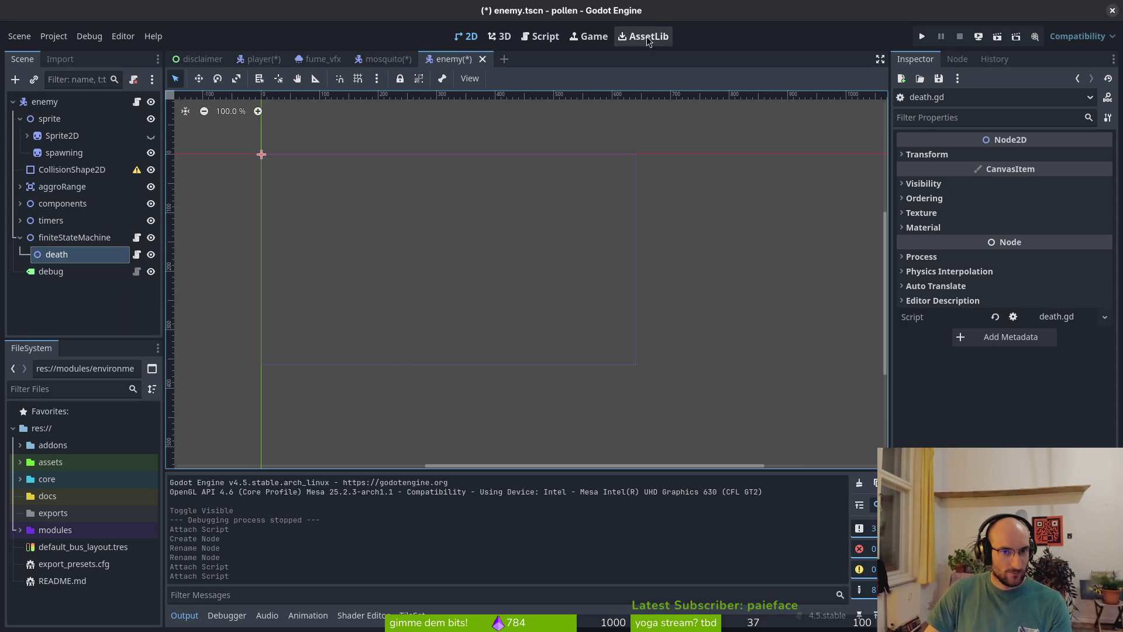
pyautogui.click(386, 59)
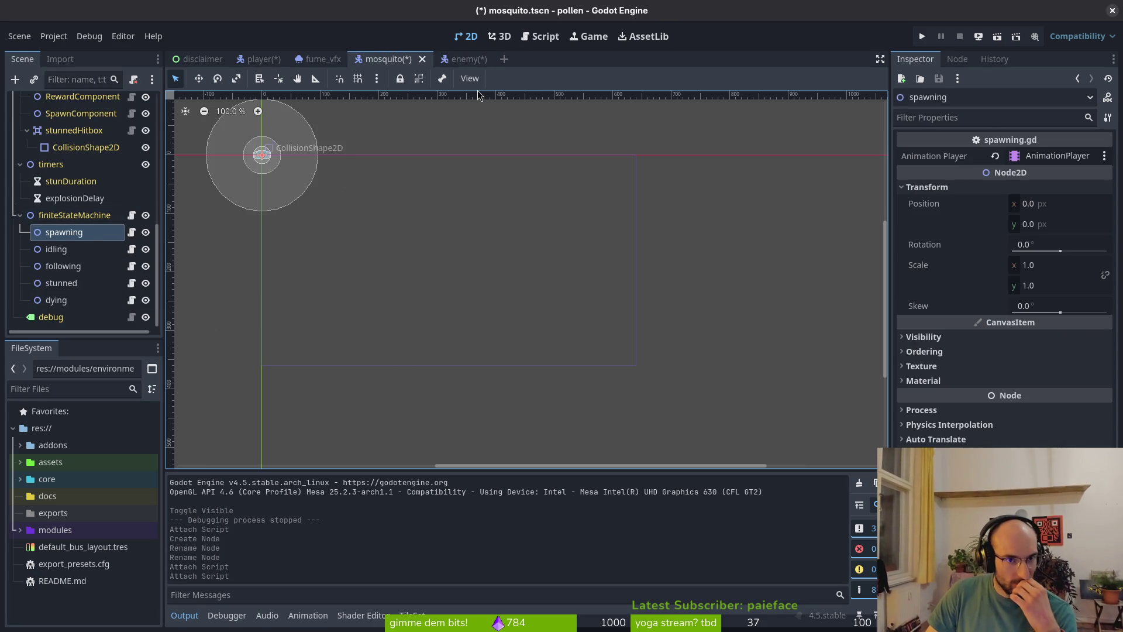
# - Create a mosquito death.gd script that extends the base enemy's death script on the mosquito's death node
pyautogui.click(464, 59)
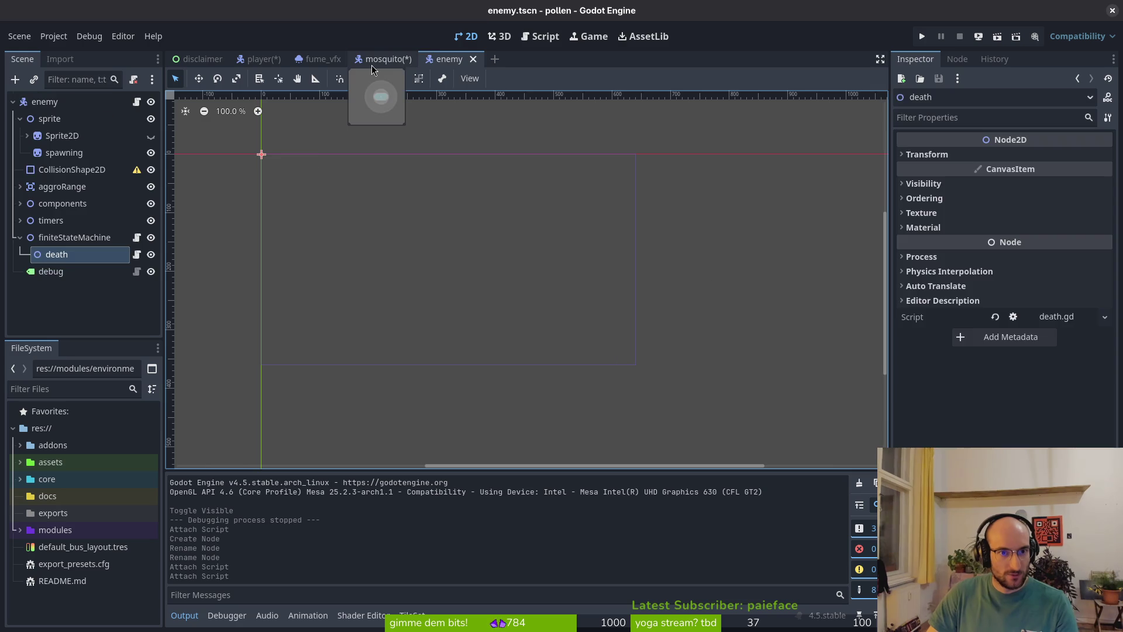
pyautogui.click(372, 61)
pyautogui.scroll(-5, 82, 234)
pyautogui.click(76, 300)
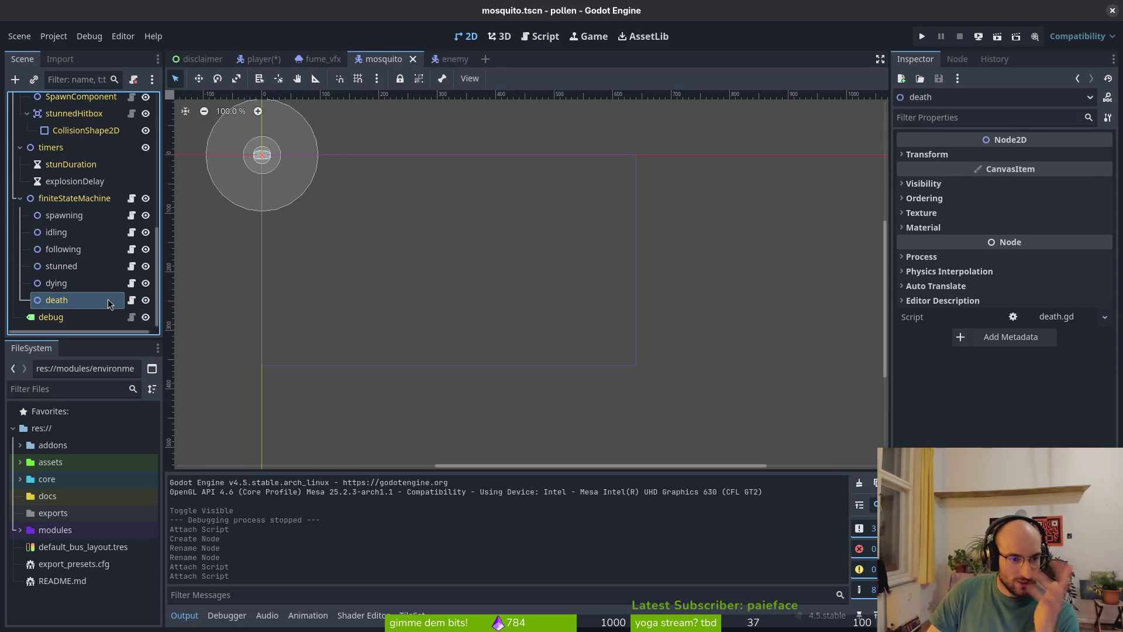
pyautogui.rightClick(111, 301)
pyautogui.click(181, 375)
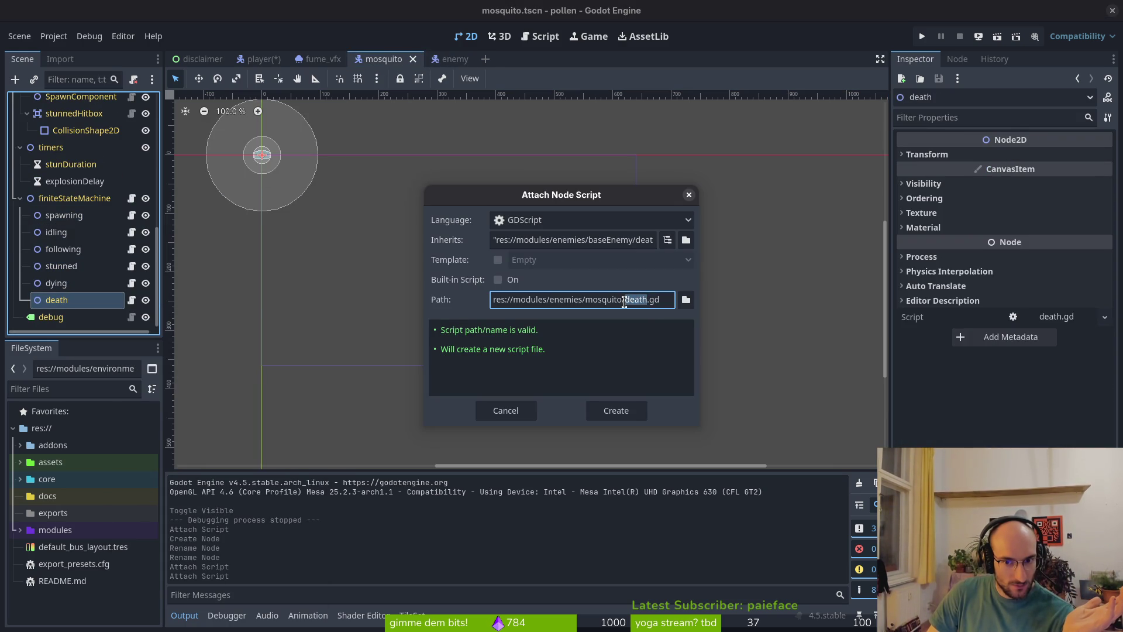
pyautogui.click(616, 410)
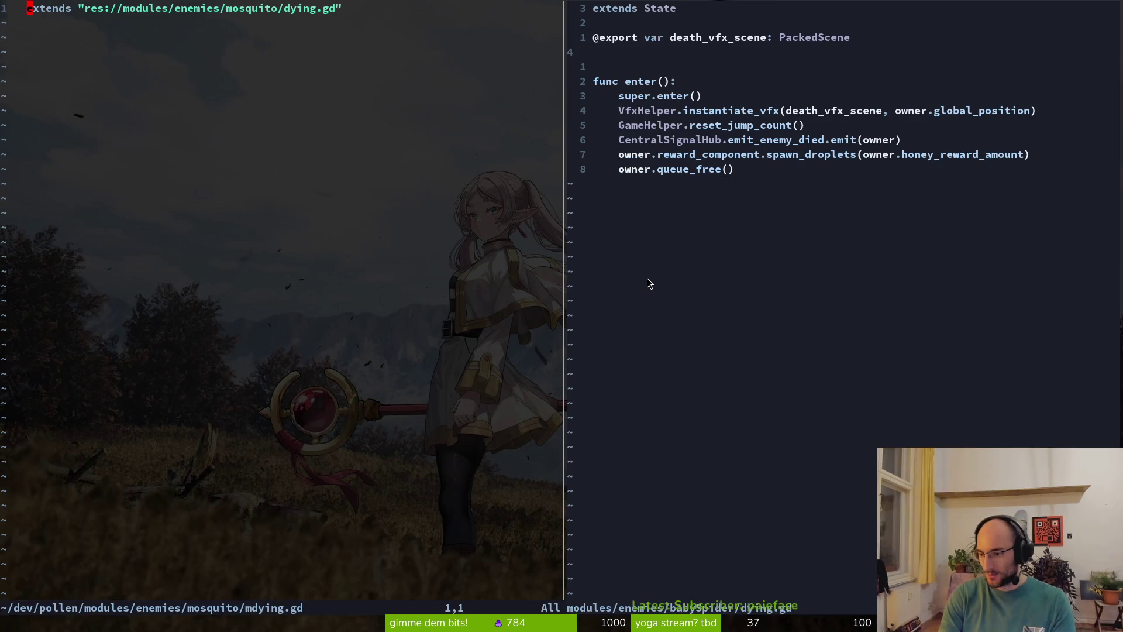
# - Open death.gd from the netrw file list in the left Neovim pane
pyautogui.press('-')
pyautogui.press('k')
pyautogui.press('k')
pyautogui.press('k')
pyautogui.press('Return')
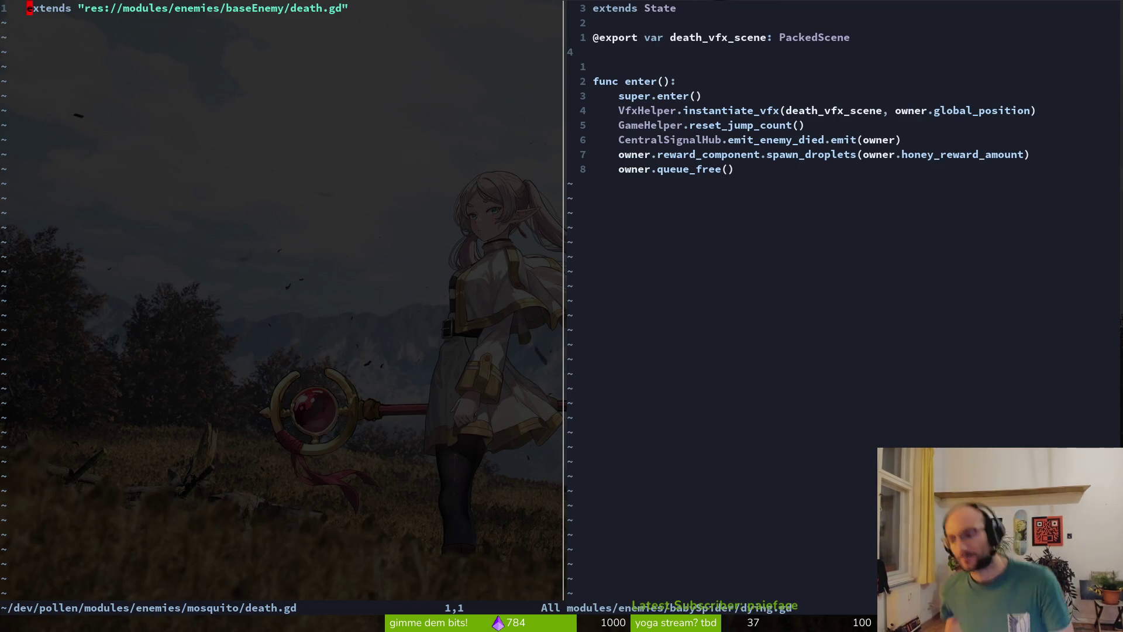
# - Close both Neovim windows with :q and return to the Godot editor
pyautogui.write(':q')
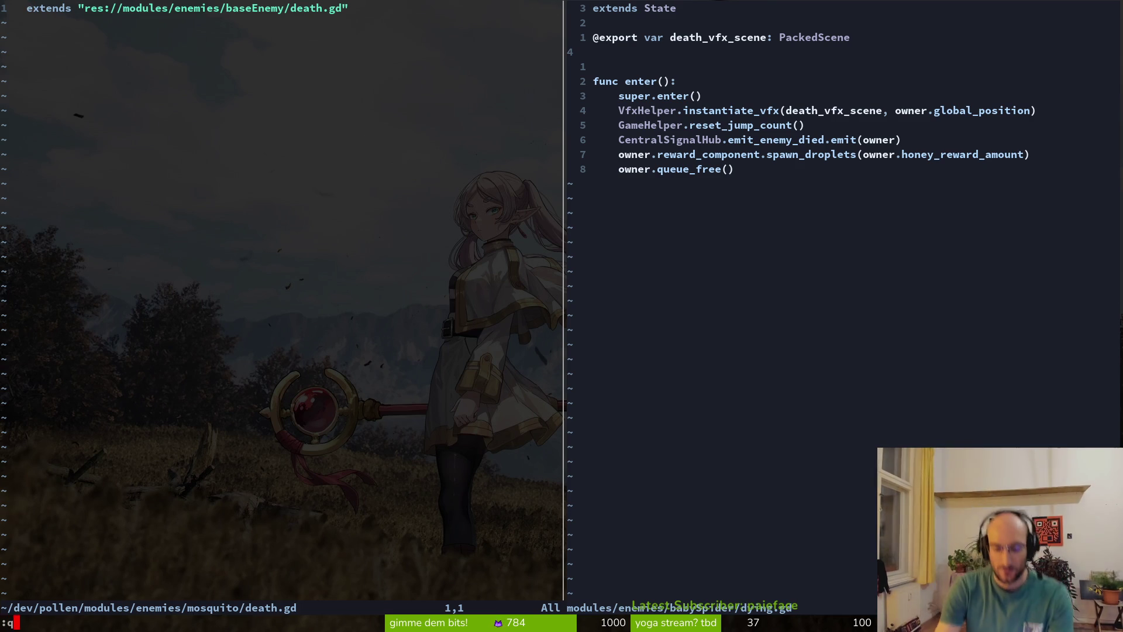
pyautogui.press('Return')
pyautogui.click(100, 169)
pyautogui.write(':q')
pyautogui.press('Return')
pyautogui.hotkey('alt', 'Tab')
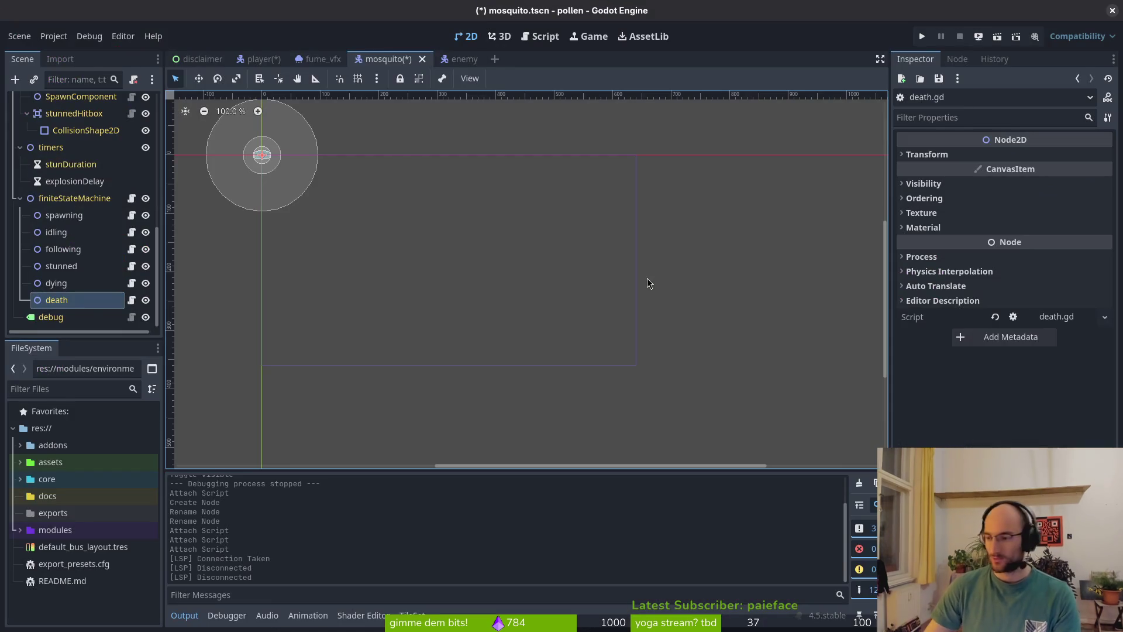
# - Undo the death node's script attachment in the enemy scene and save
pyautogui.click(457, 59)
pyautogui.hotkey('ctrl', 'z')
pyautogui.hotkey('ctrl', 'z')
pyautogui.hotkey('ctrl', 'z')
pyautogui.hotkey('ctrl', 'z')
pyautogui.hotkey('ctrl', 'z')
pyautogui.hotkey('ctrl', 's')
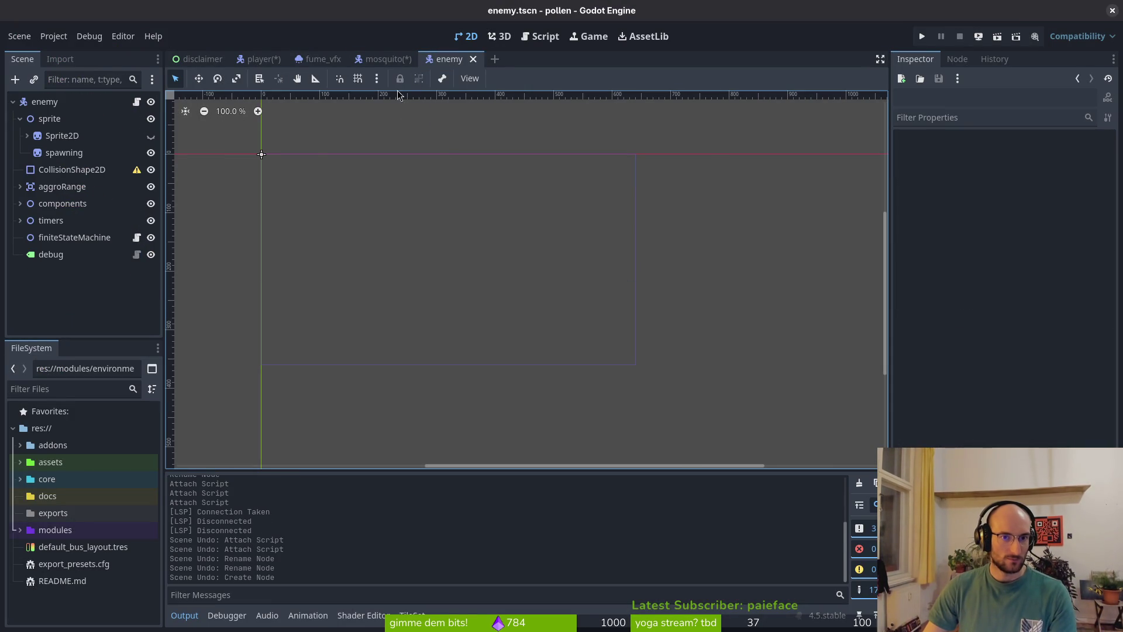
# - Collapse the mosquito scene's finiteStateMachine, timers, components, aggroRange and explosionTriggerRange branches and save
pyautogui.click(381, 65)
pyautogui.click(20, 215)
pyautogui.hotkey('ctrl', 's')
pyautogui.click(20, 252)
pyautogui.click(20, 113)
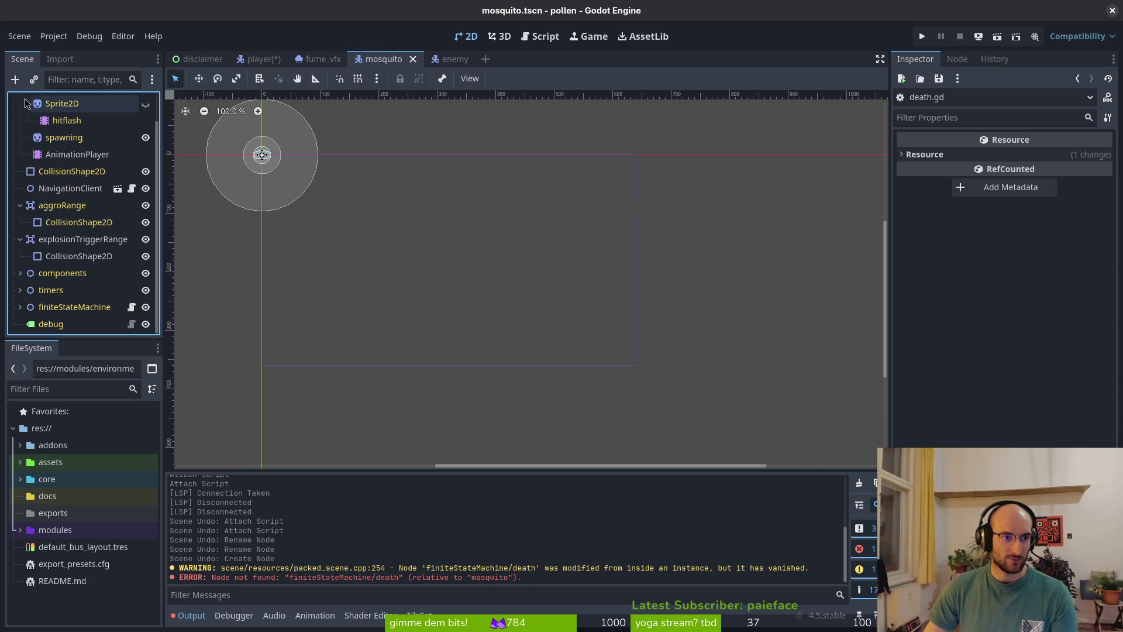
pyautogui.scroll(2, 51, 241)
pyautogui.click(20, 237)
pyautogui.click(20, 254)
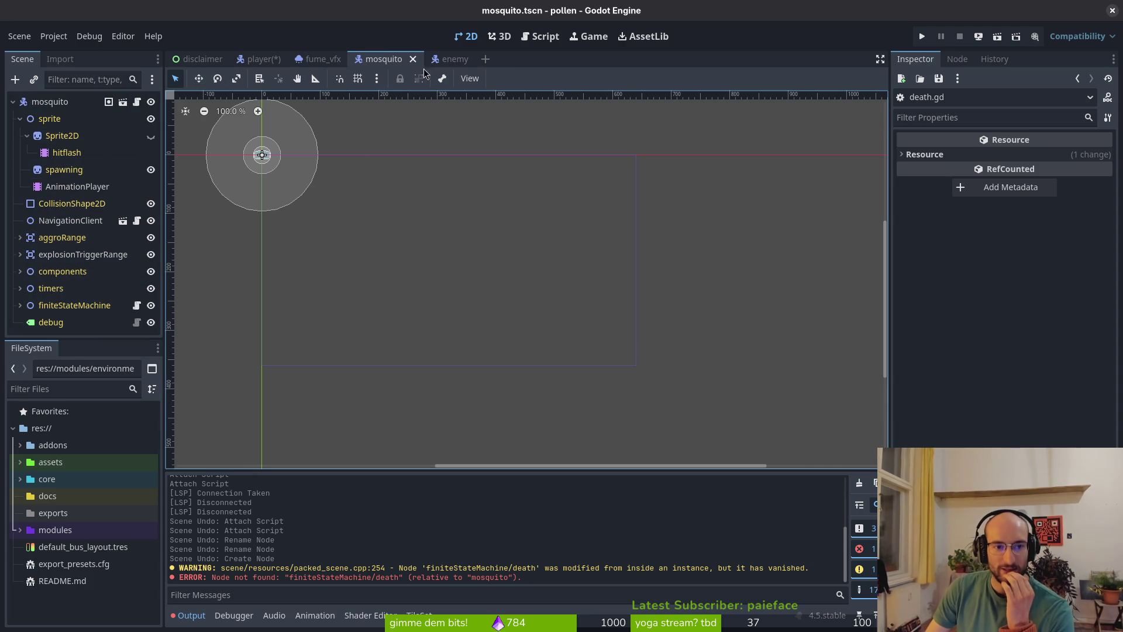
# - Bring up the actions for the player scene's finiteStateMachine node
pyautogui.click(261, 59)
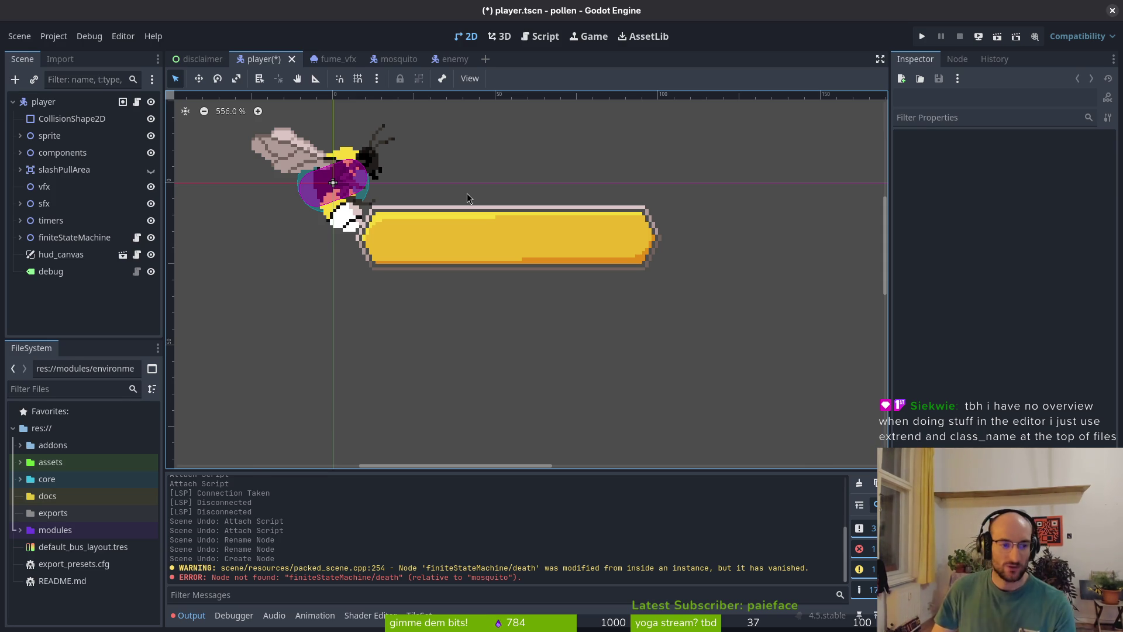
pyautogui.hotkey('alt', 'Tab')
pyautogui.hotkey('alt', 'Tab')
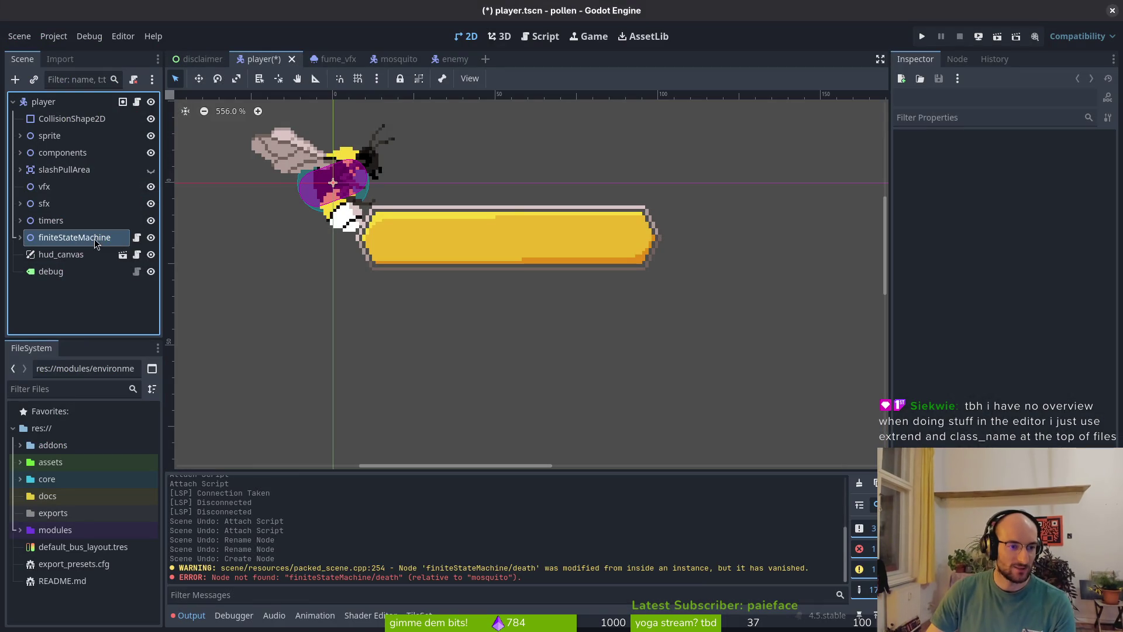
pyautogui.click(97, 244)
pyautogui.rightClick(81, 241)
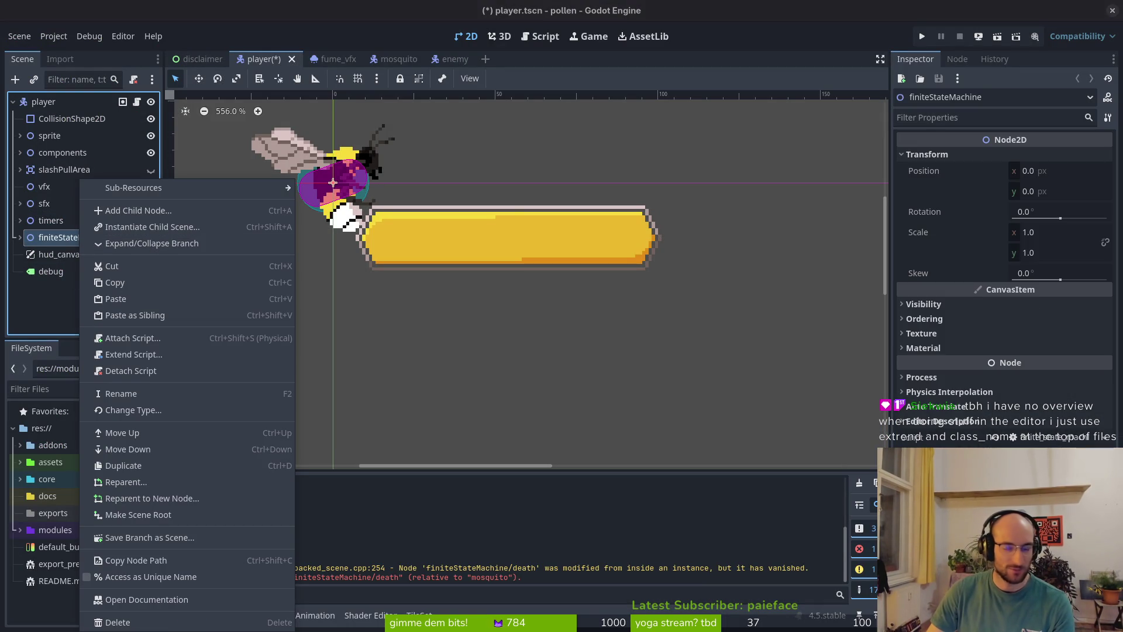
# - Switch to the terminal and launch vim in the project folder
pyautogui.hotkey('alt', 'Tab')
pyautogui.write('vim')
pyautogui.press('Return')
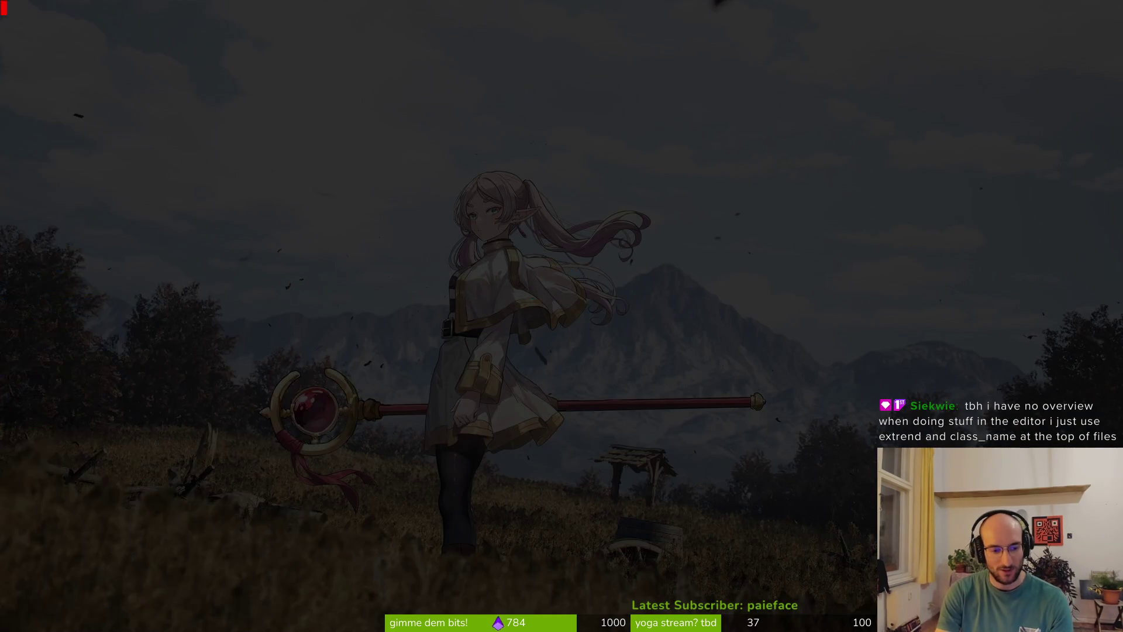
# - Open core/state/state.gd and modules/player/dying.gd via the file search
pyautogui.write('state')
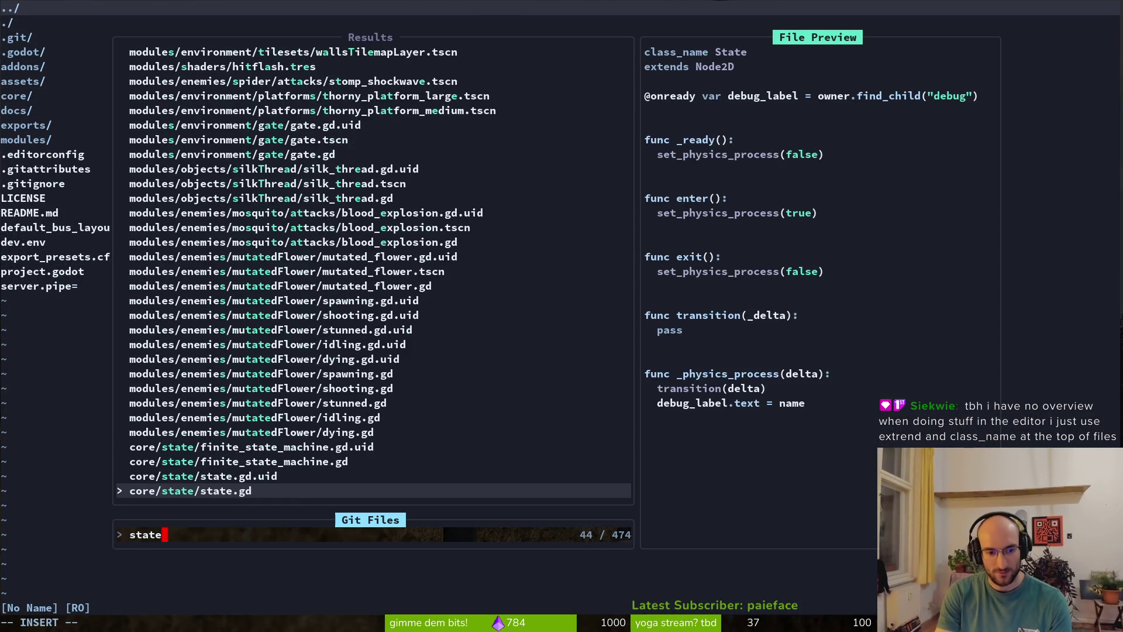
pyautogui.press('Return')
pyautogui.hotkey('ctrl', 'p')
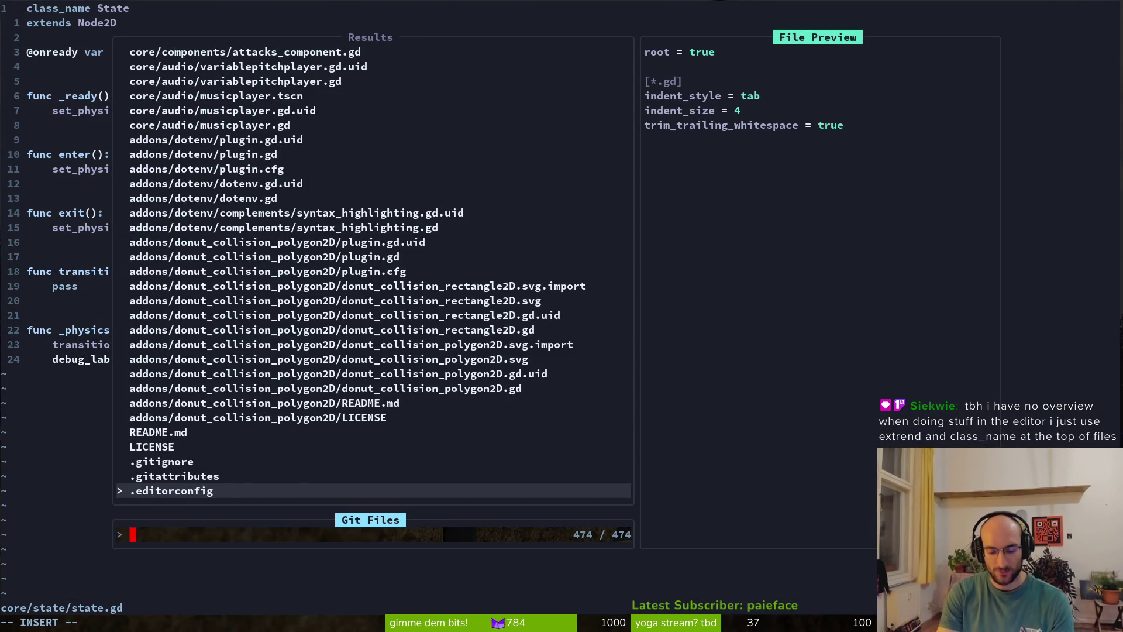
pyautogui.write('dying')
pyautogui.press('Return')
pyautogui.doubleClick(90, 8)
pyautogui.press('Escape')
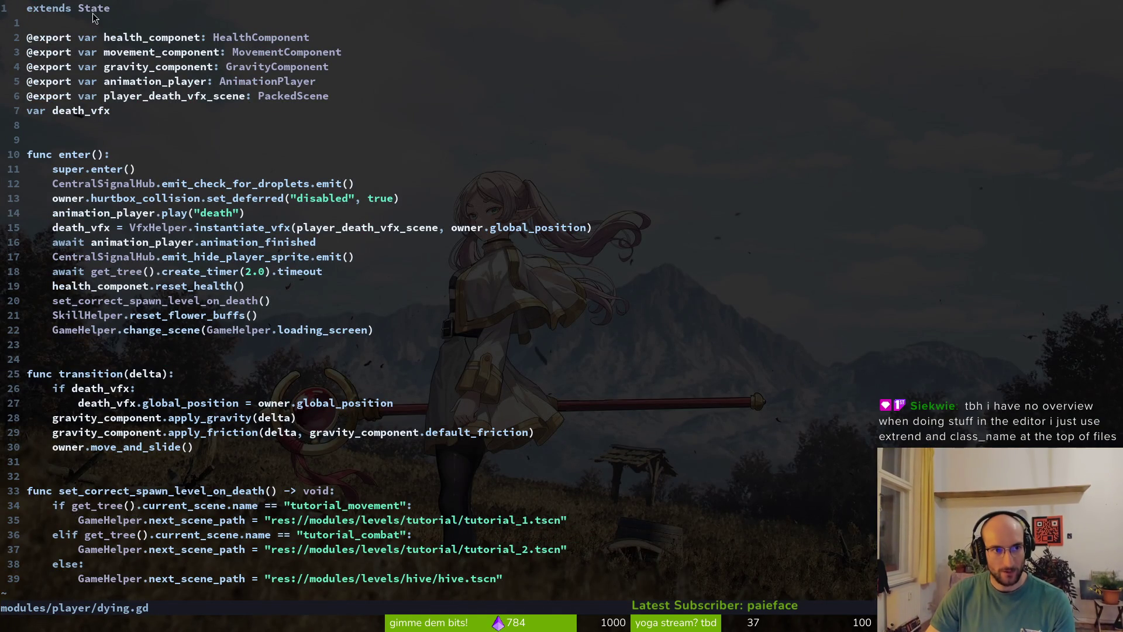
# - Open modules/enemies/fly/stunned.gd via the file search
pyautogui.hotkey('ctrl', 'p')
pyautogui.press('Escape')
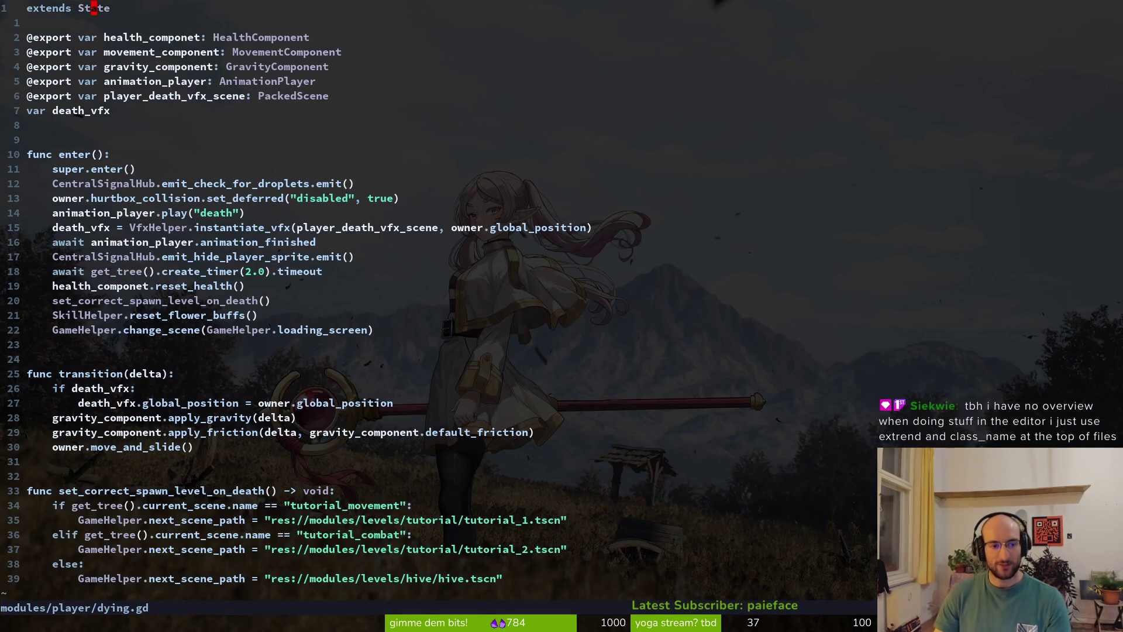
pyautogui.hotkey('ctrl', 'p')
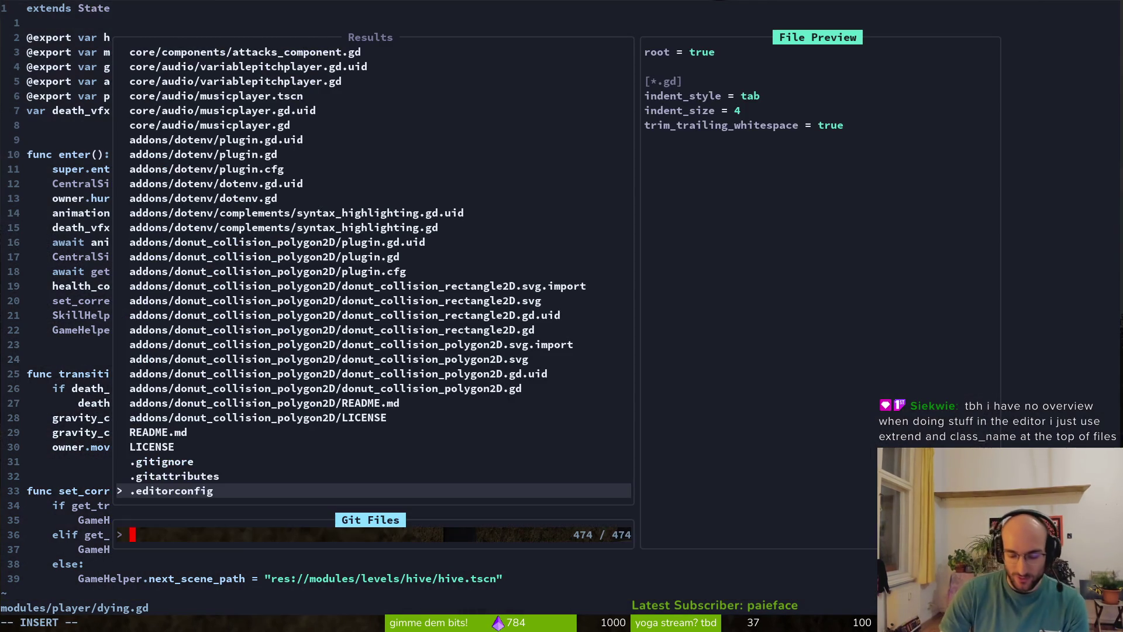
pyautogui.write('stun')
pyautogui.press('Return')
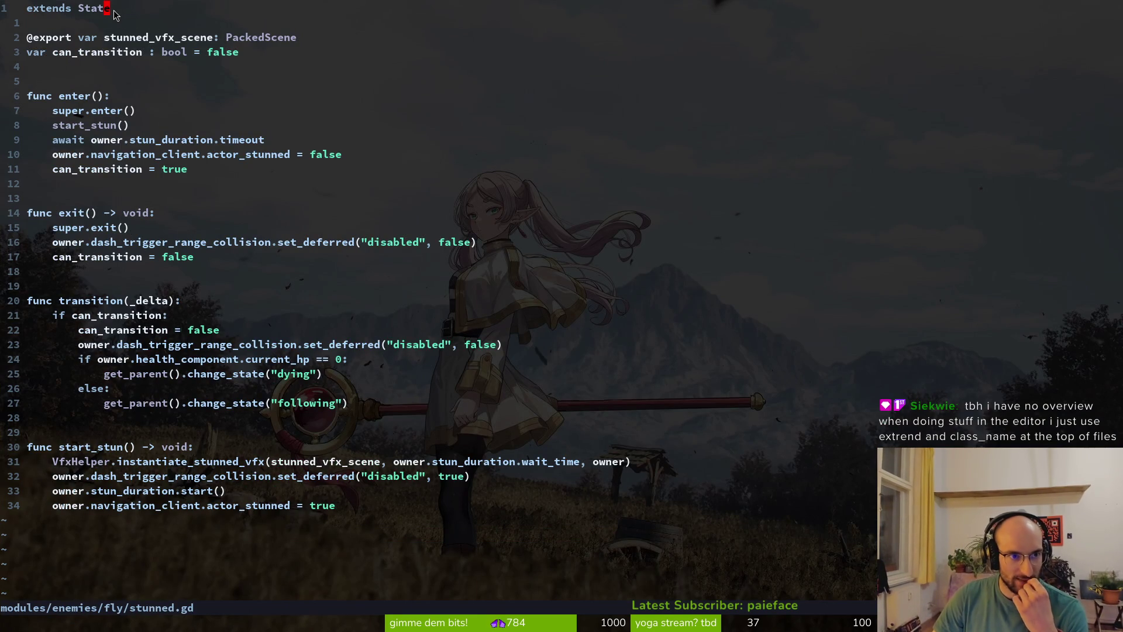
# - Add a class_name line to stunned.gd, delete it again, and save the file
pyautogui.write('oclass')
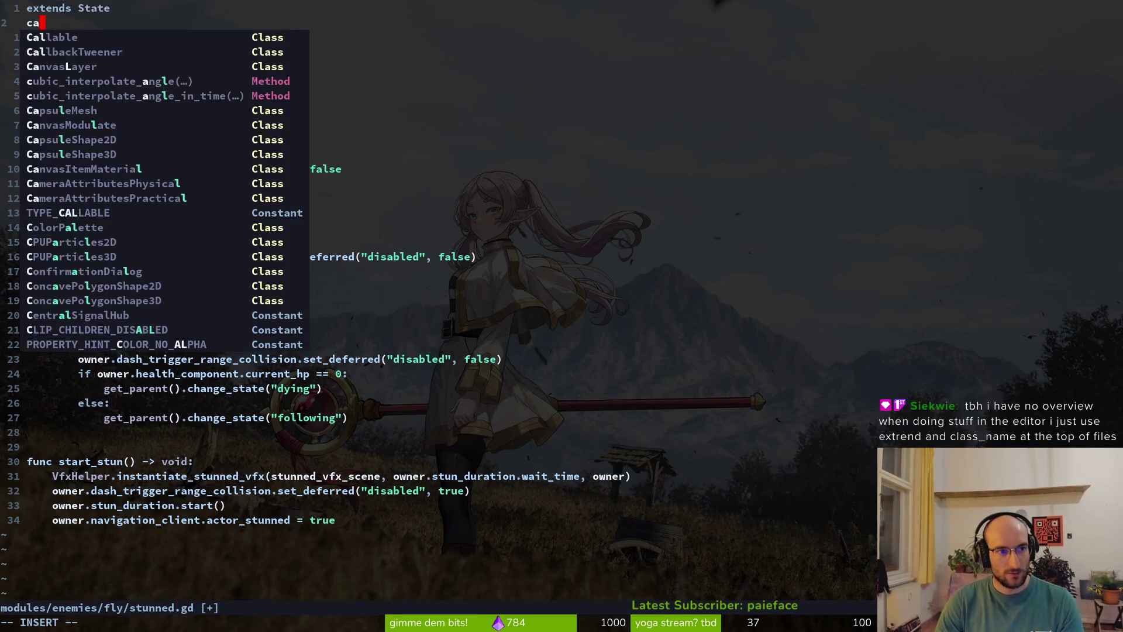
pyautogui.press('Tab')
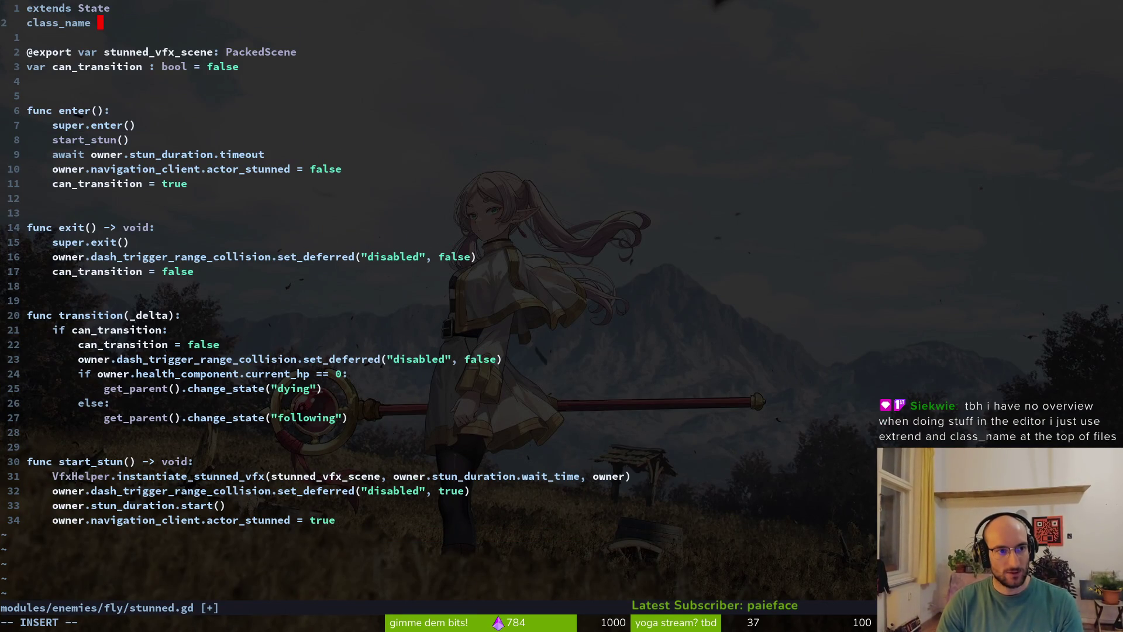
pyautogui.write('StateStunn')
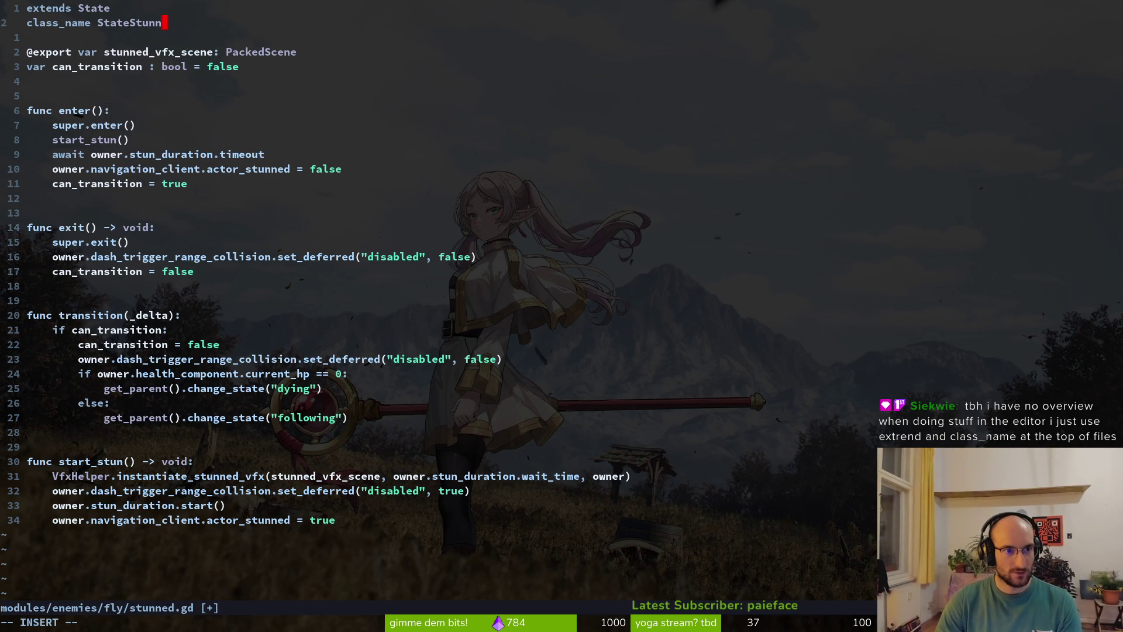
pyautogui.press('BackSpace')
pyautogui.press('BackSpace')
pyautogui.press('BackSpace')
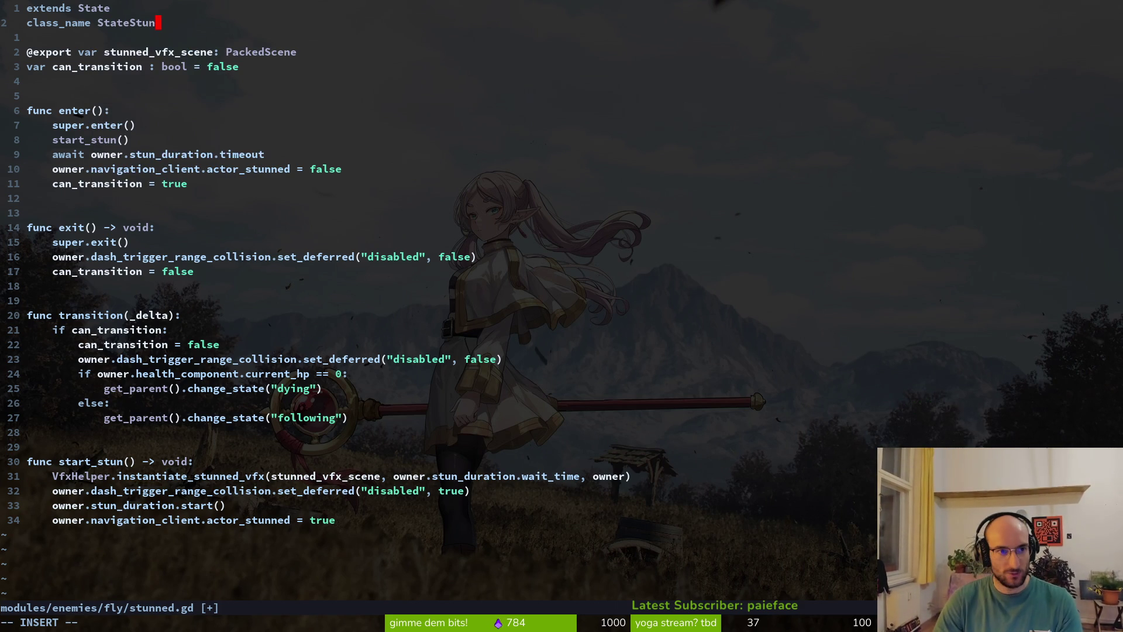
pyautogui.press('BackSpace')
pyautogui.write('Stunne')
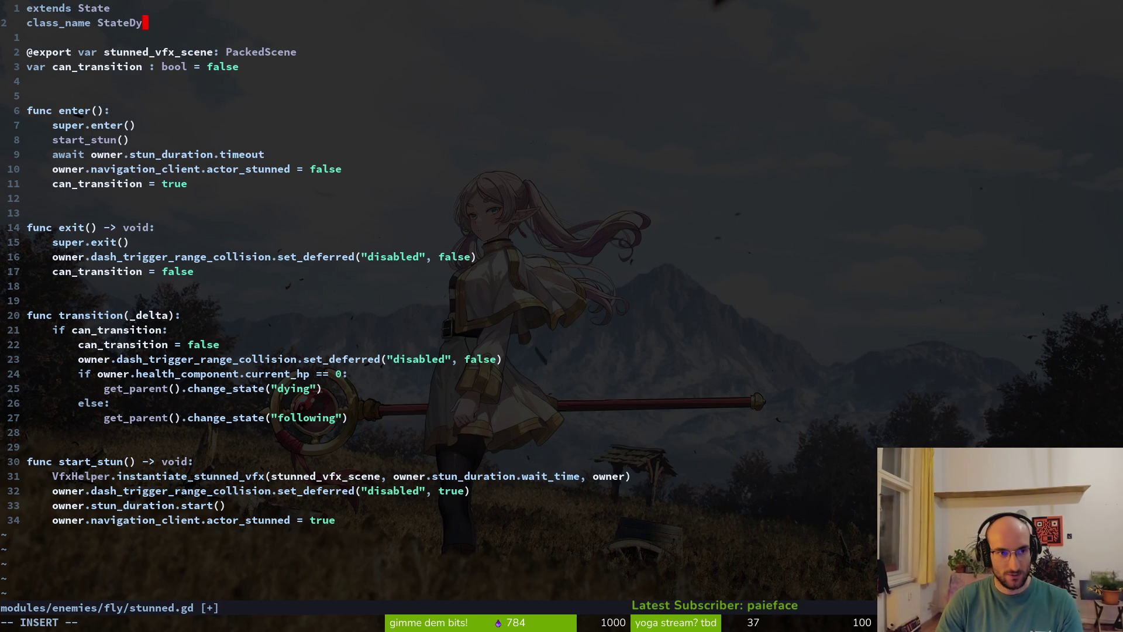
pyautogui.press('BackSpace')
pyautogui.press('BackSpace')
pyautogui.press('BackSpace')
pyautogui.press('Escape')
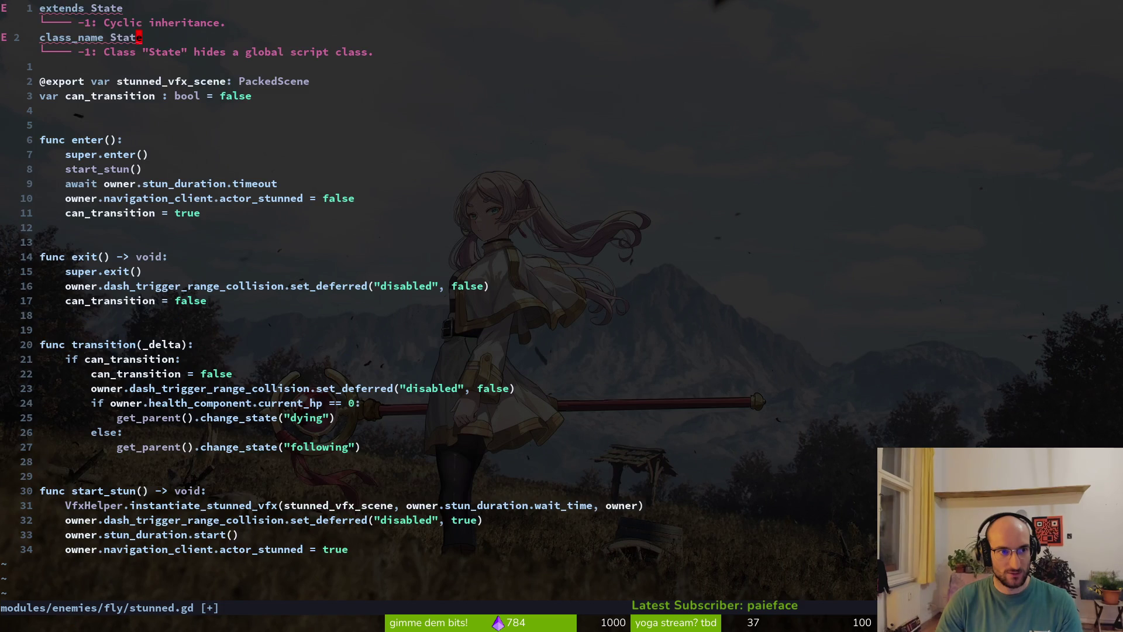
pyautogui.press('d')
pyautogui.press('d')
pyautogui.write(':w')
pyautogui.press('Return')
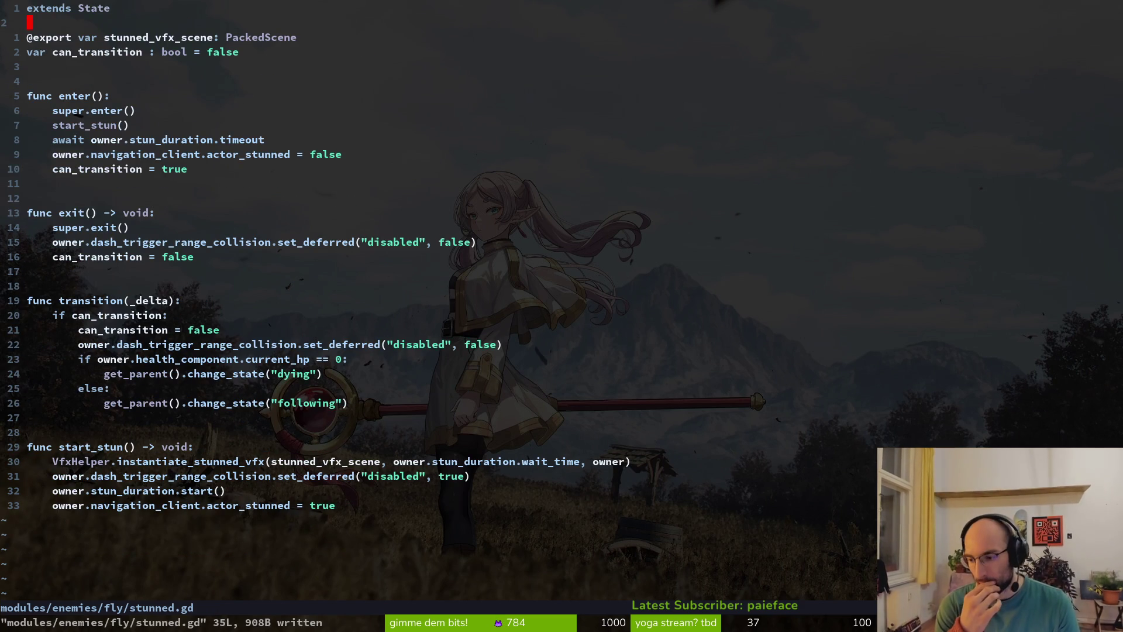
# - Exit vim and launch tig
pyautogui.write(':q')
pyautogui.press('Return')
pyautogui.write('tig')
pyautogui.press('Return')
# - View the mosquito.tscn diff in tig's status view, then restart tig
pyautogui.press('s')
pyautogui.press('j')
pyautogui.press('j')
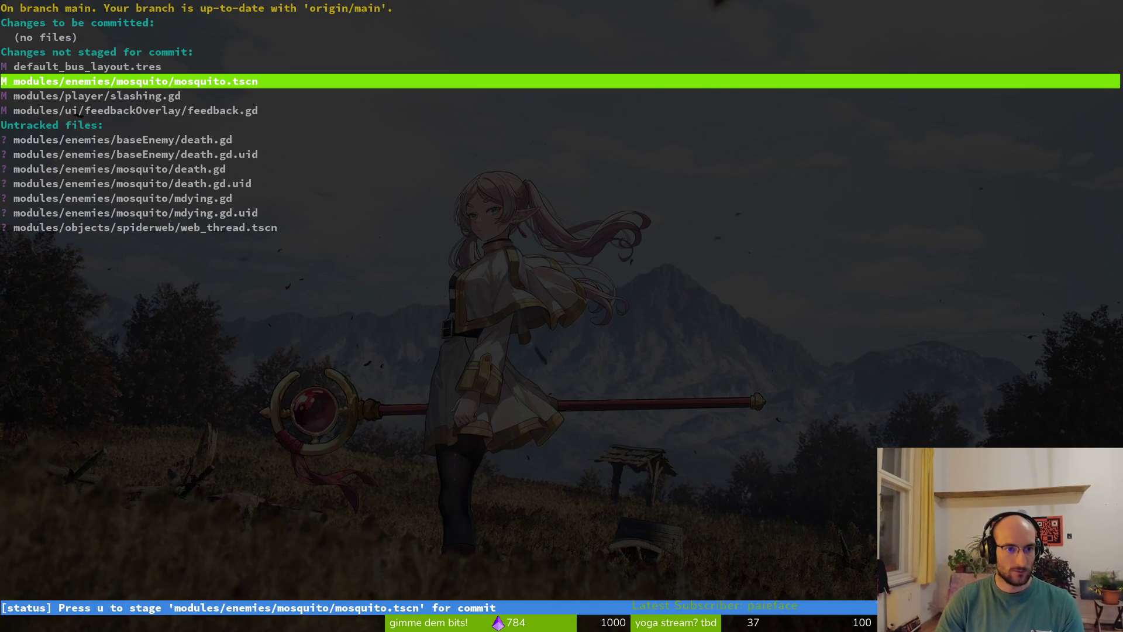
pyautogui.press('Return')
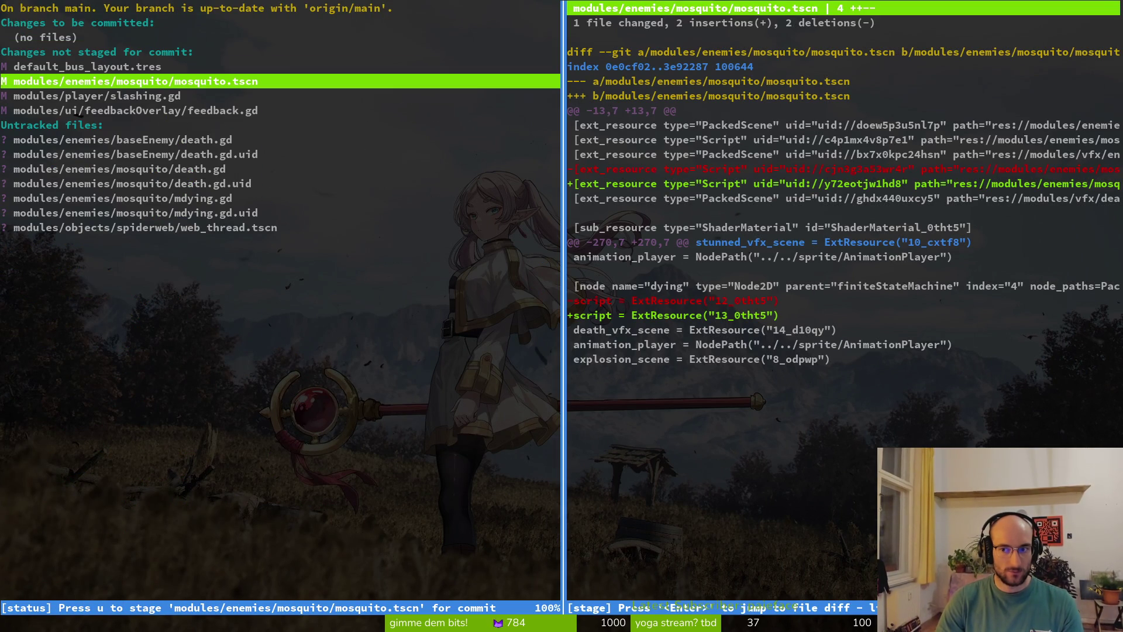
pyautogui.press('q')
pyautogui.press('q')
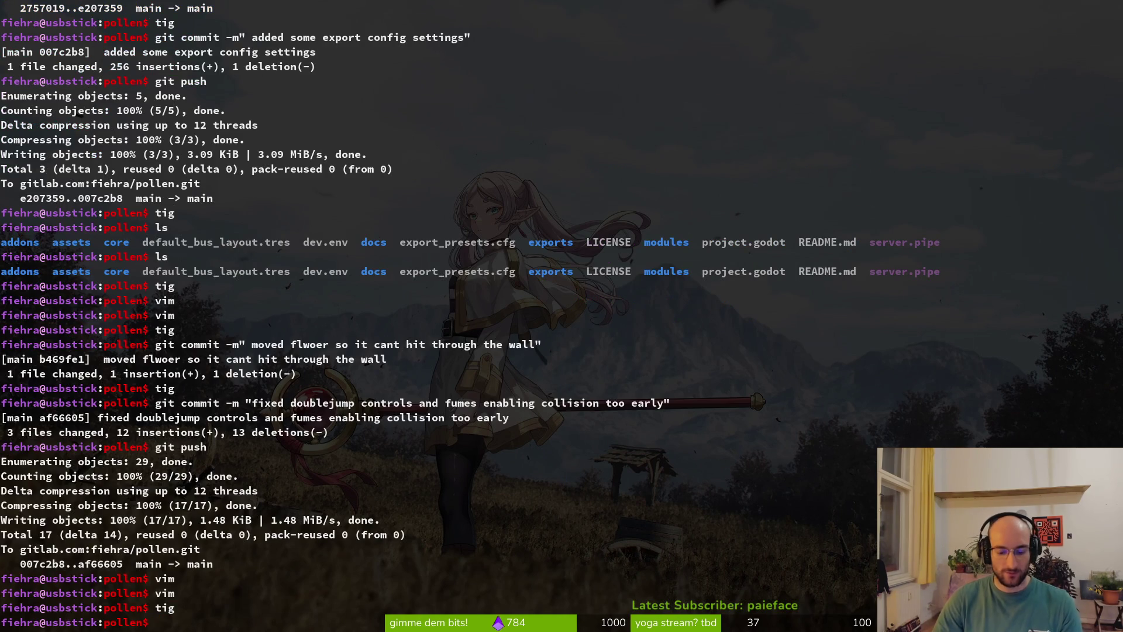
pyautogui.write('tig')
pyautogui.press('Return')
# - Revert mosquito.tscn's changes and toggle staging of the untracked death scripts before leaving tig
pyautogui.press('s')
pyautogui.press('Down')
pyautogui.press('Down')
pyautogui.press('!')
pyautogui.press('y')
pyautogui.press('Down')
pyautogui.press('Down')
pyautogui.press('Down')
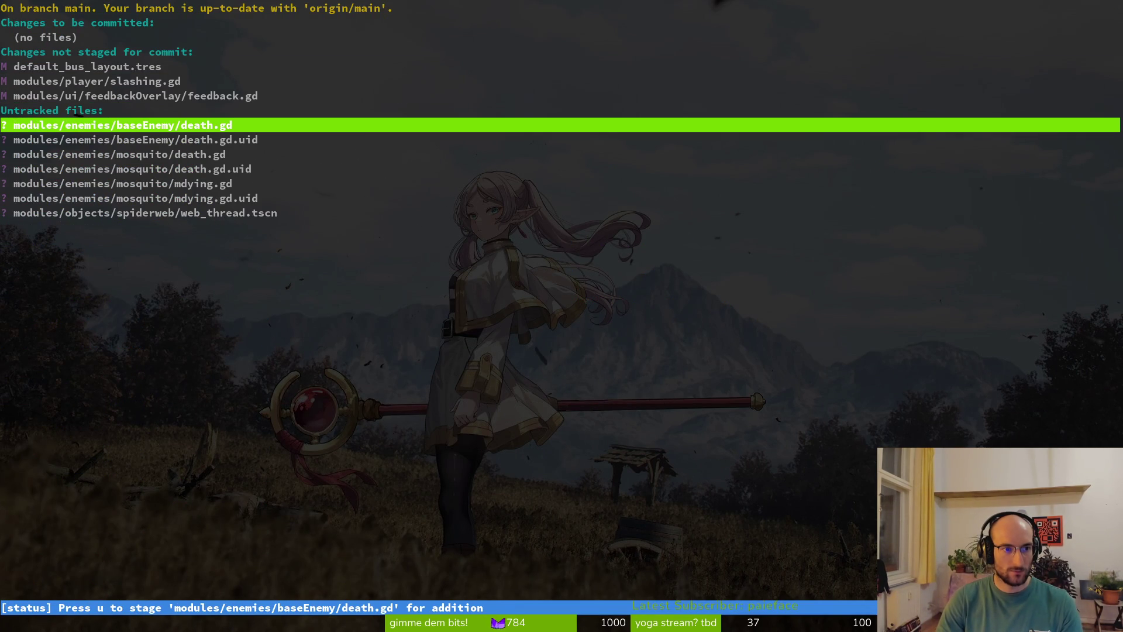
pyautogui.press('u')
pyautogui.press('u')
pyautogui.press('u')
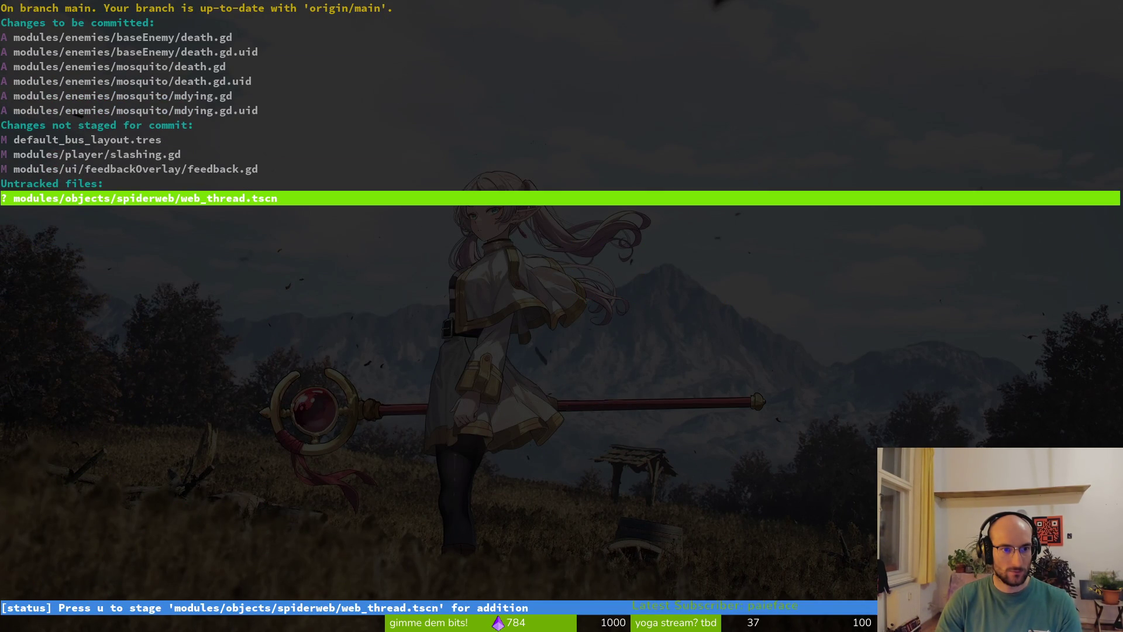
pyautogui.press('Up')
pyautogui.press('Up')
pyautogui.press('Up')
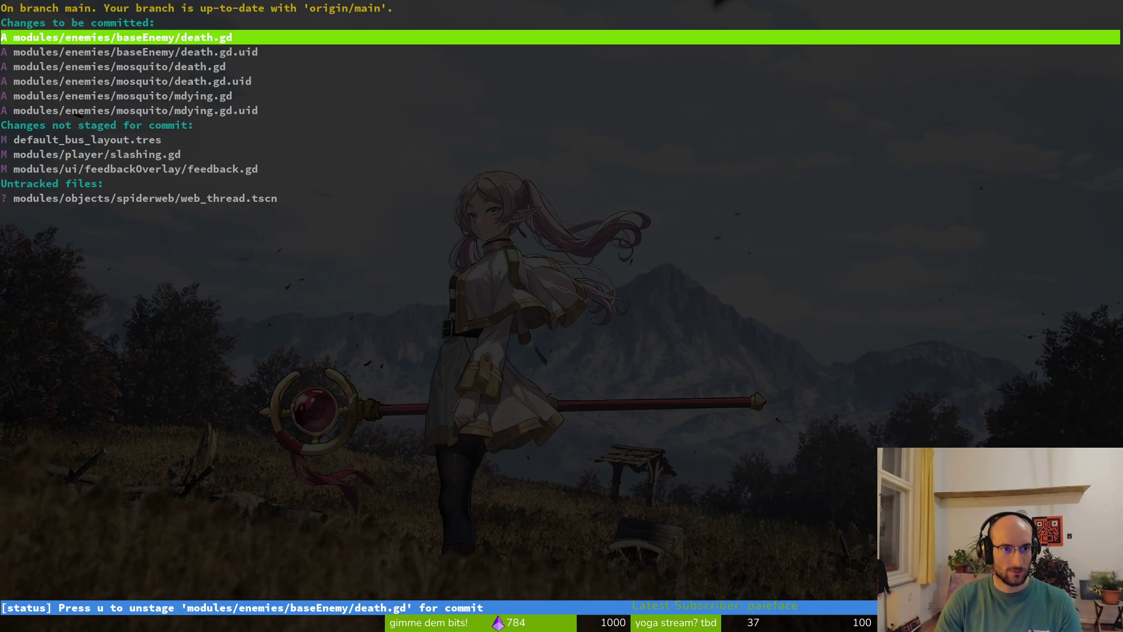
pyautogui.press('u')
pyautogui.press('u')
pyautogui.press('u')
pyautogui.press('u')
pyautogui.press('q')
pyautogui.hotkey('alt', 'Tab')
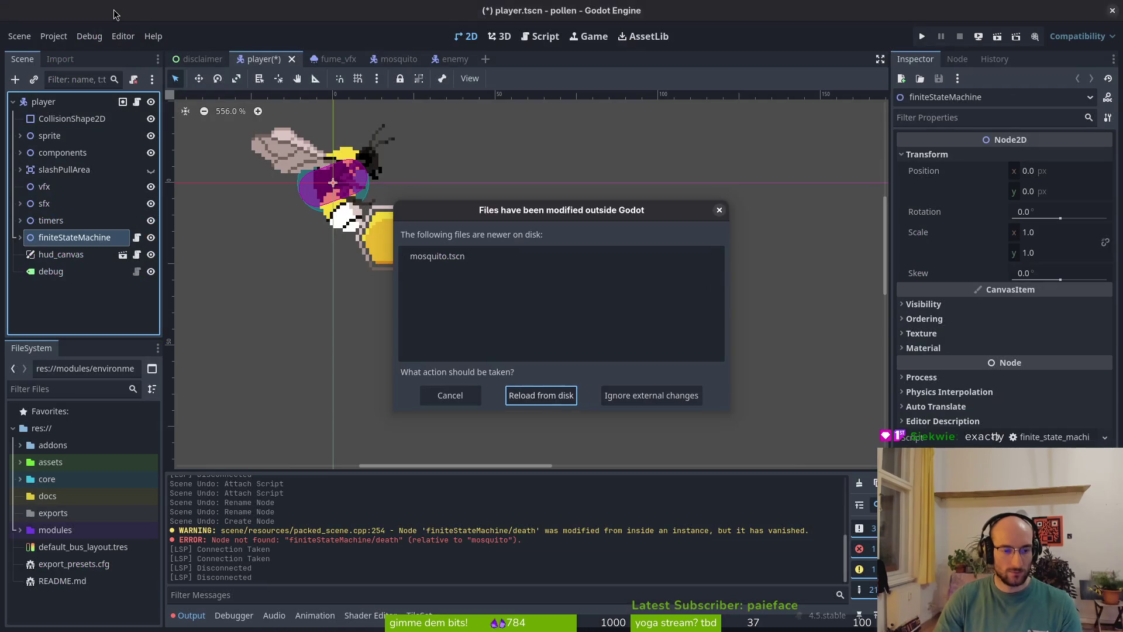
# - Reload the mosquito scene in Godot, then navigate the terminal to modules/enemies/mosquito
pyautogui.click(555, 403)
pyautogui.hotkey('alt', 'Tab')
pyautogui.write('cd ')
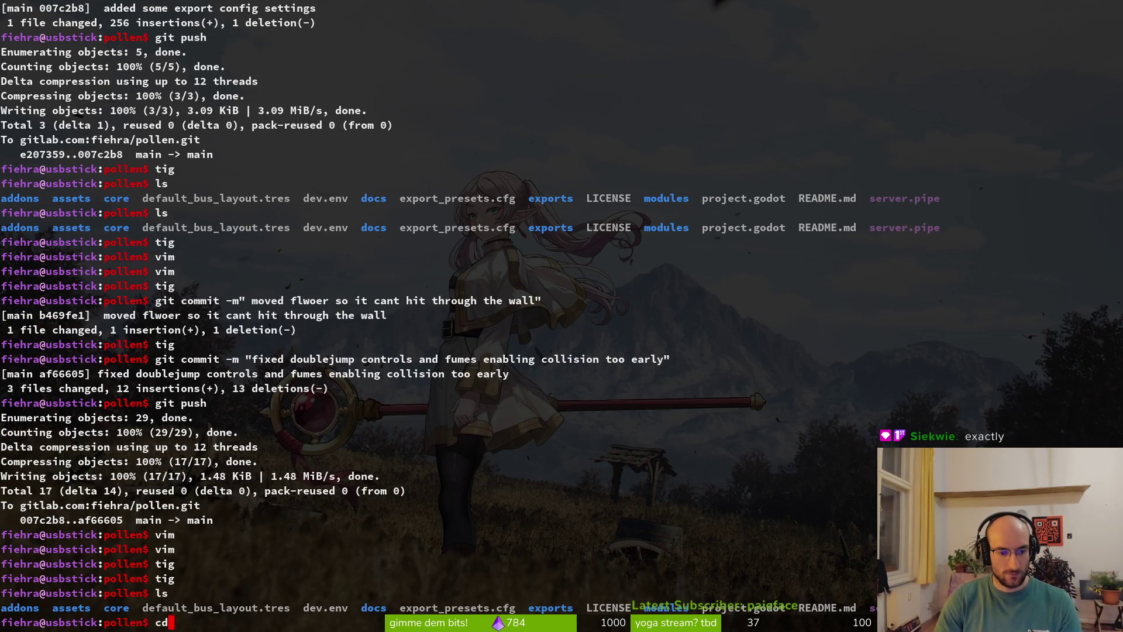
pyautogui.write('modules/en')
pyautogui.press('Return')
pyautogui.write('cd modules/')
pyautogui.press('Return')
pyautogui.write('ls')
pyautogui.press('Return')
pyautogui.write('cd n')
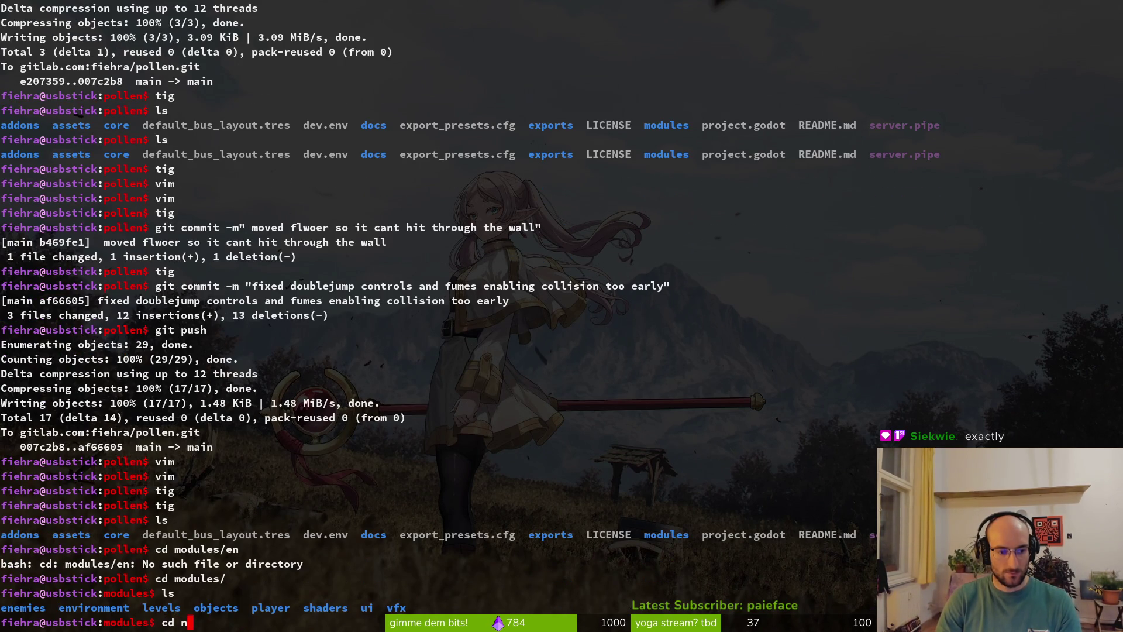
pyautogui.write('enemies/')
pyautogui.press('Return')
pyautogui.write('ls')
pyautogui.press('Return')
pyautogui.write('cd mosquito/')
# - Delete death.gd, death.gd.uid, mdying.gd and mdying.gd.uid with rm -rf
pyautogui.press('Return')
pyautogui.write('ls')
pyautogui.press('Return')
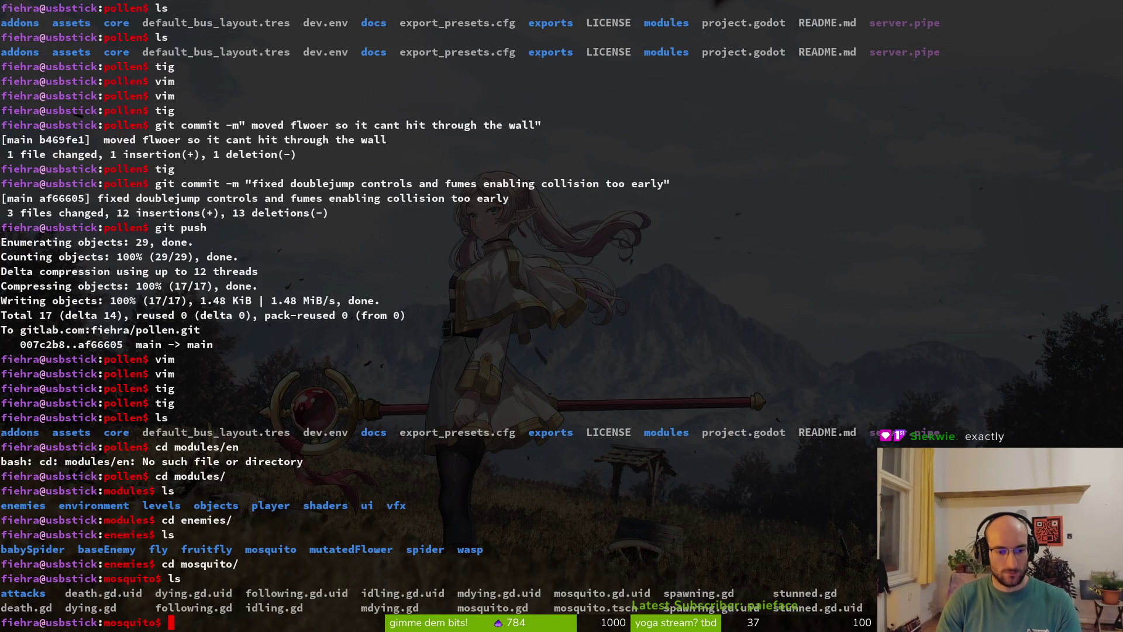
pyautogui.write('rm -rf dea')
pyautogui.write('th.gd')
pyautogui.press('Return')
pyautogui.write('rm -rf death.gd.uid')
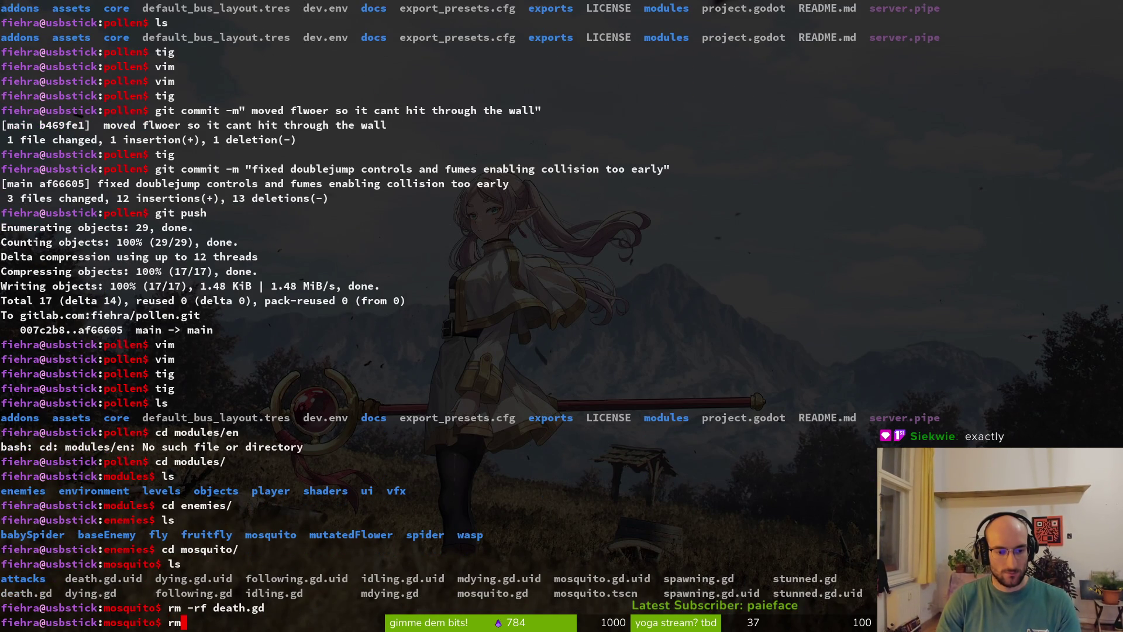
pyautogui.press('Return')
pyautogui.write('ls')
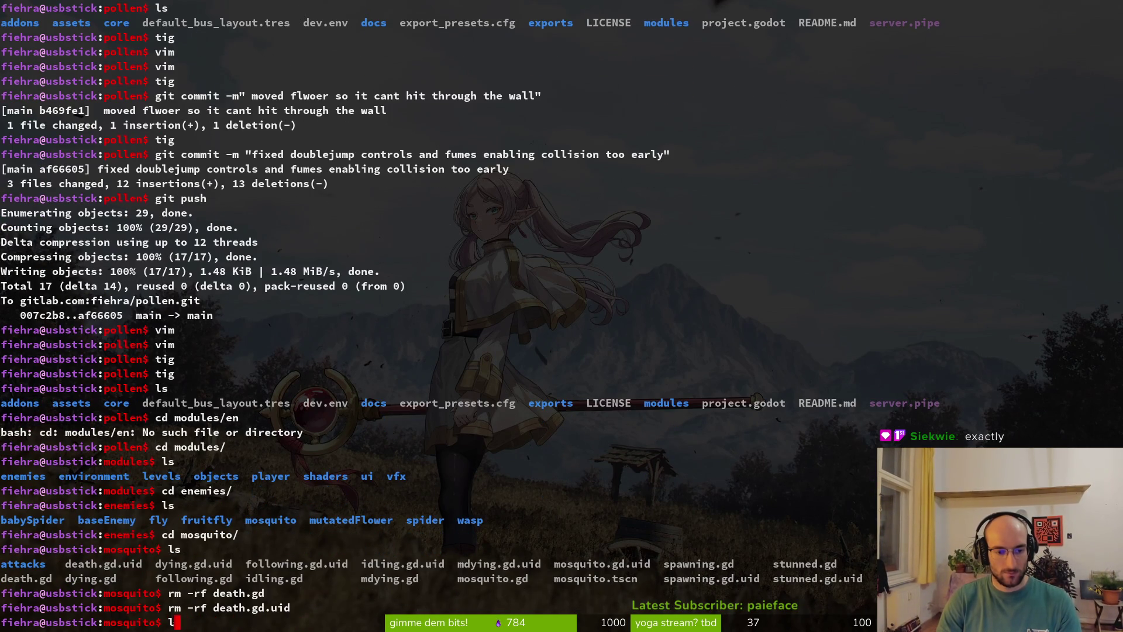
pyautogui.press('Return')
pyautogui.write('cd')
pyautogui.press('BackSpace')
pyautogui.press('BackSpace')
pyautogui.write('rm -rf ')
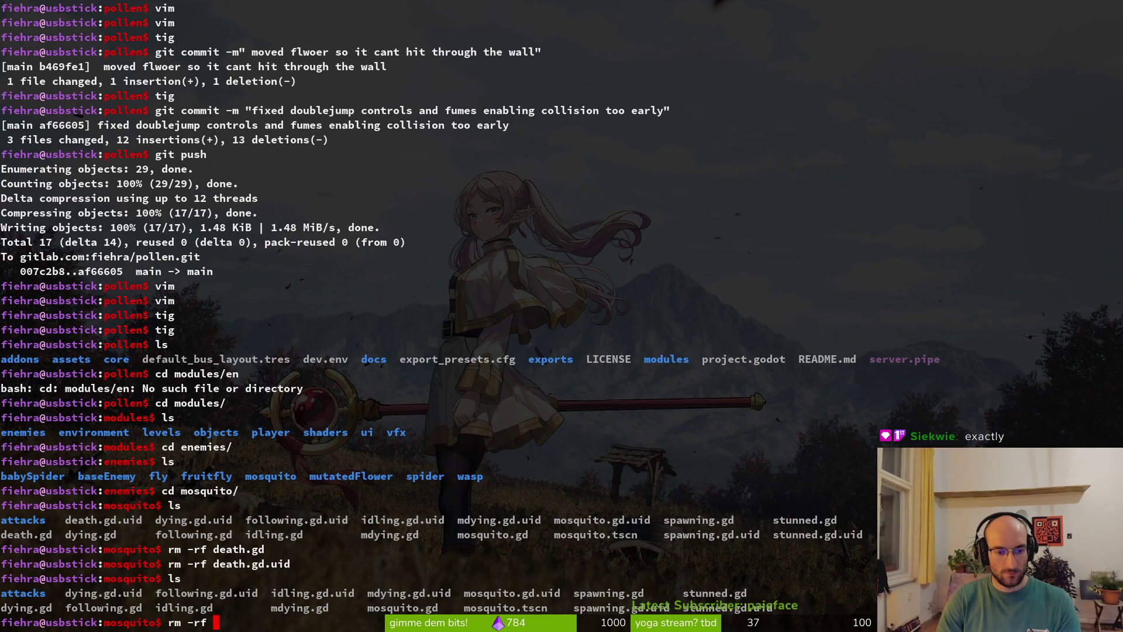
pyautogui.write('mdying.gd')
pyautogui.press('Return')
pyautogui.write('rm -rf ')
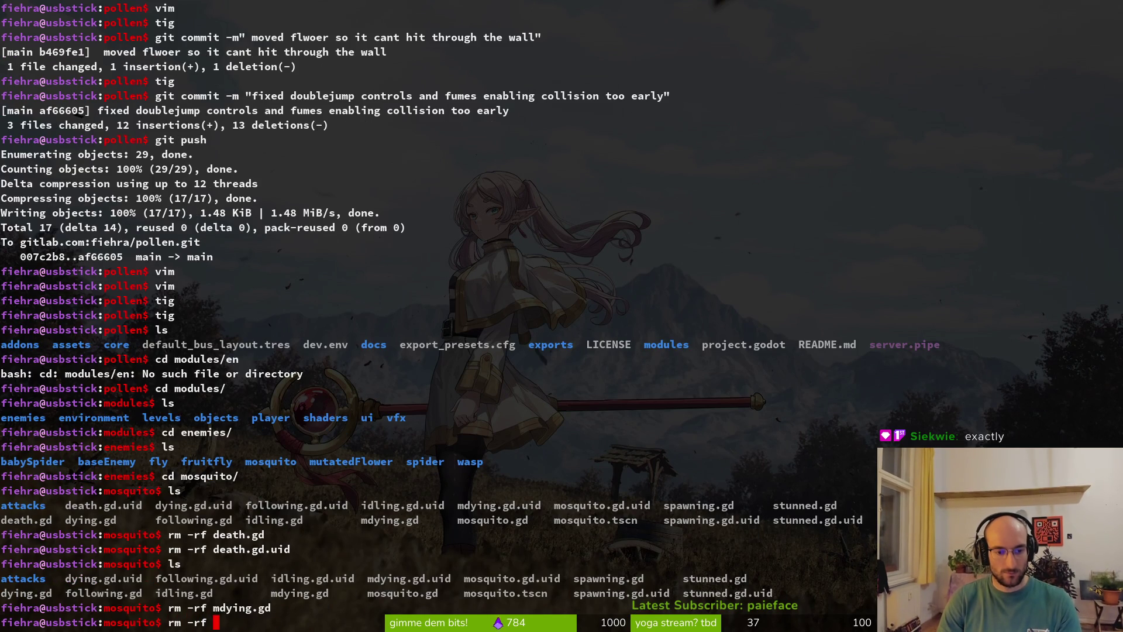
pyautogui.write('mdying.gd.uid')
pyautogui.press('Return')
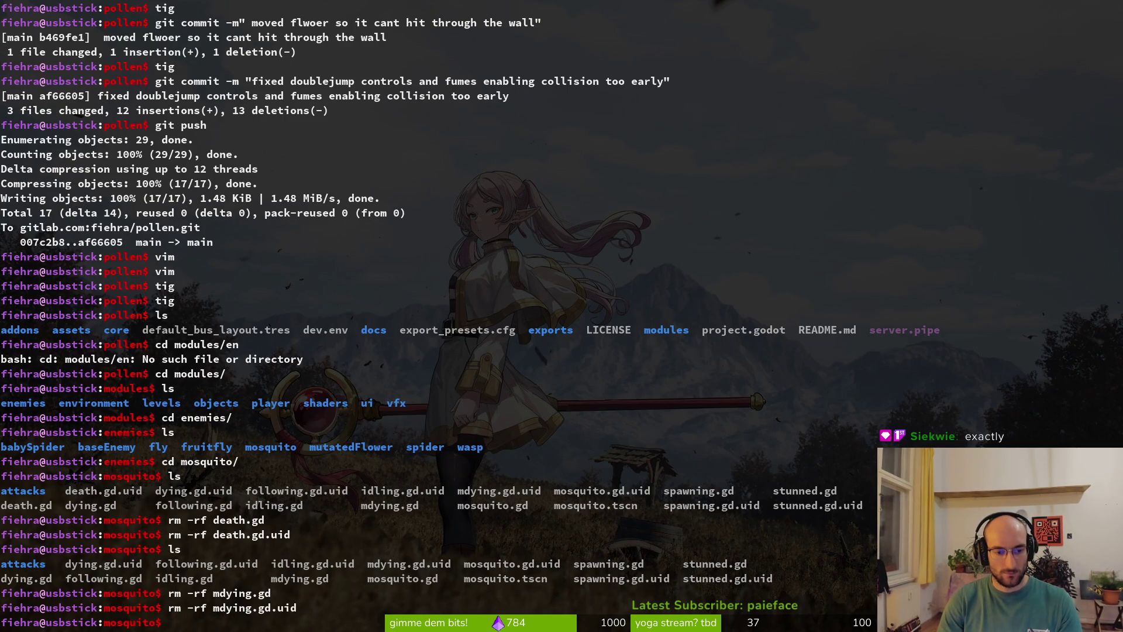
# - Run tig and browse the status view's list of changed files
pyautogui.write('tig')
pyautogui.press('Return')
pyautogui.press('s')
pyautogui.press('Down')
pyautogui.press('Down')
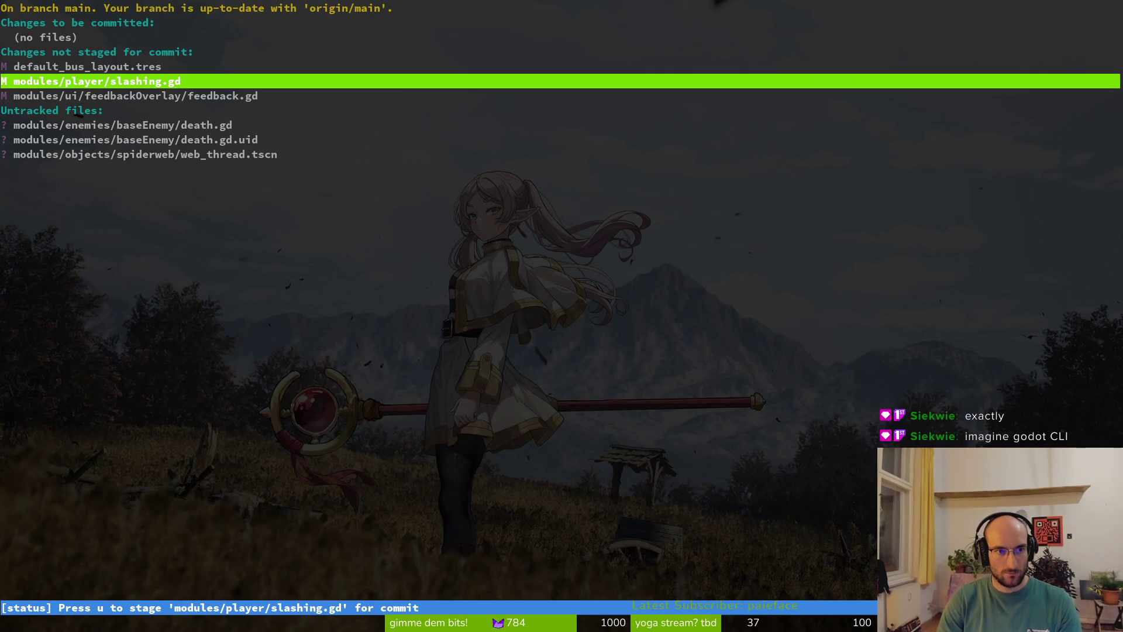
# - Review the slashing.gd diff and the untracked death.gd contents in tig
pyautogui.press('Return')
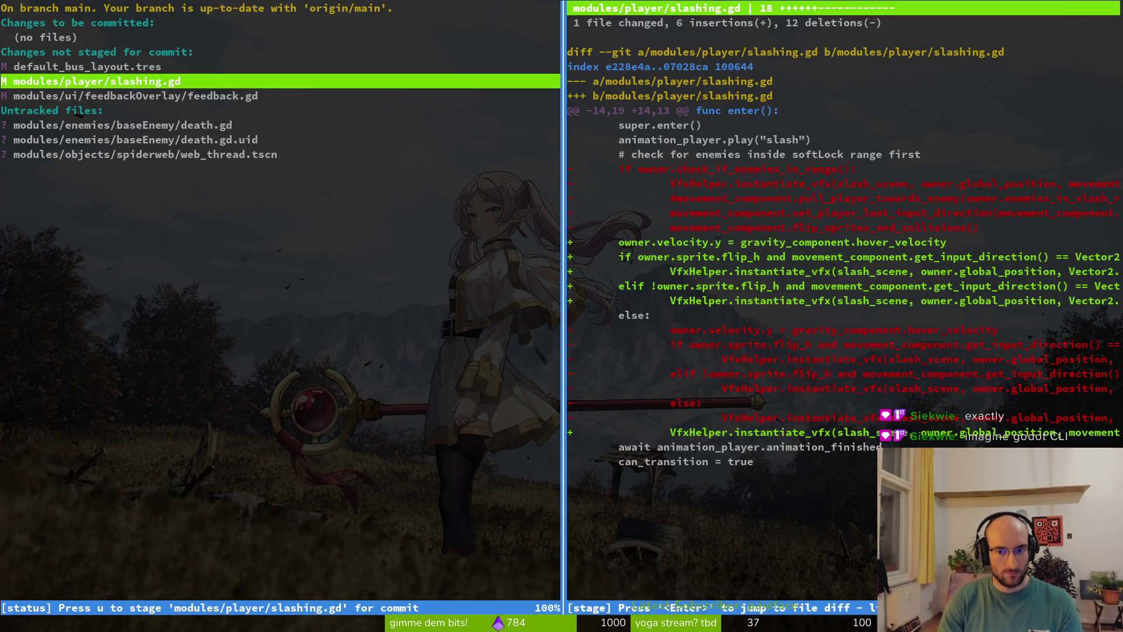
pyautogui.press('q')
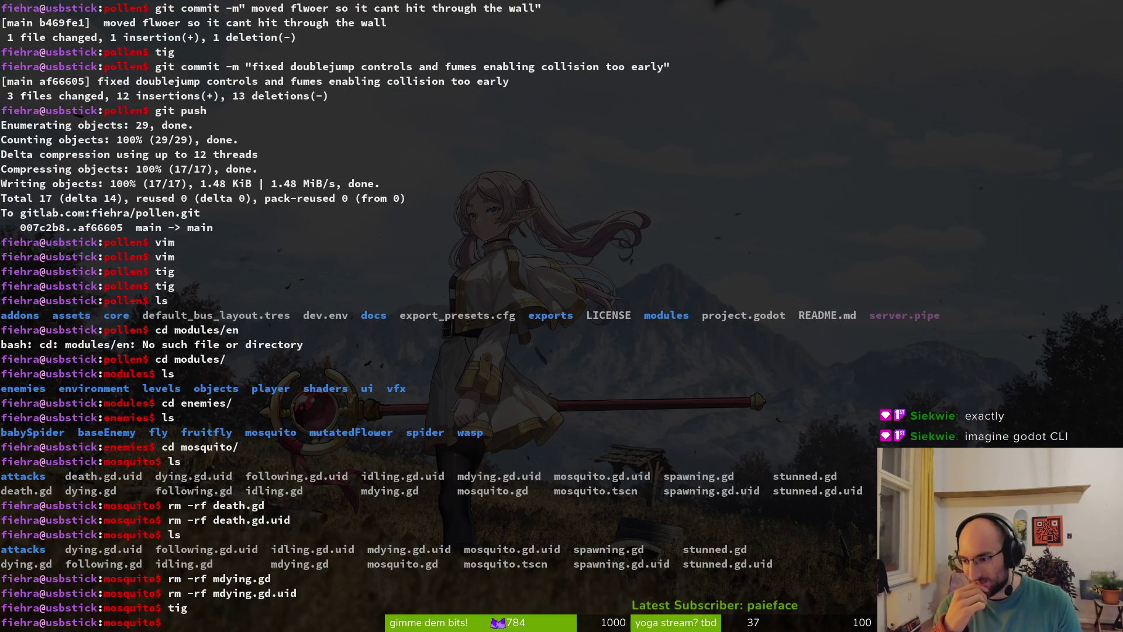
pyautogui.write('tig')
pyautogui.press('Return')
pyautogui.press('Down')
pyautogui.press('Down')
pyautogui.press('Down')
pyautogui.press('Down')
pyautogui.press('Down')
pyautogui.press('Down')
pyautogui.press('Down')
pyautogui.press('Down')
pyautogui.press('Up')
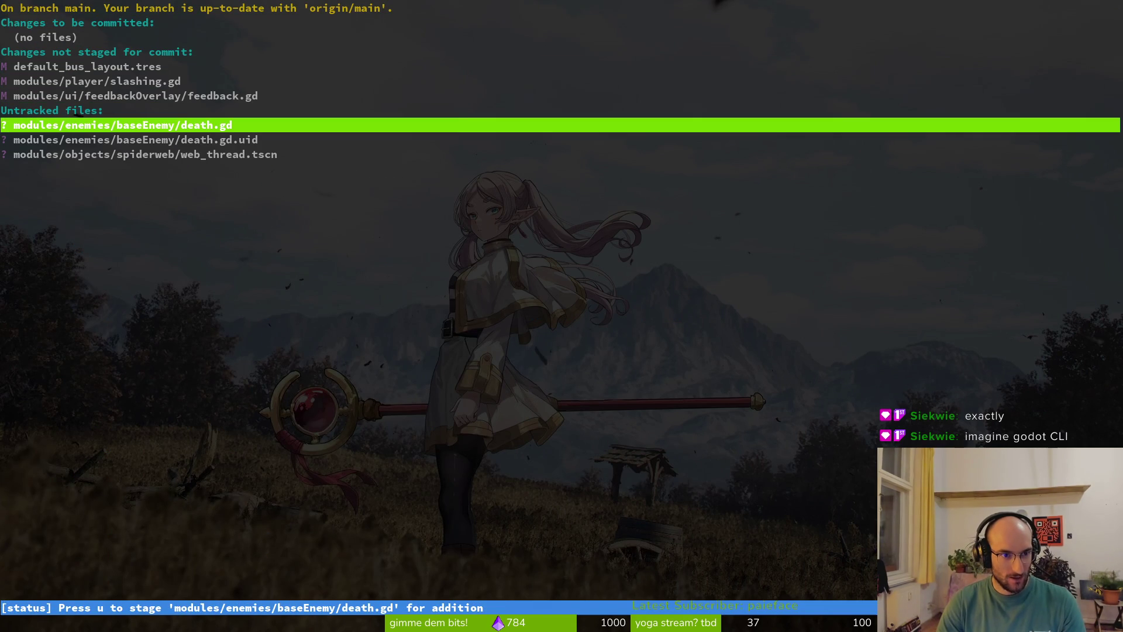
pyautogui.press('Return')
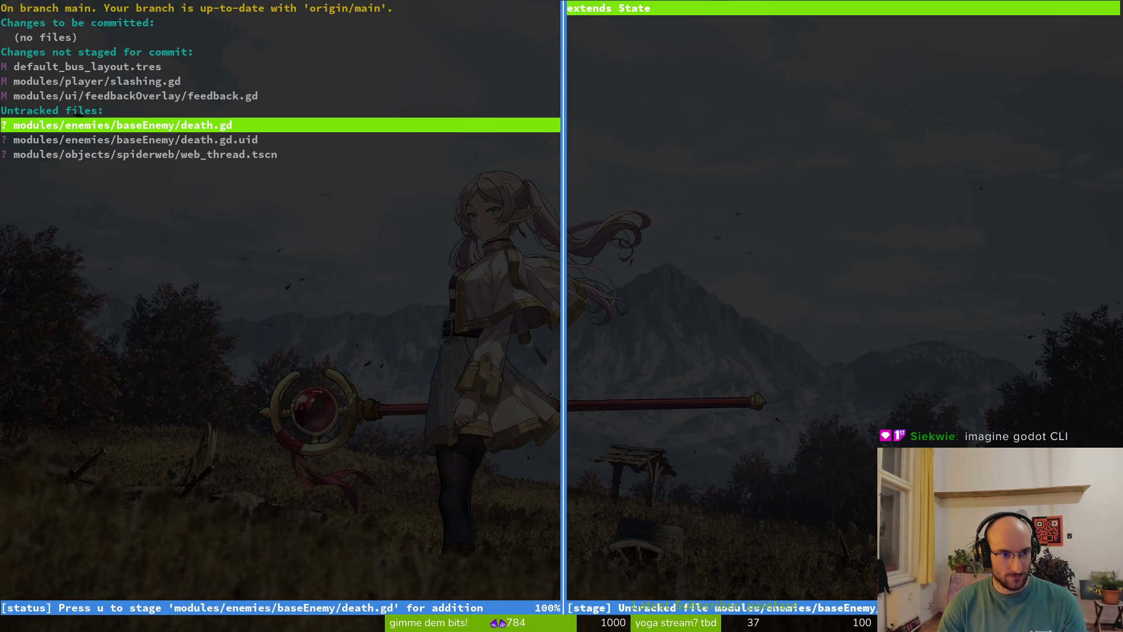
pyautogui.press('q')
pyautogui.press('q')
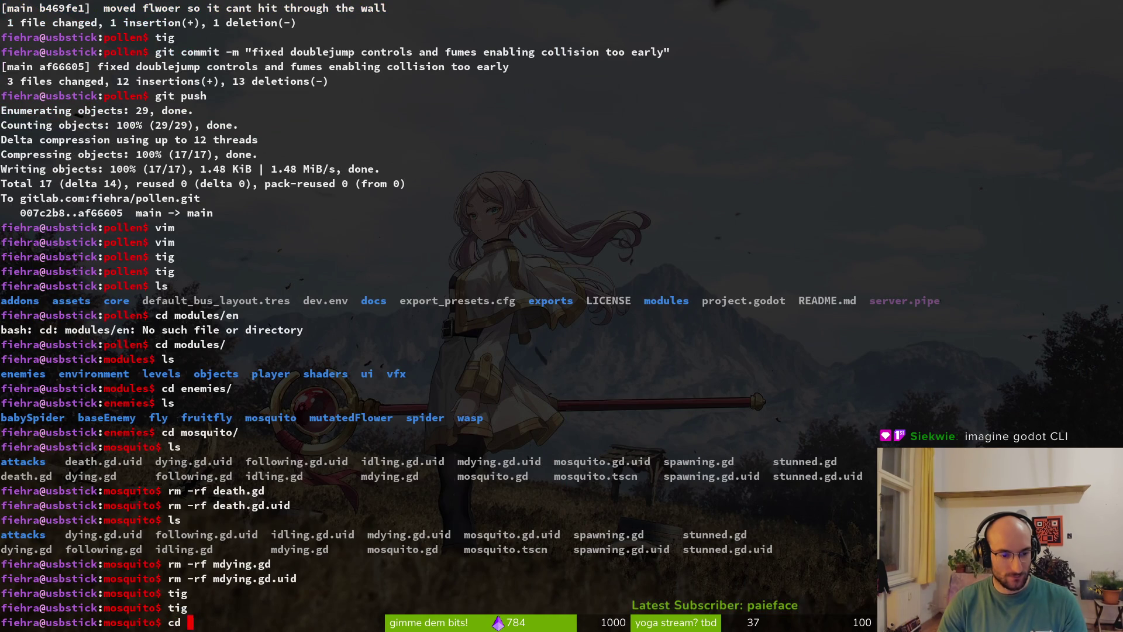
# - Move up to the enemies folder, enter baseEnemy, and list its files
pyautogui.write('..')
pyautogui.press('Return')
pyautogui.write('cd baas')
pyautogui.press('BackSpace')
pyautogui.press('BackSpace')
pyautogui.write('se')
pyautogui.press('Tab')
pyautogui.press('Return')
pyautogui.write('ls')
pyautogui.press('Return')
# - Delete death.gd and death.gd.uid from baseEnemy with rm -rf and list the remaining files
pyautogui.write('rm -rf death.gd')
pyautogui.press('Return')
pyautogui.write('rm -rf death.gd.uid')
pyautogui.press('Return')
pyautogui.write('ls')
pyautogui.press('Return')
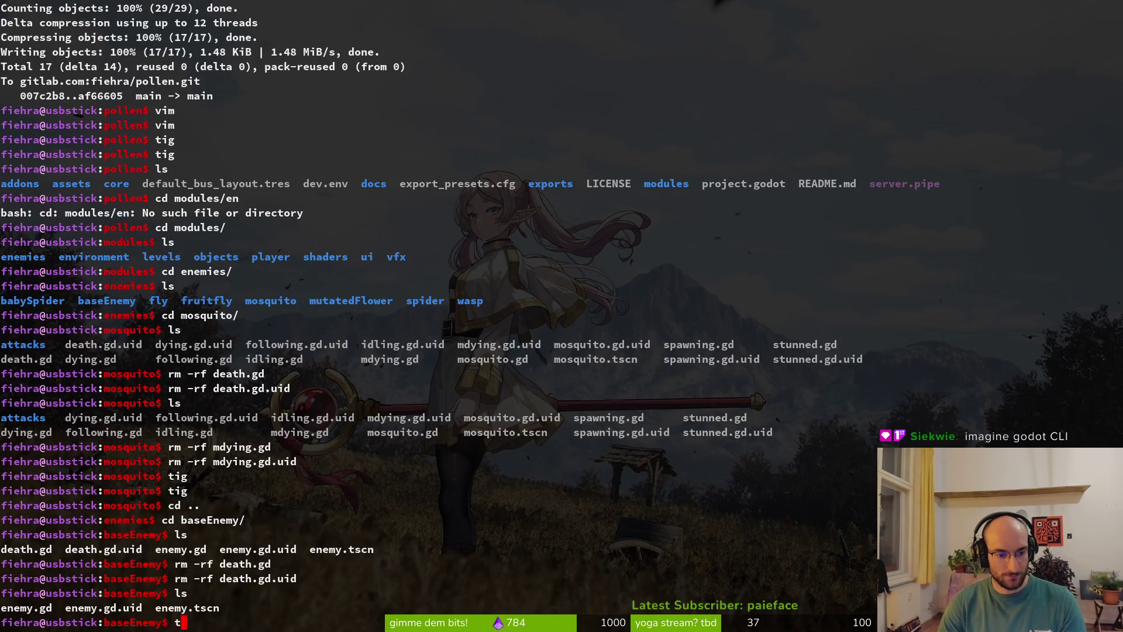
# - Recheck the repository status in tig and view the slashing.gd diff again
pyautogui.write('ig')
pyautogui.press('Return')
pyautogui.press('Down')
pyautogui.press('Down')
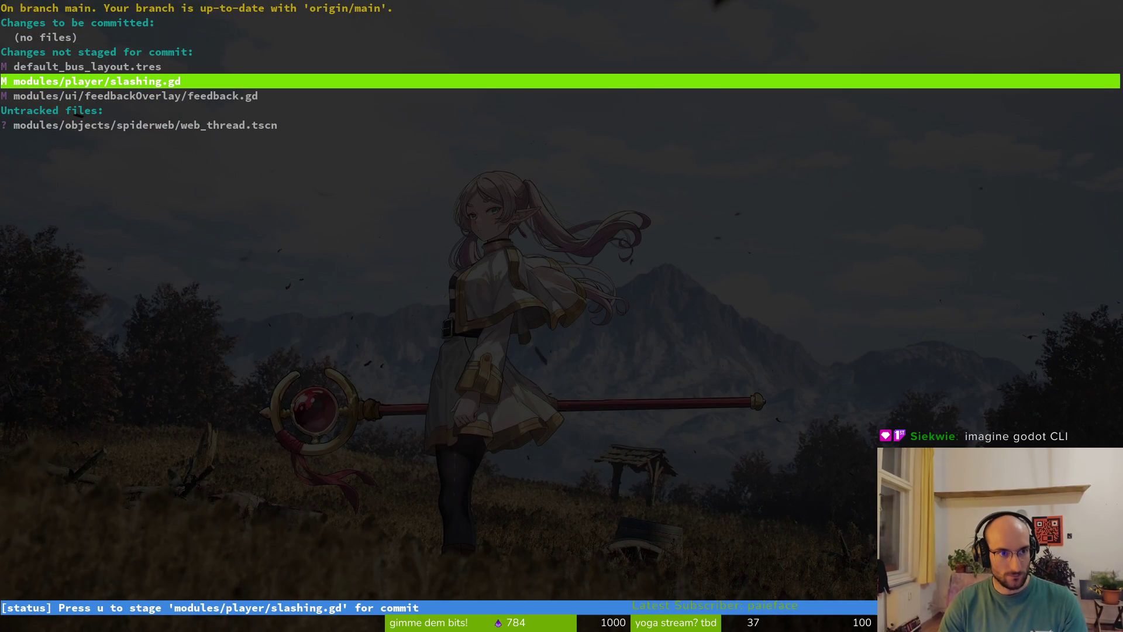
pyautogui.press('Return')
pyautogui.press('q')
pyautogui.press('q')
# - Launch vim and open slashing.gd by searching the git files for 'slash'
pyautogui.write('vimi')
pyautogui.press('Return')
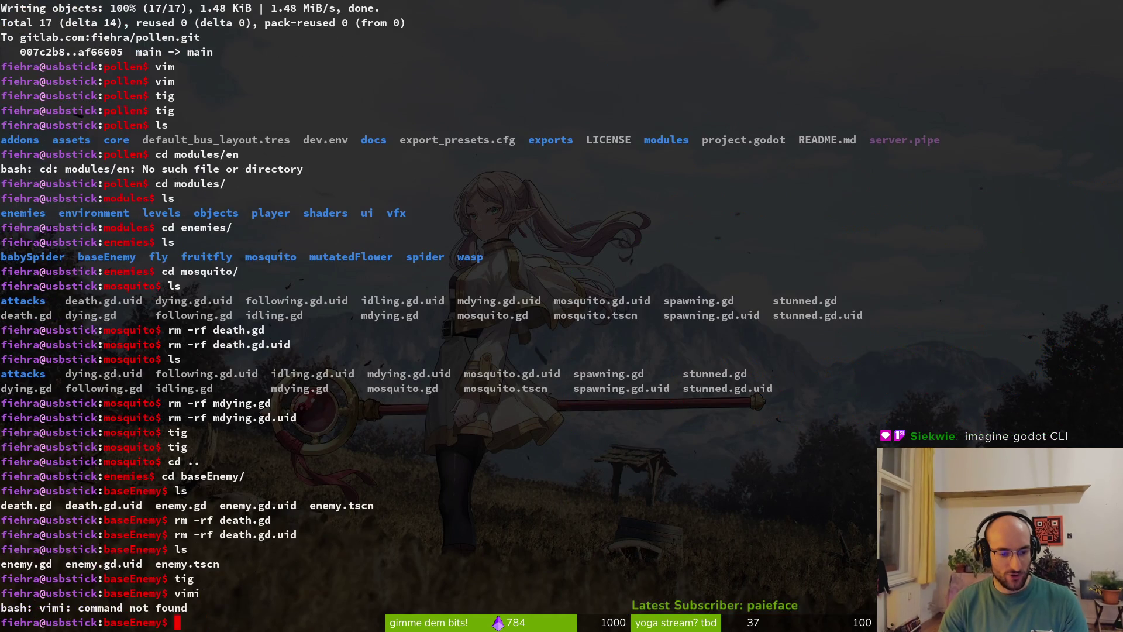
pyautogui.write('vim')
pyautogui.press('Return')
pyautogui.write('slash')
pyautogui.press('Return')
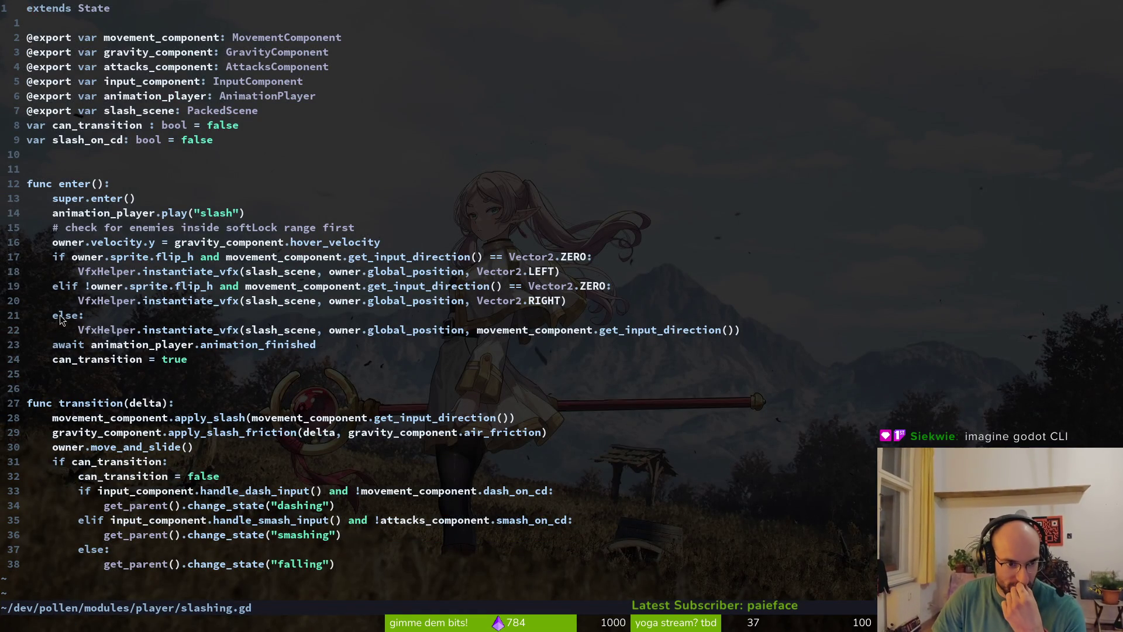
# - Undo slashing.gd back to the enemy-range if/else check, save with :w, and run the project in Godot
pyautogui.press('u')
pyautogui.press('u')
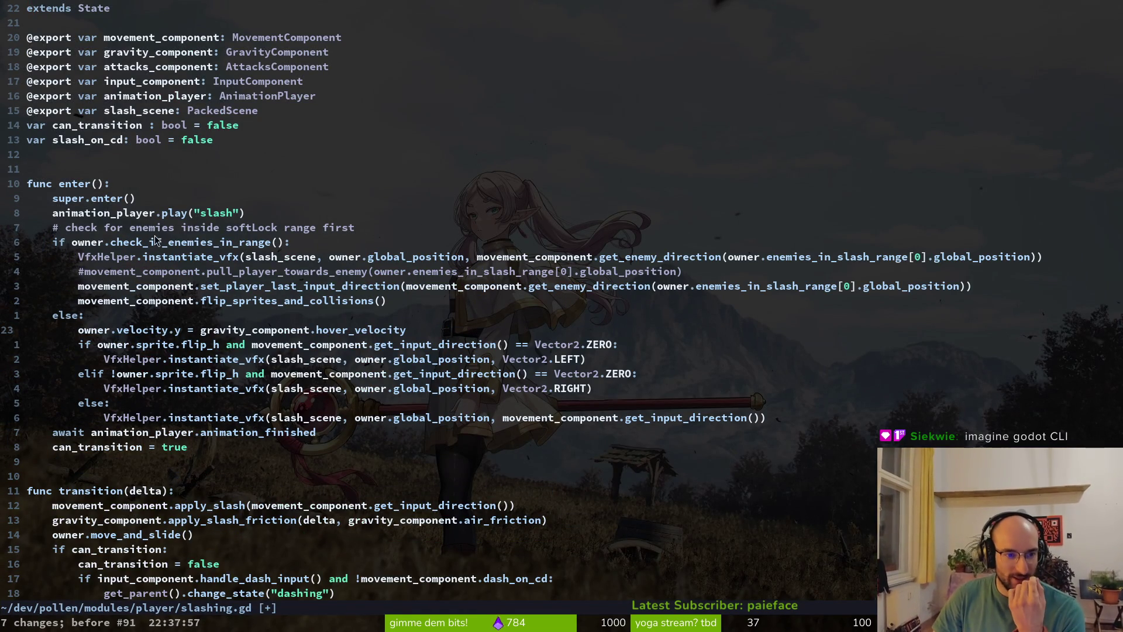
pyautogui.write(':w')
pyautogui.press('Return')
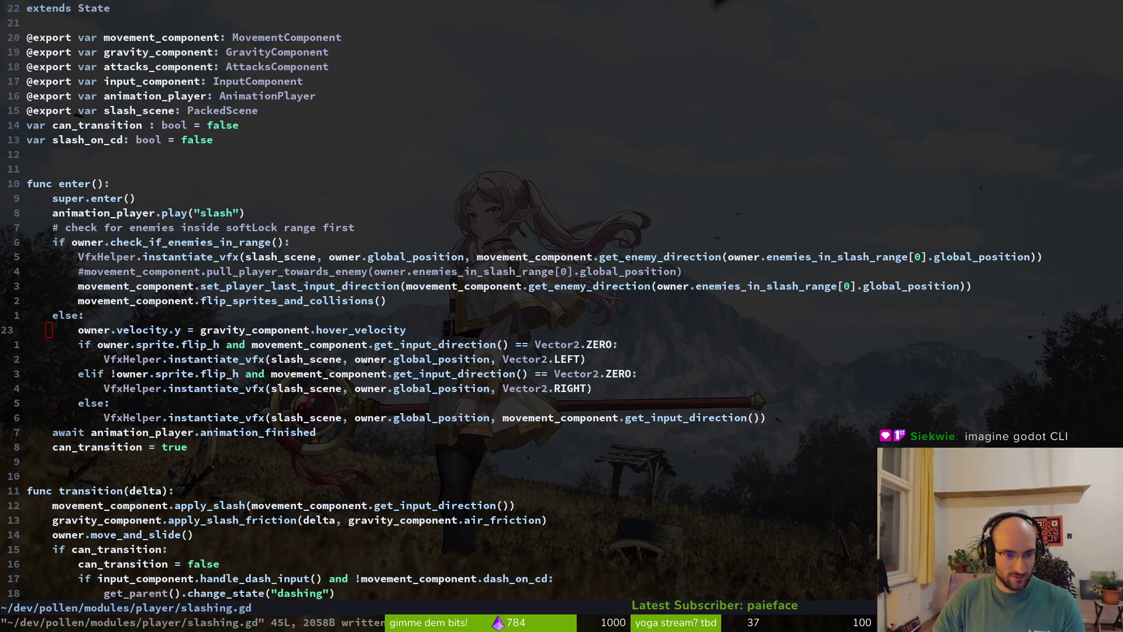
pyautogui.hotkey('alt', 'Tab')
pyautogui.click(928, 38)
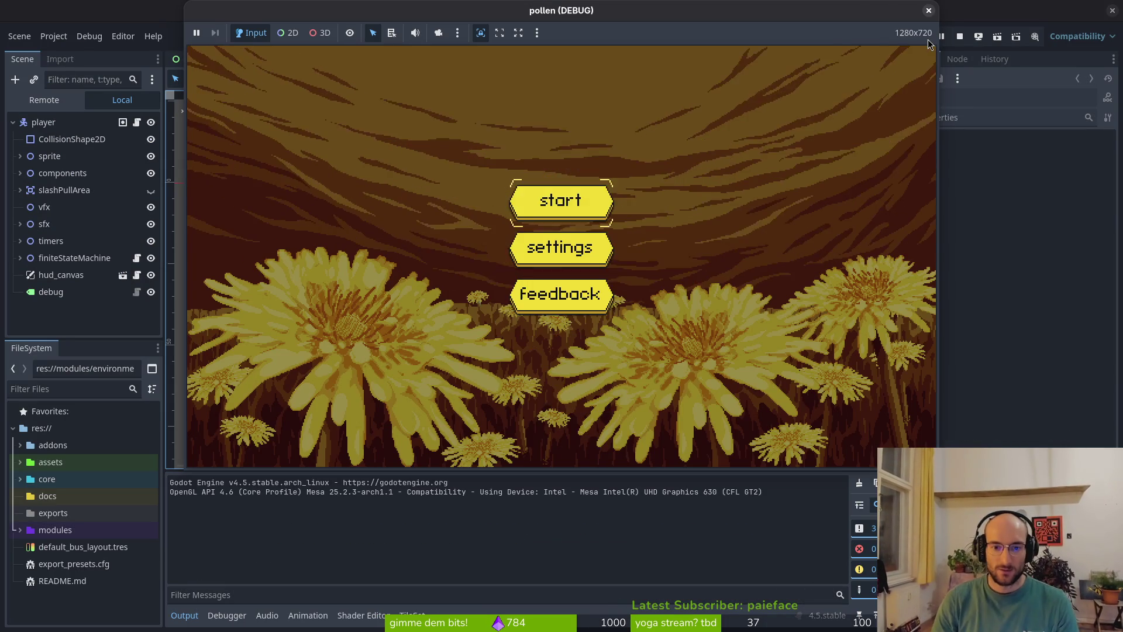
# - Start the game, switch on the devLevel debug setting, and fly the bee into the dev hexagon
pyautogui.press('Return')
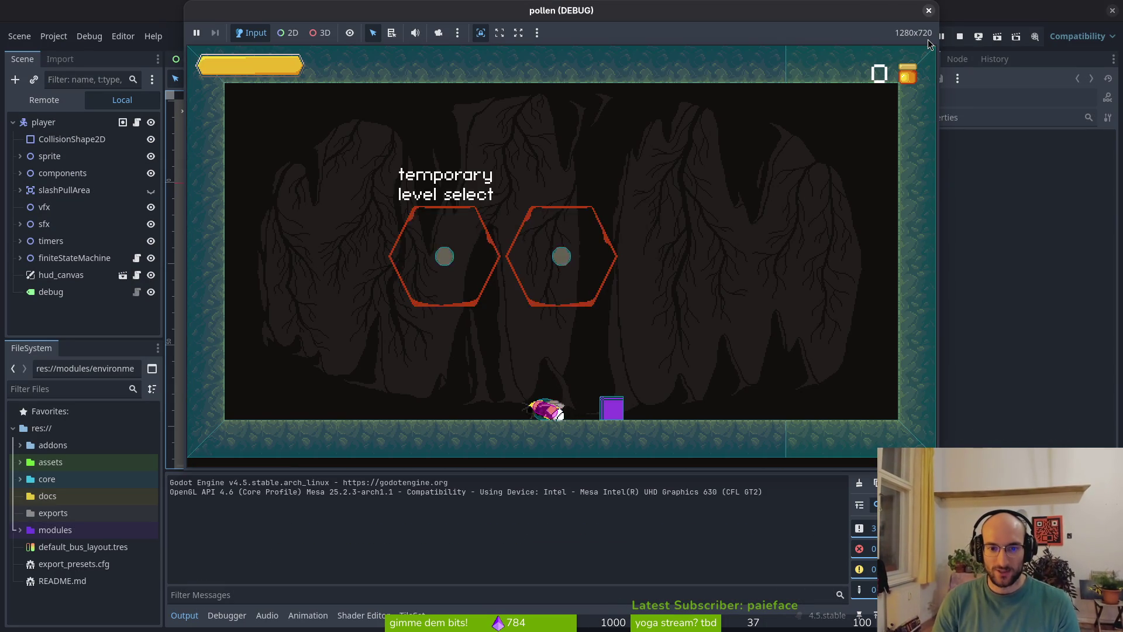
pyautogui.press('Escape')
pyautogui.press('Down')
pyautogui.press('Return')
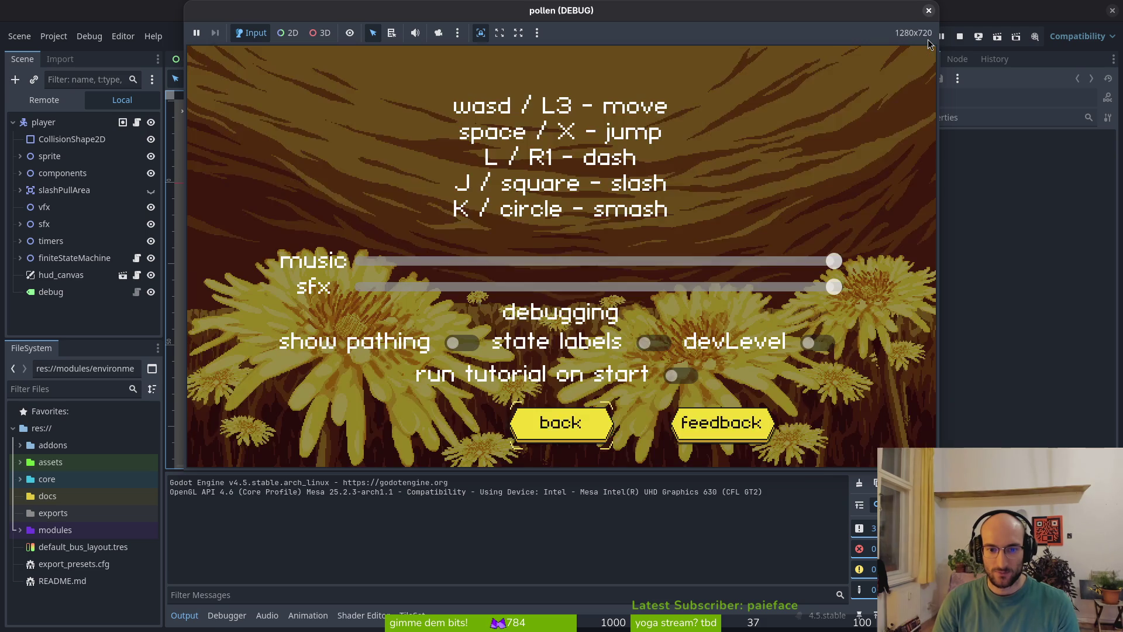
pyautogui.press('Up')
pyautogui.press('Return')
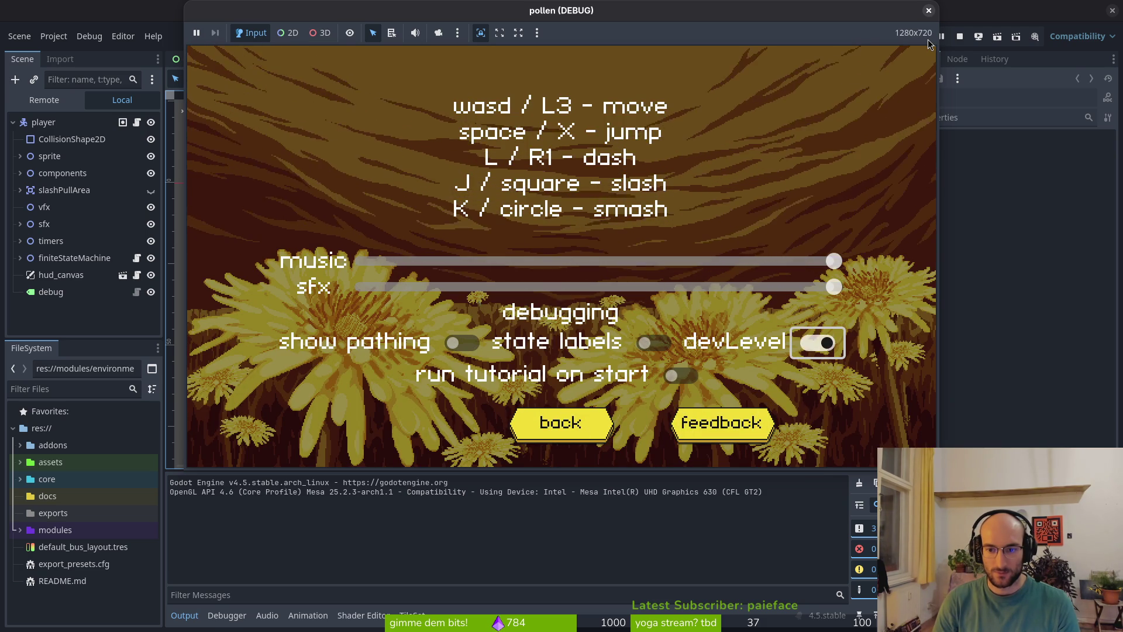
pyautogui.press('Return')
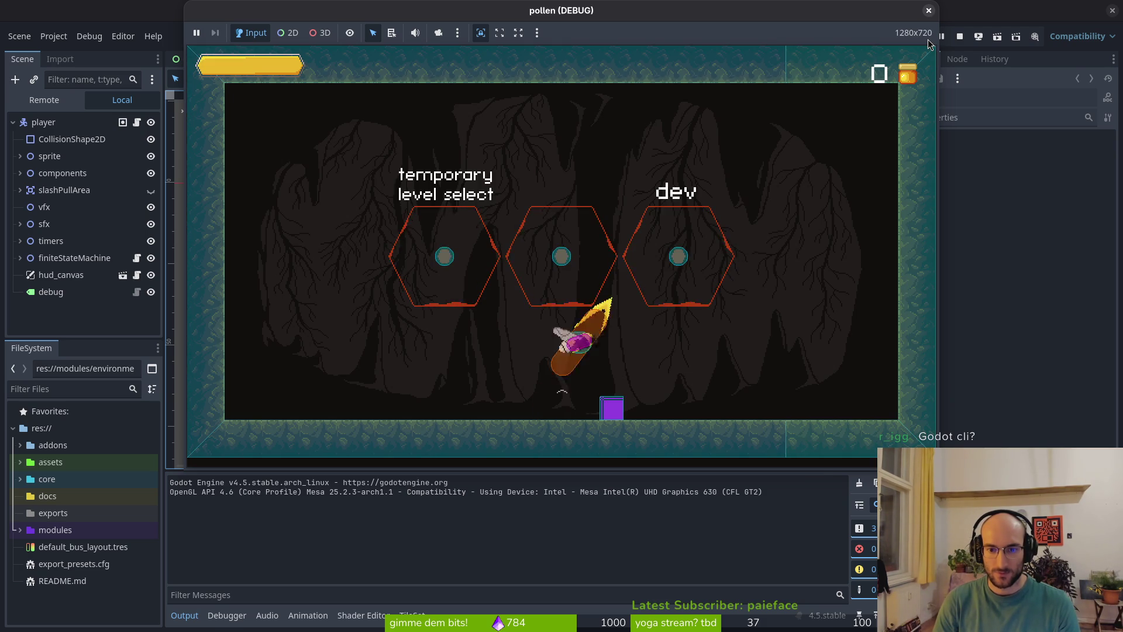
pyautogui.press('Right')
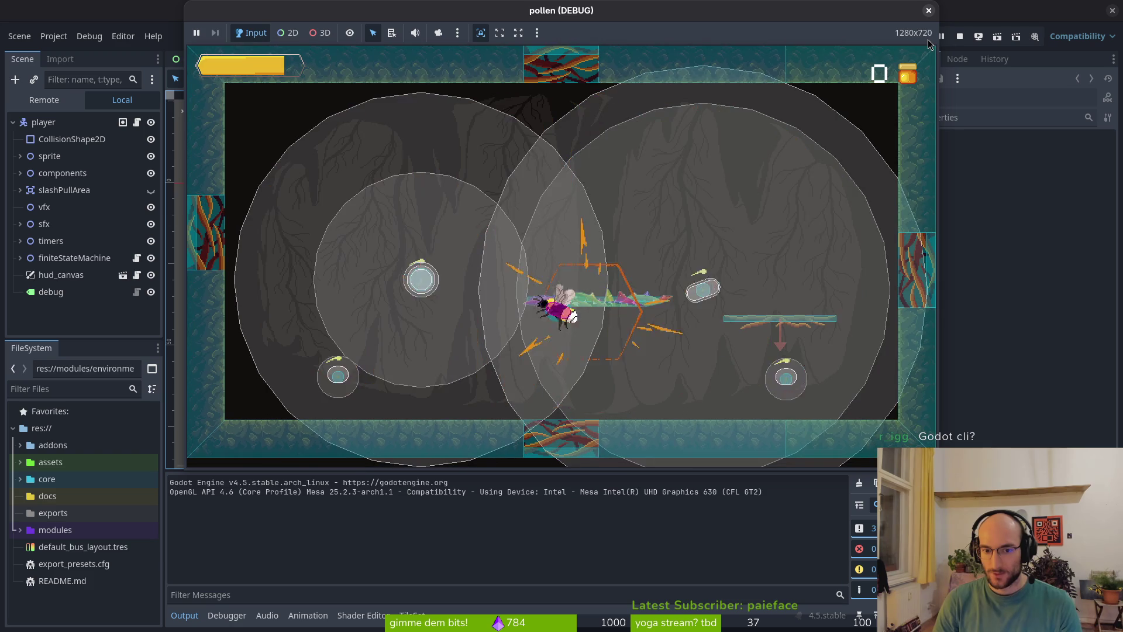